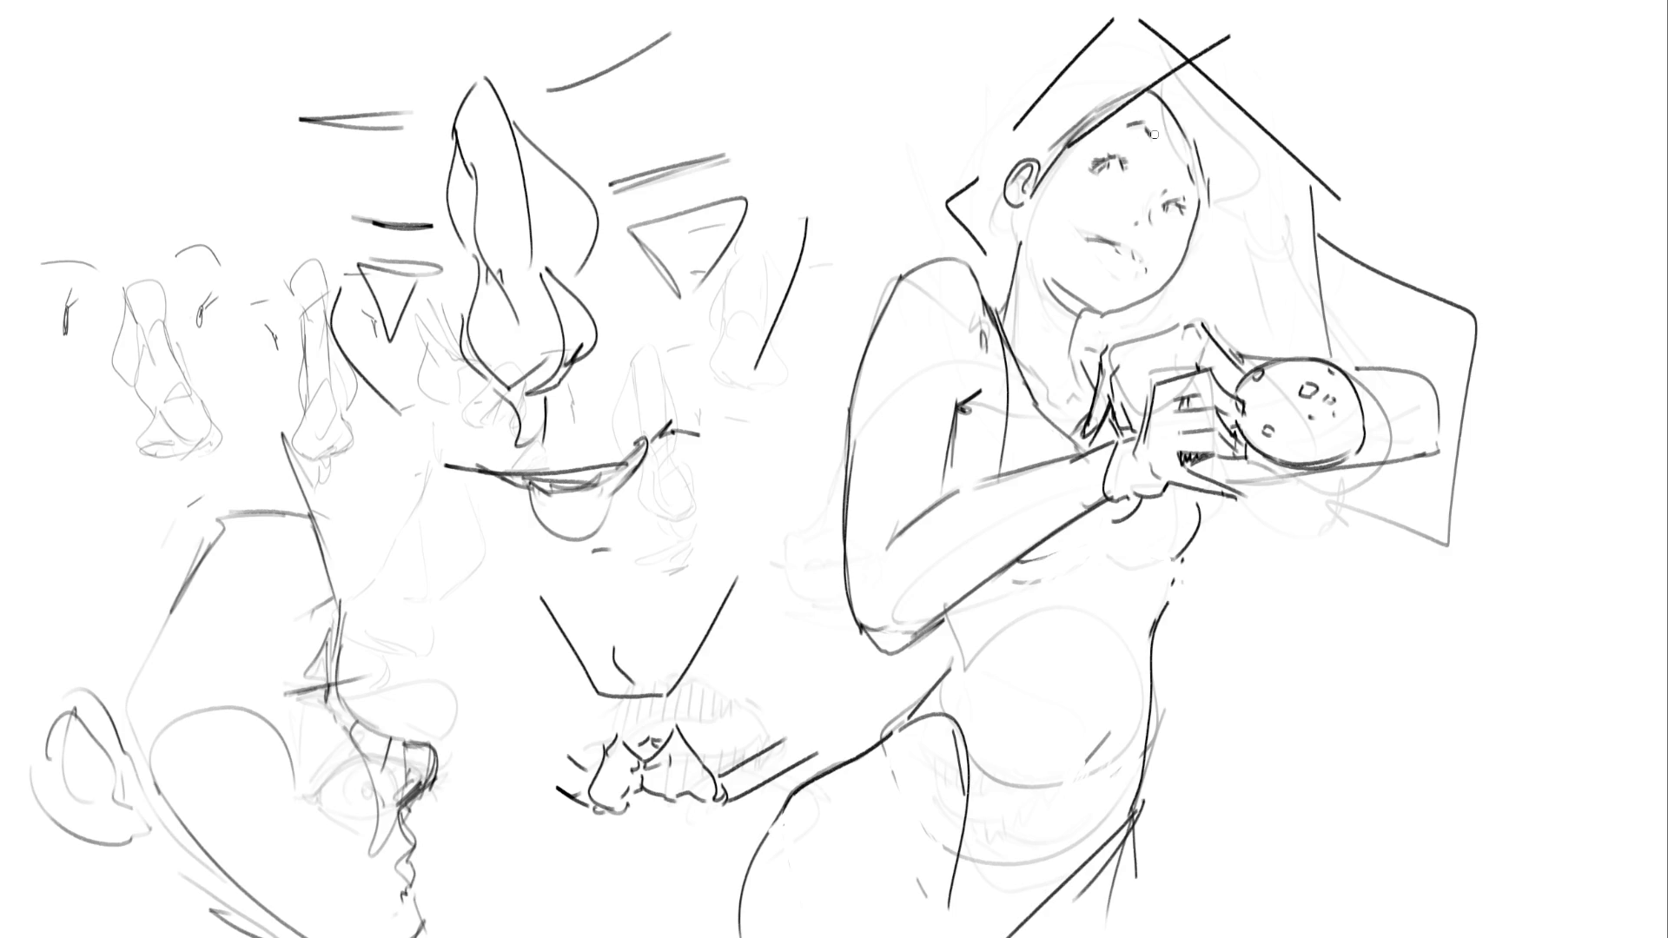
With a small brush, shade around both eyes and draw the left and right eyebrows
{"action": "key", "text": "bracketright"}
{"action": "key", "text": "bracketright"}
{"action": "key", "text": "bracketright"}
{"action": "key", "text": "bracketleft"}
{"action": "key", "text": "bracketleft"}
{"action": "key", "text": "bracketleft"}
{"action": "mouse_move", "coordinate": [1093, 178]}
{"action": "left_mouse_down"}
{"action": "mouse_move", "coordinate": [1122, 193]}
{"action": "mouse_move", "coordinate": [1133, 140]}
{"action": "left_mouse_up"}
{"action": "mouse_move", "coordinate": [1166, 202]}
{"action": "left_mouse_down"}
{"action": "mouse_move", "coordinate": [1189, 198]}
{"action": "mouse_move", "coordinate": [1156, 206]}
{"action": "left_mouse_up"}
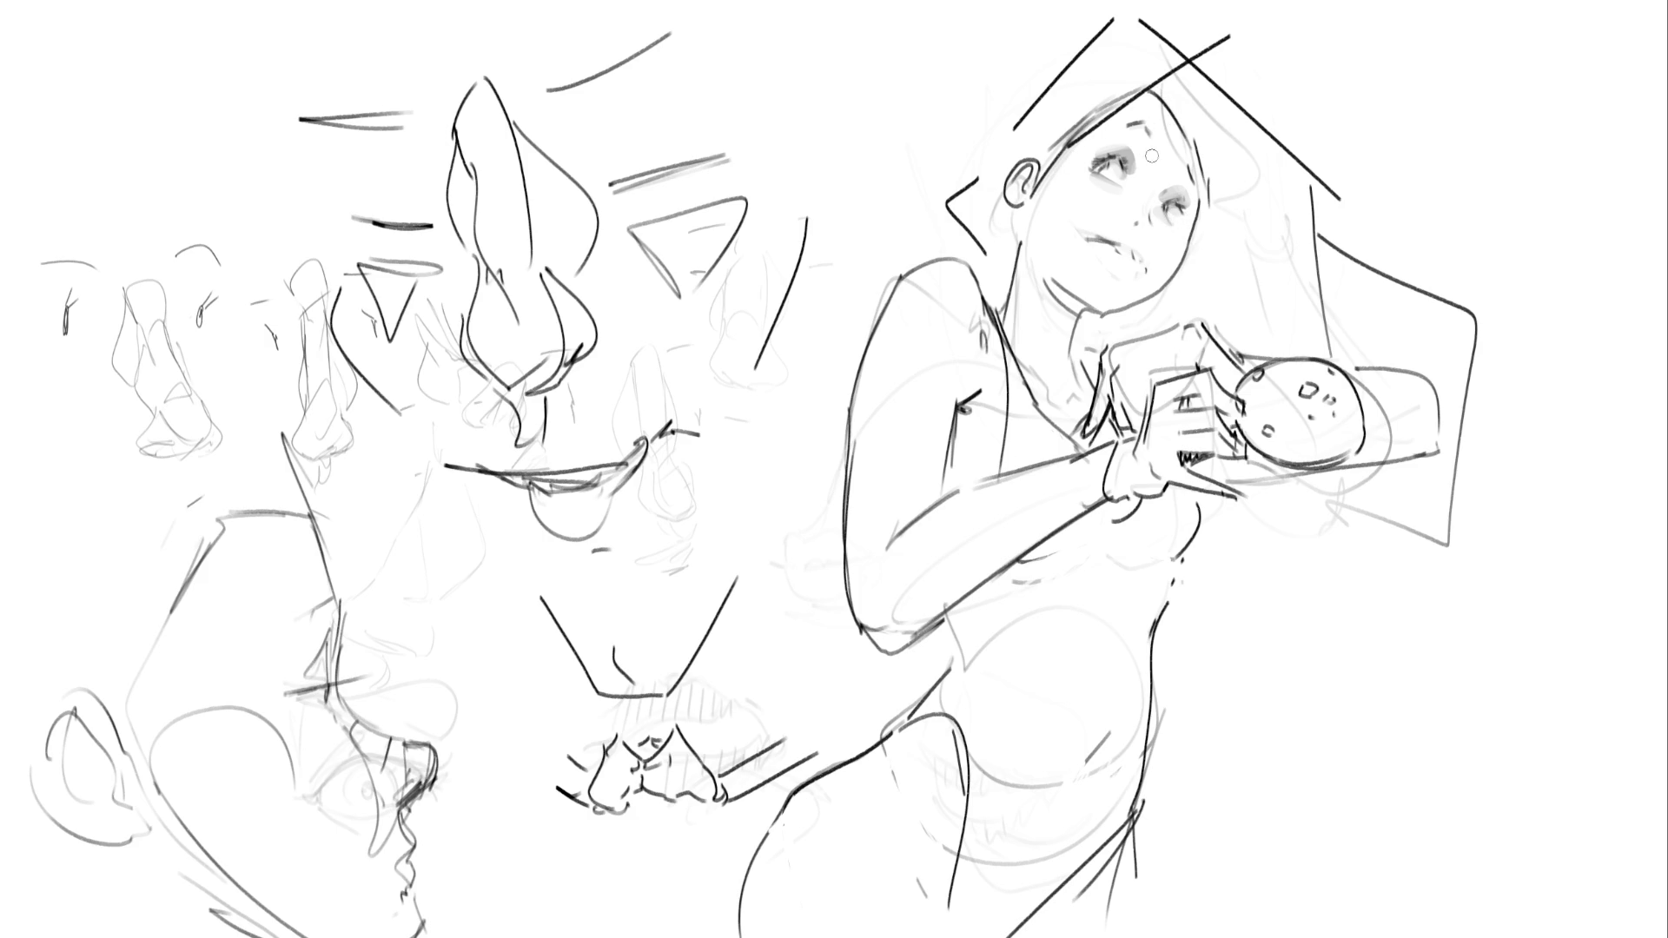
{"action": "left_click_drag", "start_coordinate": [1140, 127], "coordinate": [1155, 143]}
{"action": "left_click_drag", "start_coordinate": [1188, 173], "coordinate": [1171, 184]}
Undo the stray mouth-corner stroke, then brush soft grey blush onto both cheeks
{"action": "left_click_drag", "start_coordinate": [1115, 241], "coordinate": [1132, 262]}
{"action": "key", "text": "ctrl+z"}
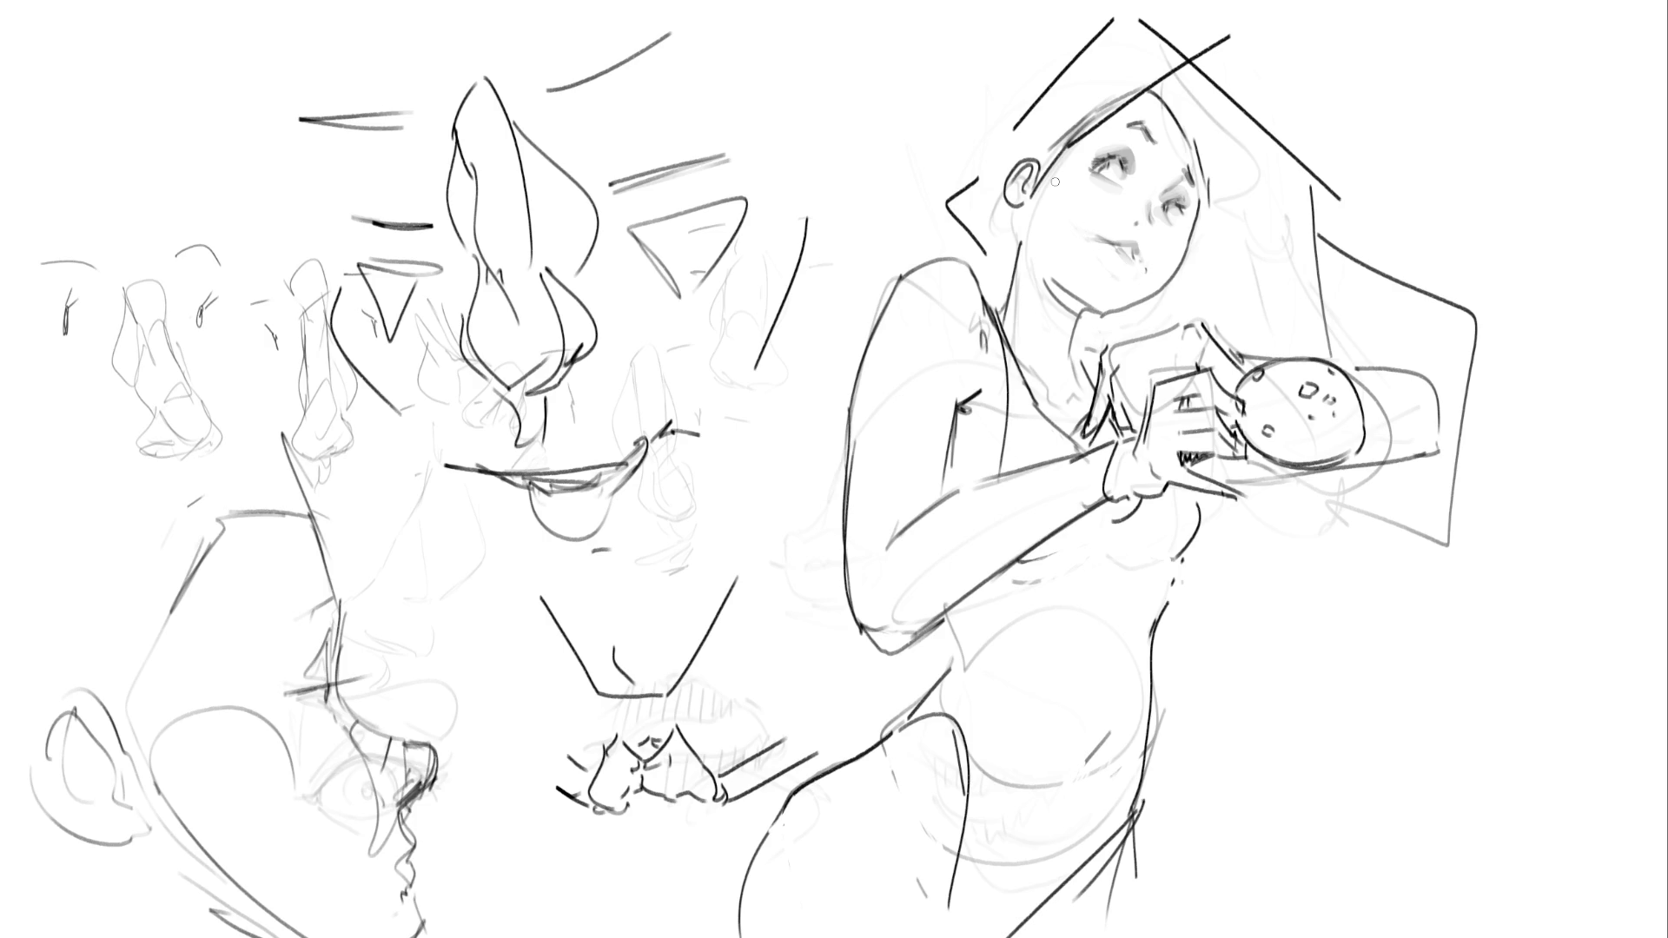
{"action": "mouse_move", "coordinate": [1102, 199]}
{"action": "left_mouse_down"}
{"action": "mouse_move", "coordinate": [1120, 211]}
{"action": "mouse_move", "coordinate": [1097, 194]}
{"action": "left_mouse_up"}
{"action": "left_click_drag", "start_coordinate": [1172, 235], "coordinate": [1172, 258]}
Erase the thick jaw stroke, paint a black shadow along jaw and chin, and add an earring
{"action": "mouse_move", "coordinate": [1205, 212]}
{"action": "left_mouse_down"}
{"action": "mouse_move", "coordinate": [1162, 289]}
{"action": "mouse_move", "coordinate": [1112, 314]}
{"action": "left_mouse_up"}
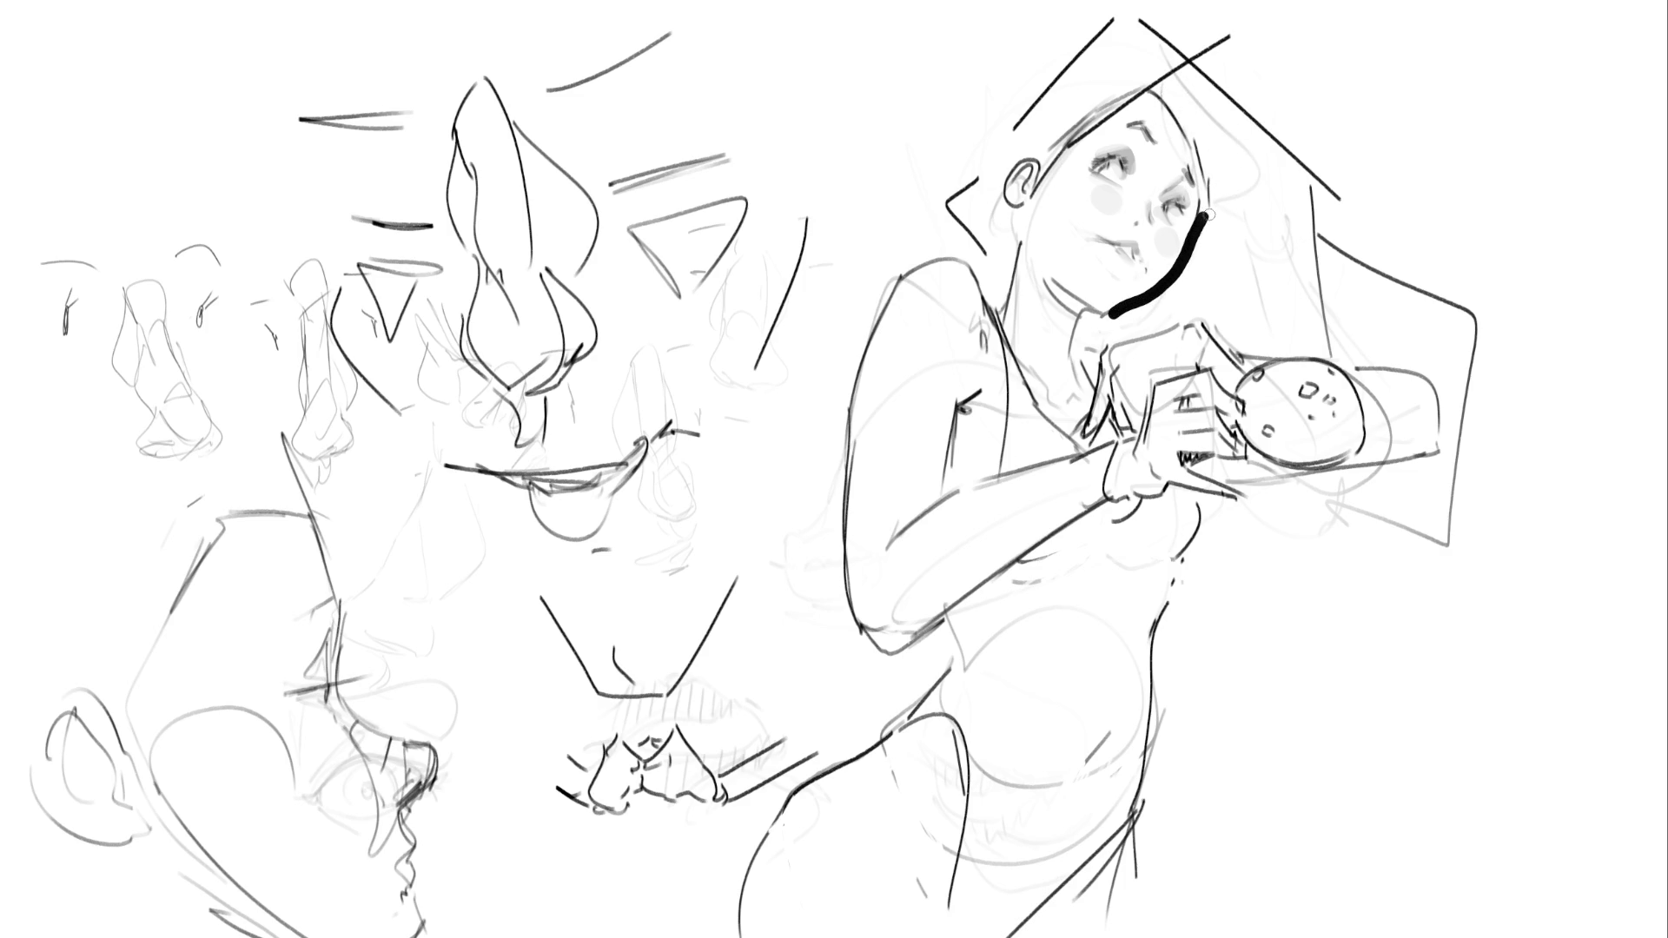
{"action": "left_click_drag", "start_coordinate": [1199, 229], "coordinate": [1112, 320]}
{"action": "left_click_drag", "start_coordinate": [1207, 218], "coordinate": [1197, 252]}
{"action": "mouse_move", "coordinate": [1049, 282]}
{"action": "left_mouse_down"}
{"action": "mouse_move", "coordinate": [1084, 310]}
{"action": "mouse_move", "coordinate": [1082, 296]}
{"action": "left_mouse_up"}
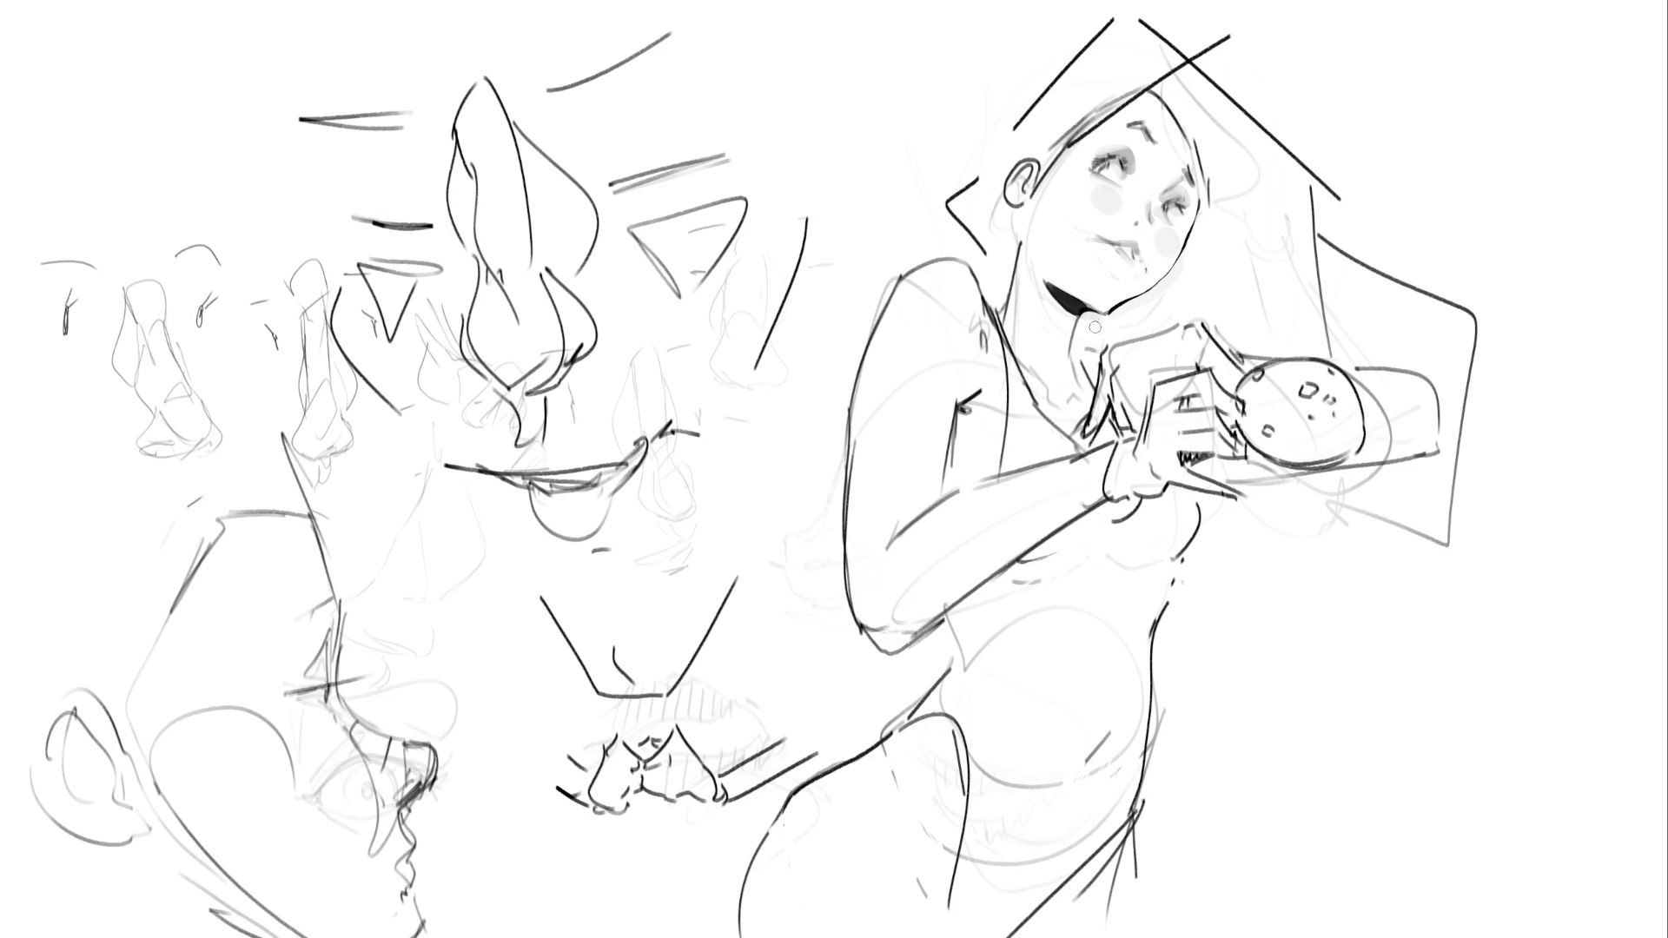
{"action": "left_click_drag", "start_coordinate": [1023, 211], "coordinate": [1025, 226]}
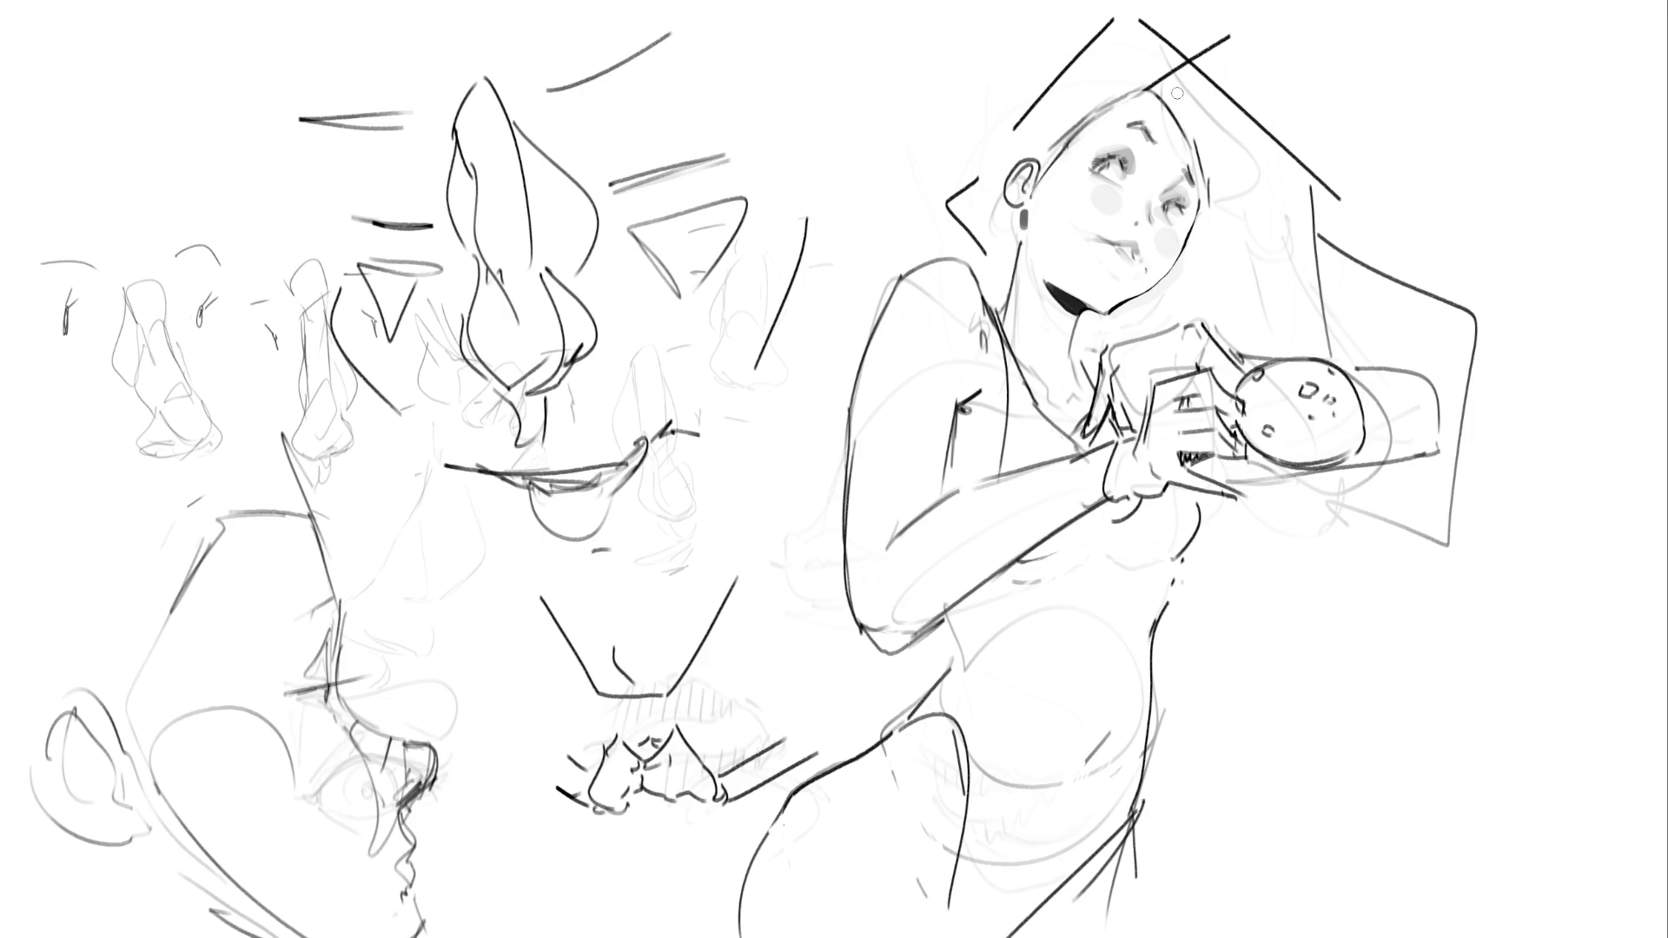
Outline the top of the hair with thick dark strokes, trimming them with the eraser and undo
{"action": "mouse_move", "coordinate": [999, 165]}
{"action": "left_mouse_down"}
{"action": "mouse_move", "coordinate": [1142, 61]}
{"action": "mouse_move", "coordinate": [1159, 85]}
{"action": "left_mouse_up"}
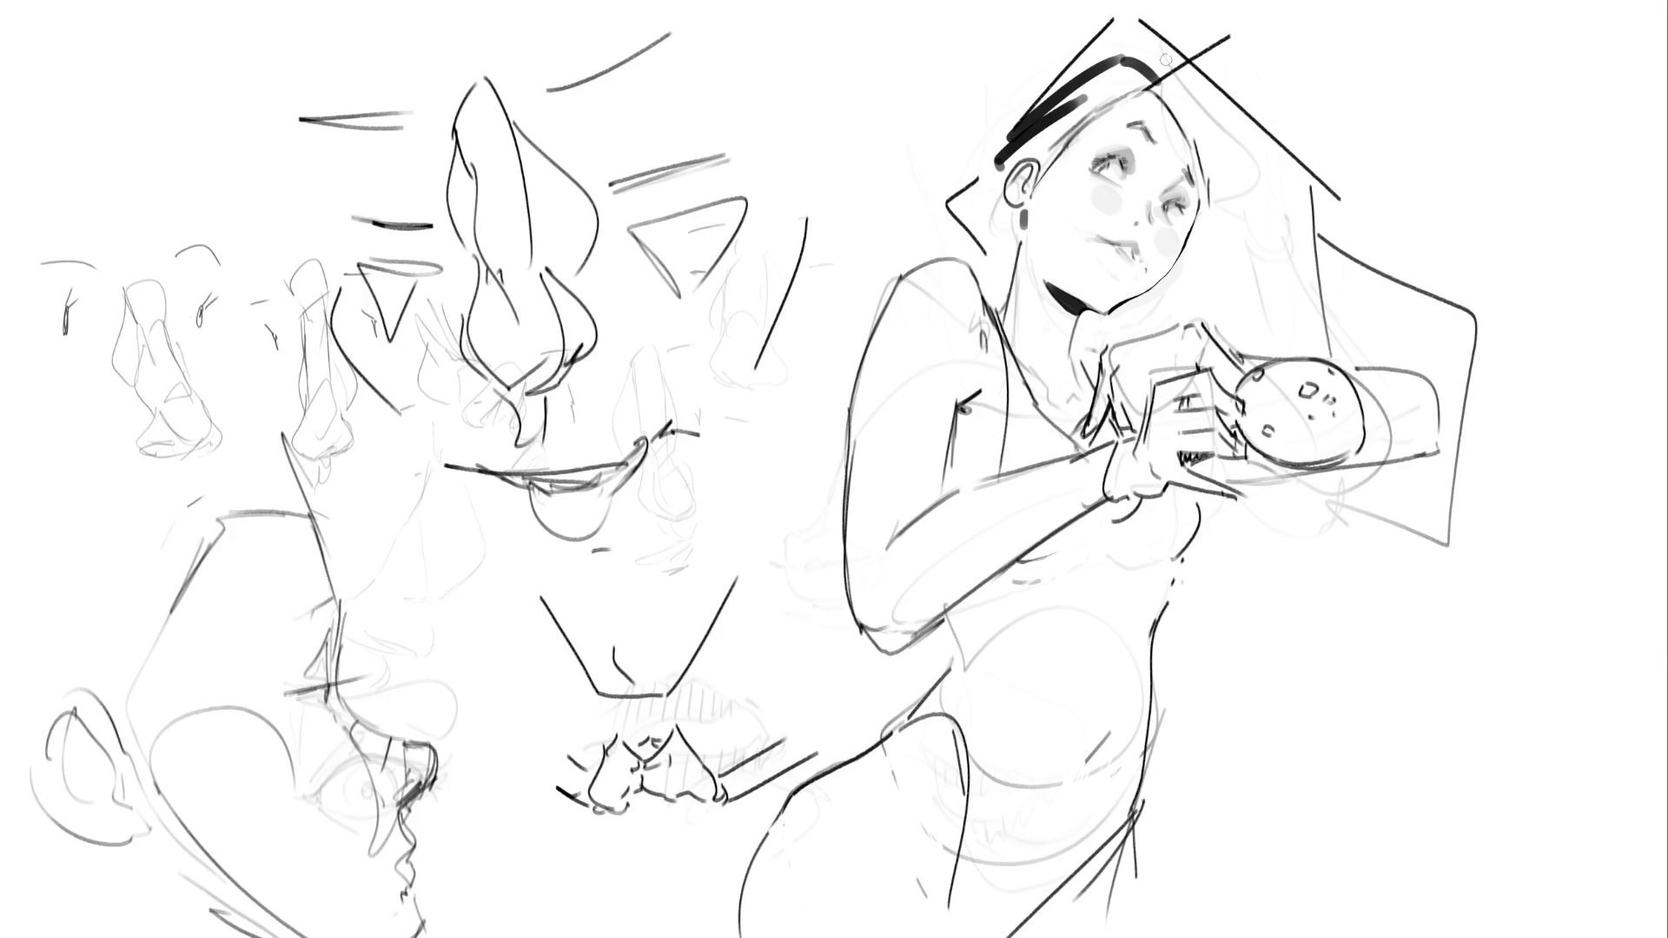
{"action": "mouse_move", "coordinate": [1003, 125]}
{"action": "left_mouse_down"}
{"action": "mouse_move", "coordinate": [1105, 60]}
{"action": "mouse_move", "coordinate": [1003, 143]}
{"action": "mouse_move", "coordinate": [1097, 96]}
{"action": "mouse_move", "coordinate": [1011, 146]}
{"action": "left_mouse_up"}
{"action": "mouse_move", "coordinate": [1077, 97]}
{"action": "left_mouse_down"}
{"action": "mouse_move", "coordinate": [1012, 157]}
{"action": "mouse_move", "coordinate": [1065, 83]}
{"action": "mouse_move", "coordinate": [1020, 135]}
{"action": "mouse_move", "coordinate": [1146, 39]}
{"action": "mouse_move", "coordinate": [1019, 100]}
{"action": "mouse_move", "coordinate": [1027, 88]}
{"action": "mouse_move", "coordinate": [1149, 10]}
{"action": "left_mouse_up"}
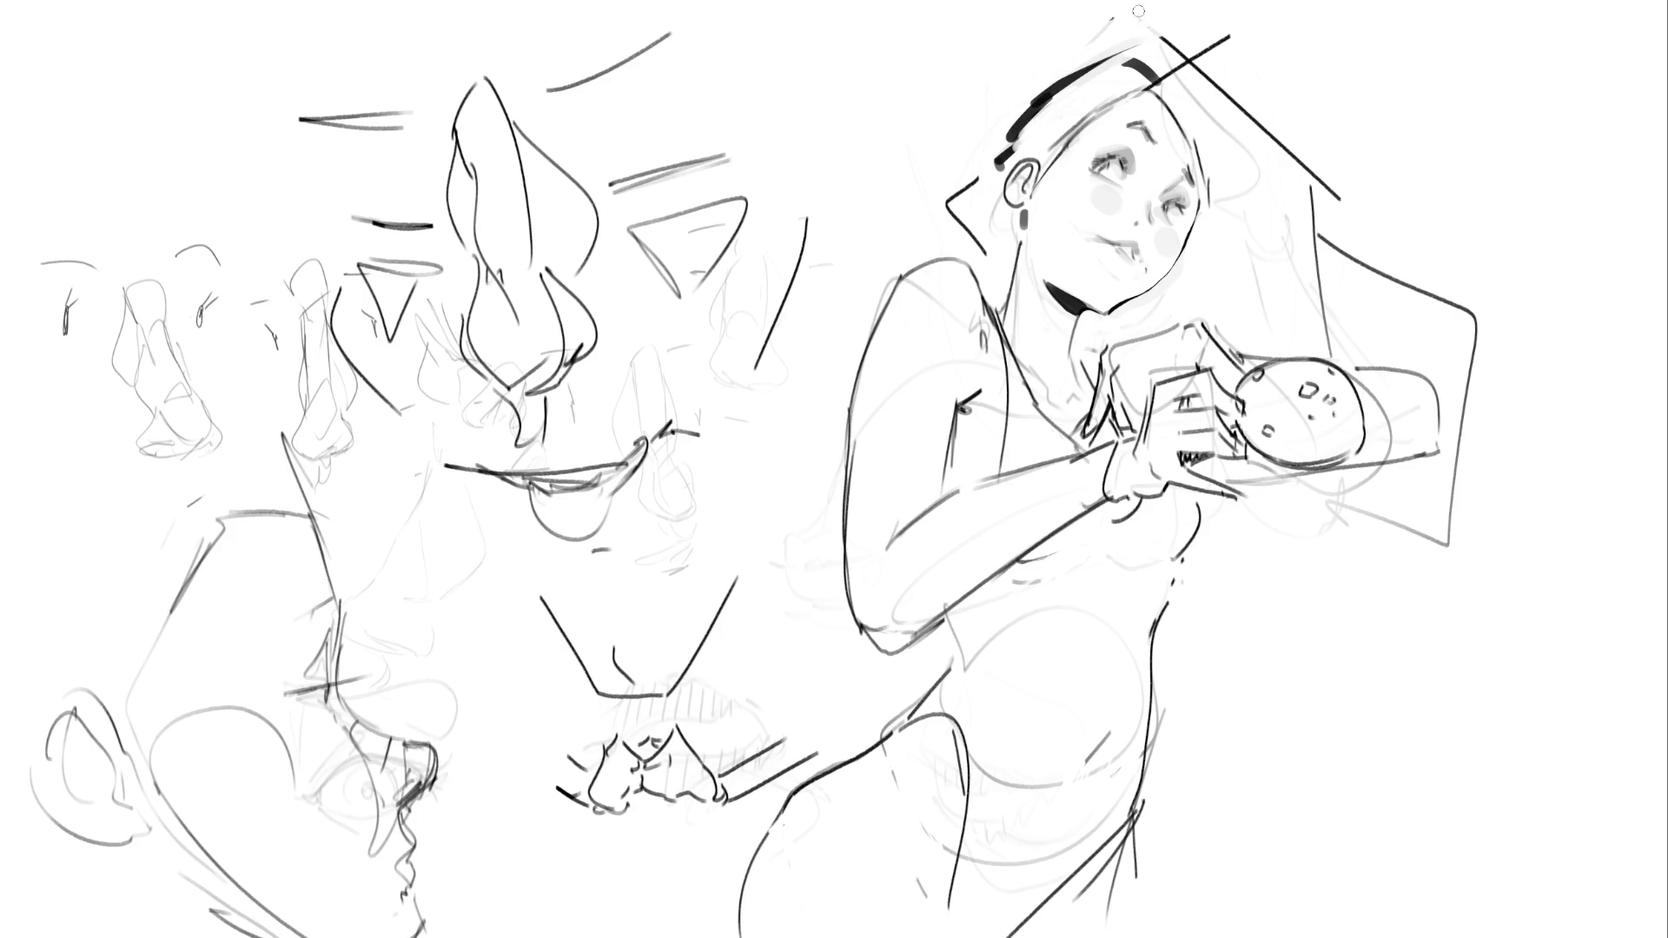
{"action": "mouse_move", "coordinate": [1159, 85]}
{"action": "left_mouse_down"}
{"action": "mouse_move", "coordinate": [1121, 69]}
{"action": "mouse_move", "coordinate": [1175, 89]}
{"action": "mouse_move", "coordinate": [1129, 93]}
{"action": "mouse_move", "coordinate": [1217, 135]}
{"action": "left_mouse_up"}
{"action": "mouse_move", "coordinate": [1132, 52]}
{"action": "left_mouse_down"}
{"action": "mouse_move", "coordinate": [1201, 66]}
{"action": "mouse_move", "coordinate": [1220, 171]}
{"action": "left_mouse_up"}
{"action": "left_click_drag", "start_coordinate": [1204, 58], "coordinate": [1215, 189]}
{"action": "left_click_drag", "start_coordinate": [1220, 104], "coordinate": [1220, 202]}
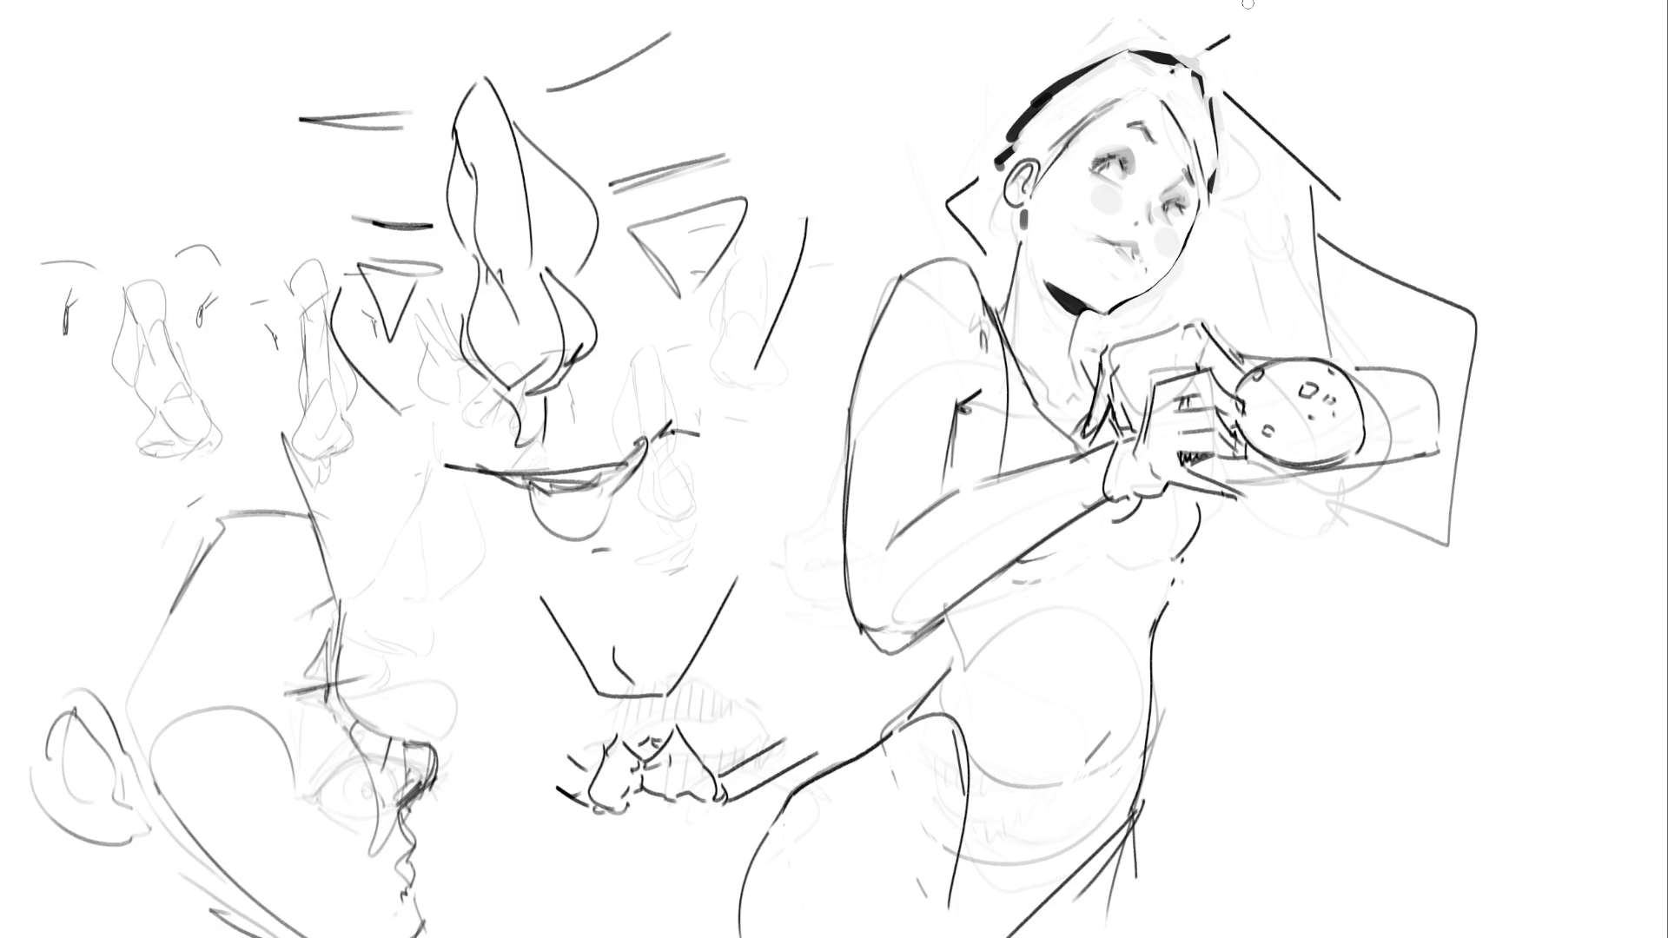
{"action": "mouse_move", "coordinate": [1238, 40]}
{"action": "left_mouse_down"}
{"action": "mouse_move", "coordinate": [1220, 52]}
{"action": "mouse_move", "coordinate": [1305, 183]}
{"action": "left_mouse_up"}
{"action": "mouse_move", "coordinate": [1174, 111]}
{"action": "left_mouse_down"}
{"action": "mouse_move", "coordinate": [1273, 163]}
{"action": "mouse_move", "coordinate": [1275, 185]}
{"action": "left_mouse_up"}
{"action": "key", "text": "ctrl+z"}
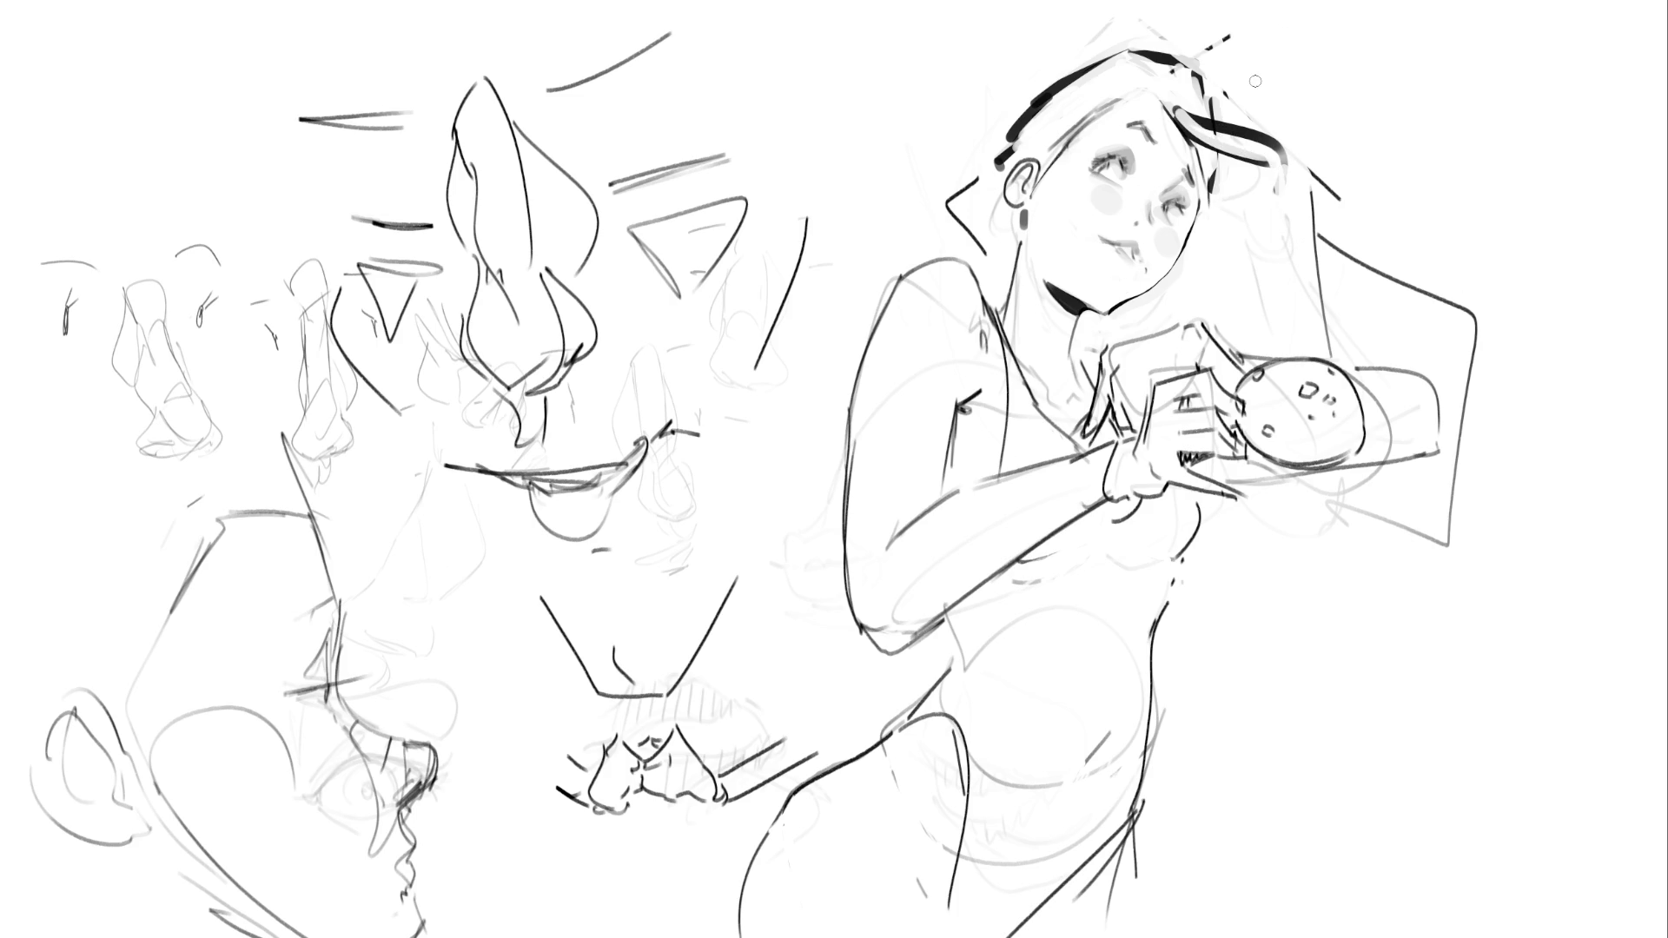
Darken the neck shadow under the jaw, refine the jawline and chin, and undo the cheek stroke
{"action": "left_click_drag", "start_coordinate": [1024, 229], "coordinate": [1025, 245]}
{"action": "left_click_drag", "start_coordinate": [1048, 272], "coordinate": [1065, 295]}
{"action": "left_click_drag", "start_coordinate": [1051, 280], "coordinate": [1071, 317]}
{"action": "left_click_drag", "start_coordinate": [1026, 202], "coordinate": [1020, 226]}
{"action": "left_click_drag", "start_coordinate": [1029, 200], "coordinate": [1026, 235]}
{"action": "left_click_drag", "start_coordinate": [1170, 259], "coordinate": [1149, 282]}
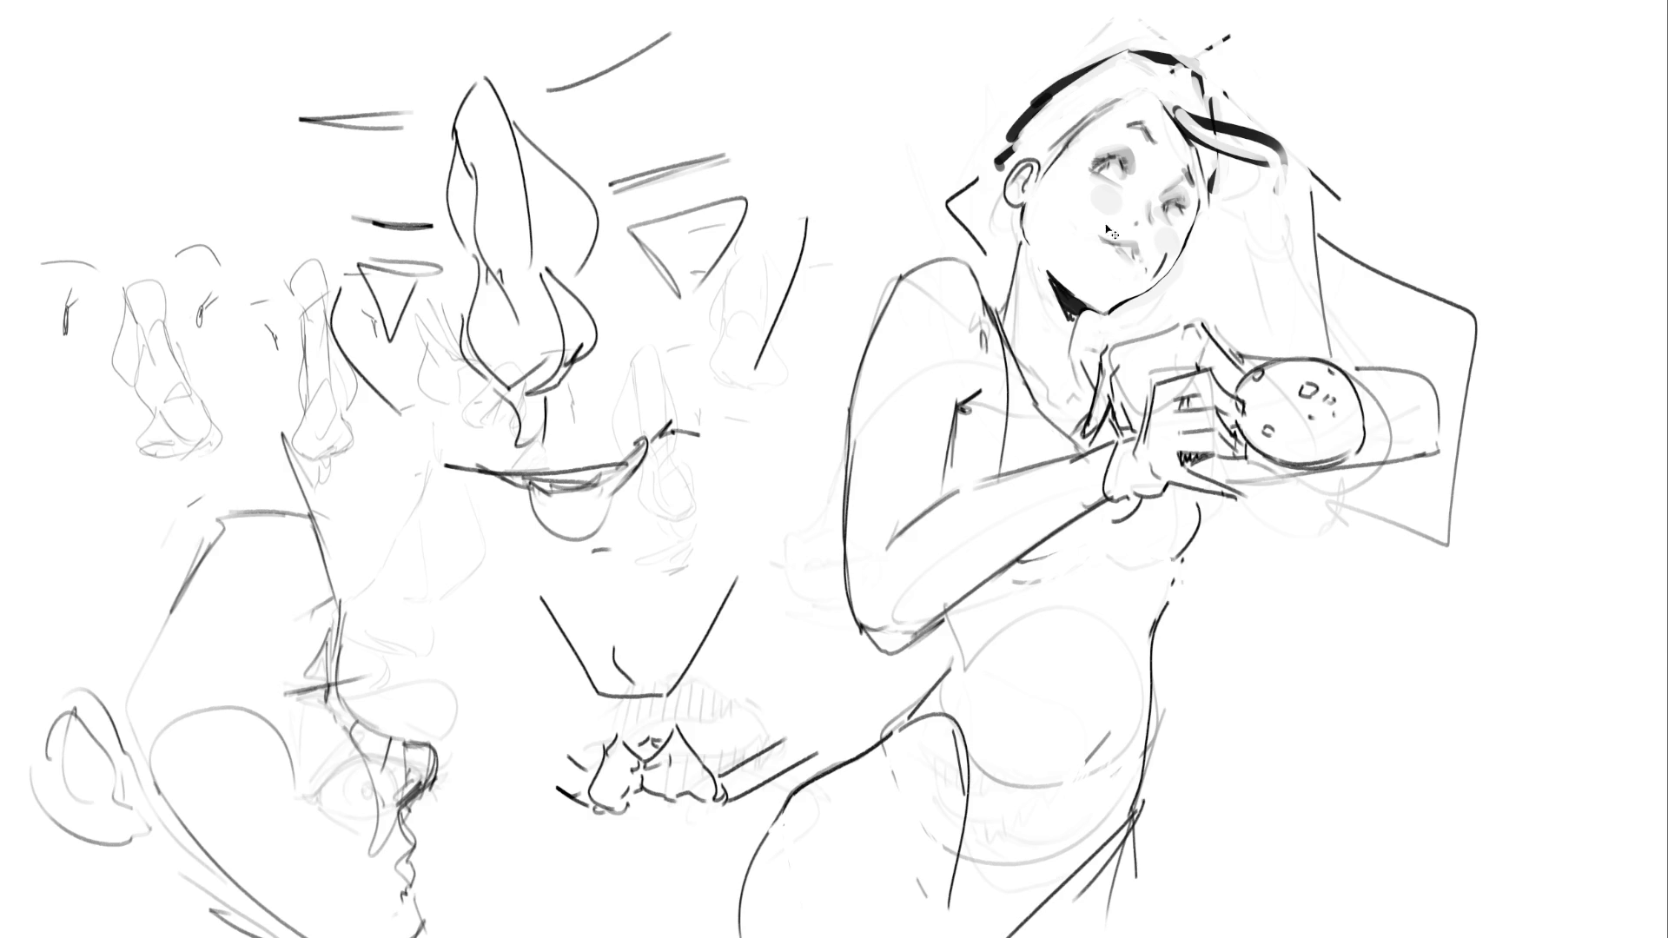
{"action": "left_click_drag", "start_coordinate": [1077, 198], "coordinate": [1090, 249]}
{"action": "key", "text": "ctrl+z"}
Darken the left upper eyelid, then sketch a neck line below the earring and undo it
{"action": "left_click_drag", "start_coordinate": [1089, 164], "coordinate": [1120, 158]}
{"action": "left_click_drag", "start_coordinate": [1014, 222], "coordinate": [1015, 238]}
{"action": "left_click_drag", "start_coordinate": [1017, 238], "coordinate": [1039, 395]}
{"action": "key", "text": "ctrl+z"}
{"action": "key", "text": "ctrl+z"}
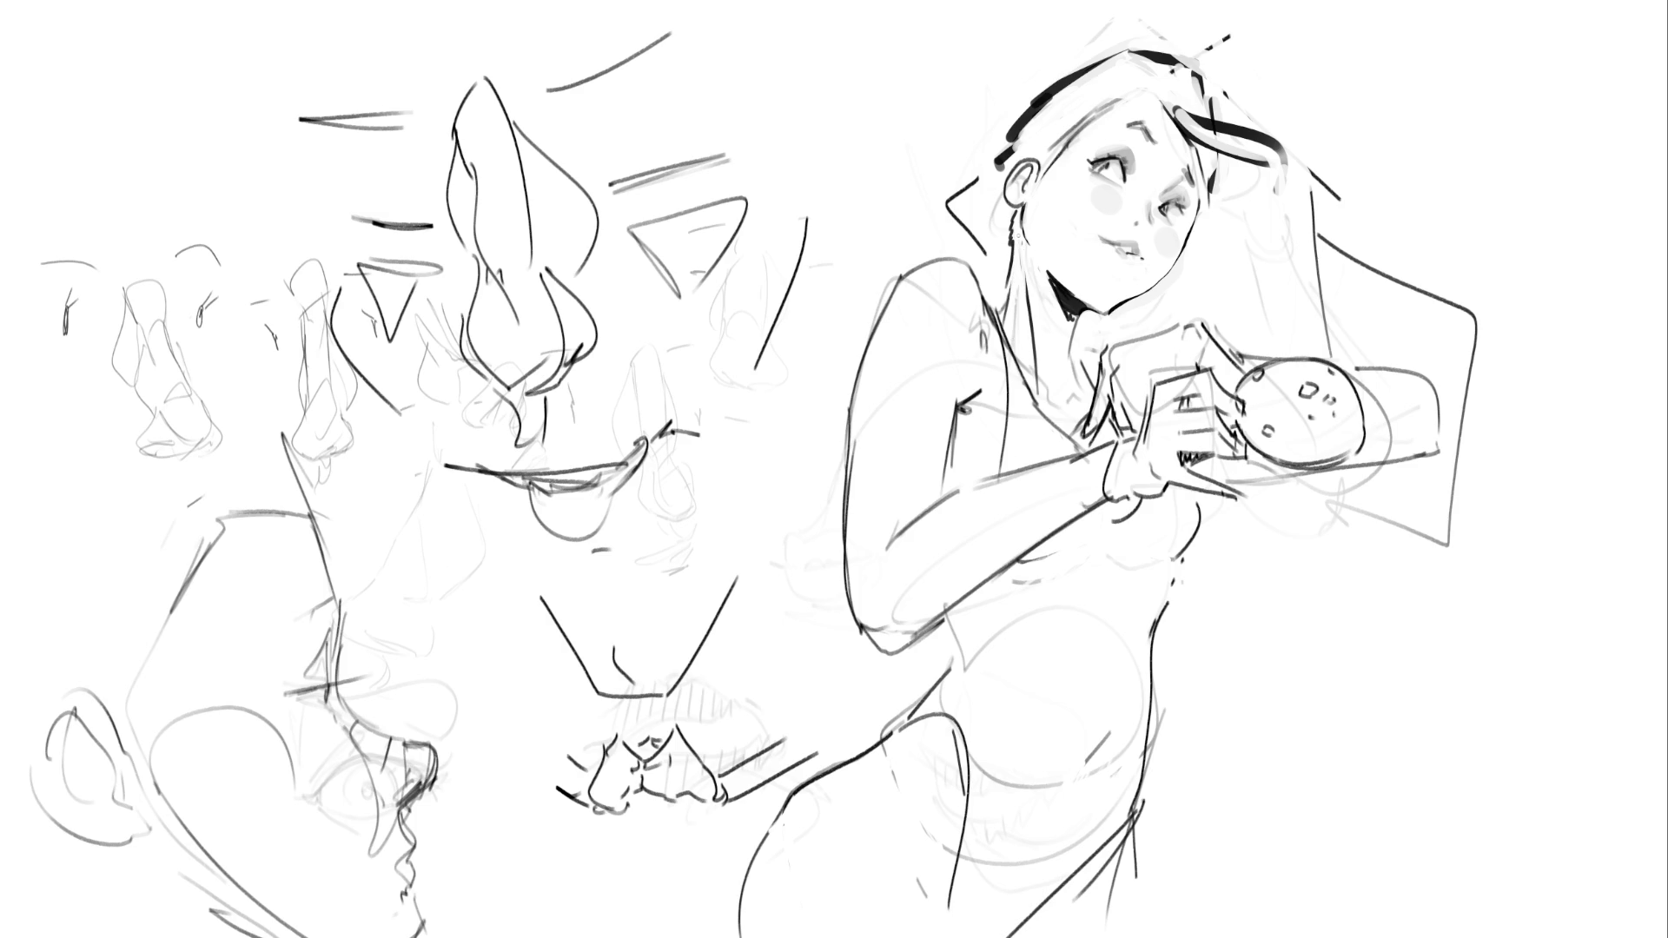
{"action": "key", "text": "ctrl+z"}
{"action": "key", "text": "ctrl+z"}
{"action": "key", "text": "ctrl+z"}
{"action": "key", "text": "ctrl+z"}
{"action": "key", "text": "ctrl+z"}
Ink a thick black hair outline over the top and down the side, and dab the earring dark
{"action": "mouse_move", "coordinate": [1123, 43]}
{"action": "left_mouse_down"}
{"action": "mouse_move", "coordinate": [1011, 108]}
{"action": "mouse_move", "coordinate": [977, 182]}
{"action": "left_mouse_up"}
{"action": "key", "text": "ctrl+z"}
{"action": "key", "text": "ctrl+z"}
{"action": "key", "text": "ctrl+z"}
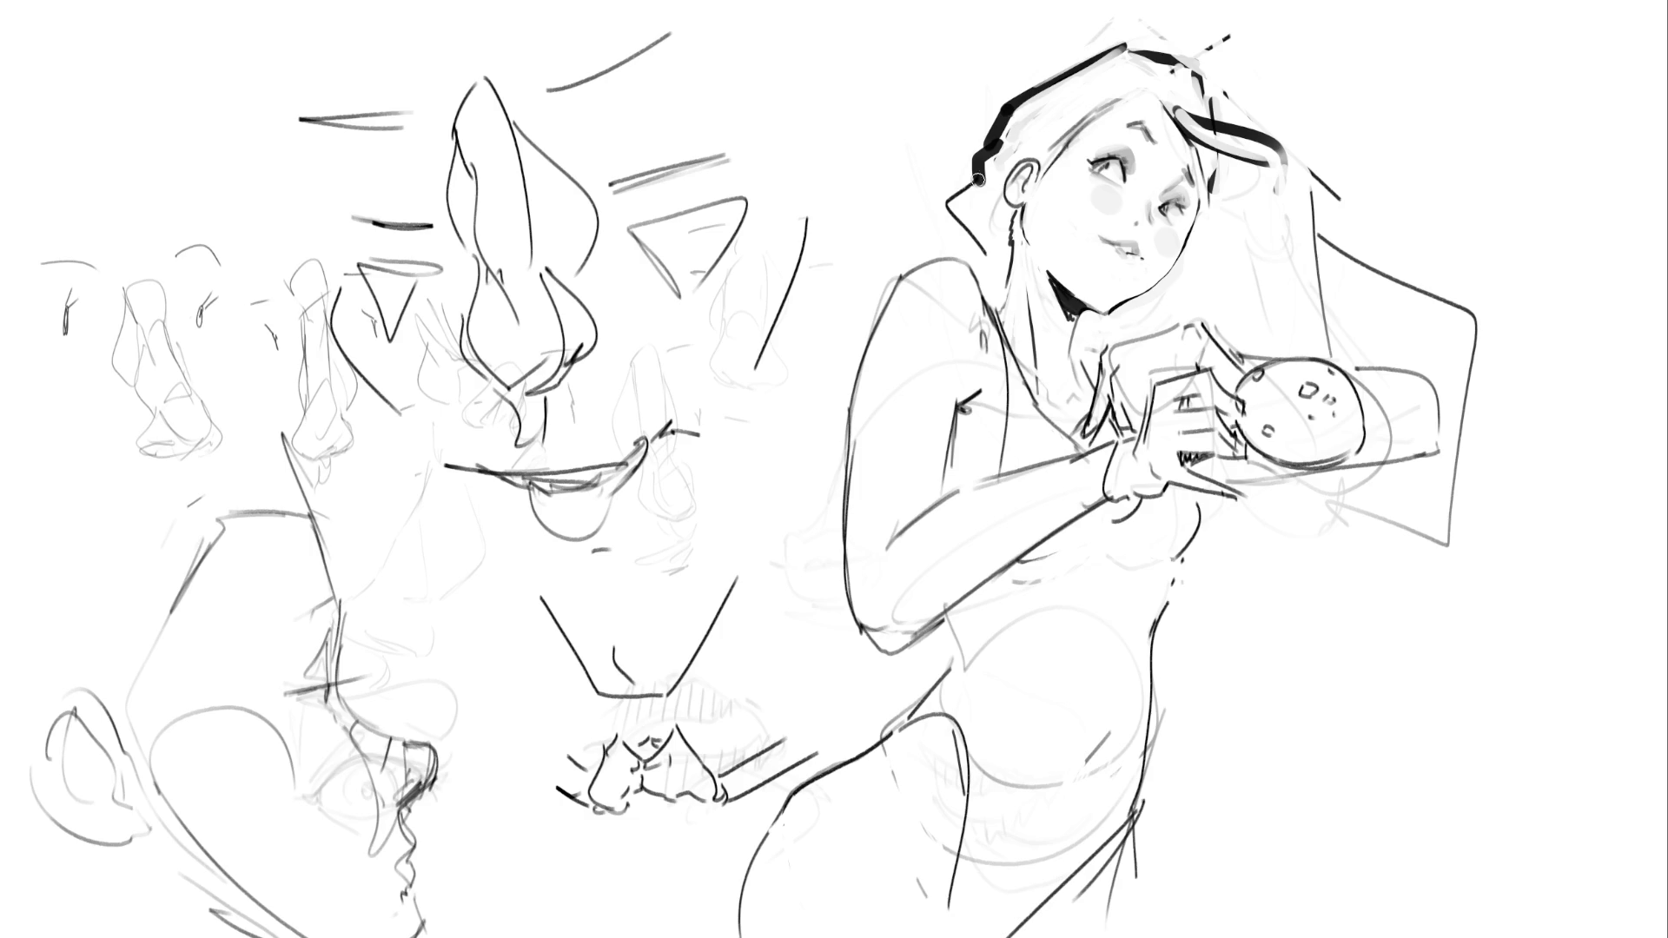
{"action": "mouse_move", "coordinate": [978, 179]}
{"action": "left_mouse_down"}
{"action": "mouse_move", "coordinate": [947, 252]}
{"action": "mouse_move", "coordinate": [986, 269]}
{"action": "left_mouse_up"}
{"action": "mouse_move", "coordinate": [1008, 207]}
{"action": "left_mouse_down"}
{"action": "mouse_move", "coordinate": [978, 294]}
{"action": "mouse_move", "coordinate": [952, 247]}
{"action": "mouse_move", "coordinate": [971, 274]}
{"action": "mouse_move", "coordinate": [1003, 214]}
{"action": "mouse_move", "coordinate": [972, 241]}
{"action": "mouse_move", "coordinate": [982, 261]}
{"action": "left_mouse_up"}
{"action": "left_click", "coordinate": [1006, 209]}
Ink a black bow tie at the neck and dab a dark dot on the shoulder
{"action": "left_click_drag", "start_coordinate": [1138, 302], "coordinate": [1125, 338]}
{"action": "mouse_move", "coordinate": [1148, 298]}
{"action": "left_mouse_down"}
{"action": "mouse_move", "coordinate": [1145, 333]}
{"action": "mouse_move", "coordinate": [1108, 332]}
{"action": "mouse_move", "coordinate": [1142, 309]}
{"action": "mouse_move", "coordinate": [1143, 338]}
{"action": "mouse_move", "coordinate": [1134, 322]}
{"action": "left_mouse_up"}
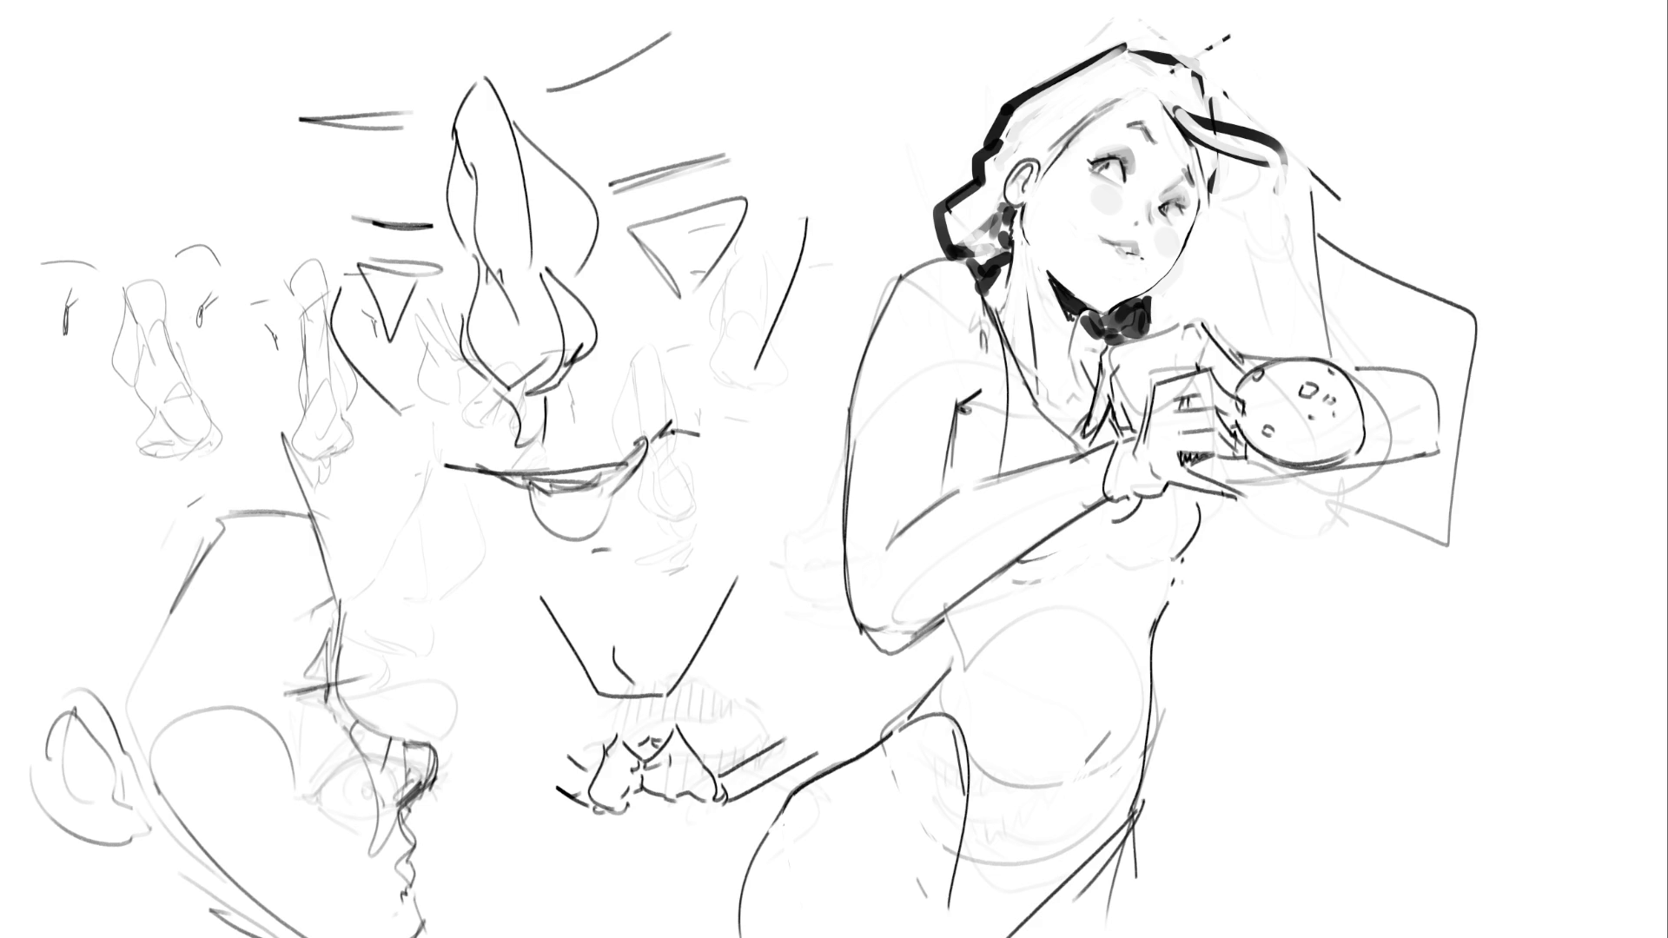
{"action": "left_click", "coordinate": [952, 300]}
Remove the shoulder dot, add a dark line near the armpit, and erase upper-arm shading
{"action": "key", "text": "ctrl+z"}
{"action": "left_click_drag", "start_coordinate": [907, 278], "coordinate": [871, 391]}
{"action": "key", "text": "ctrl+z"}
{"action": "key", "text": "ctrl+z"}
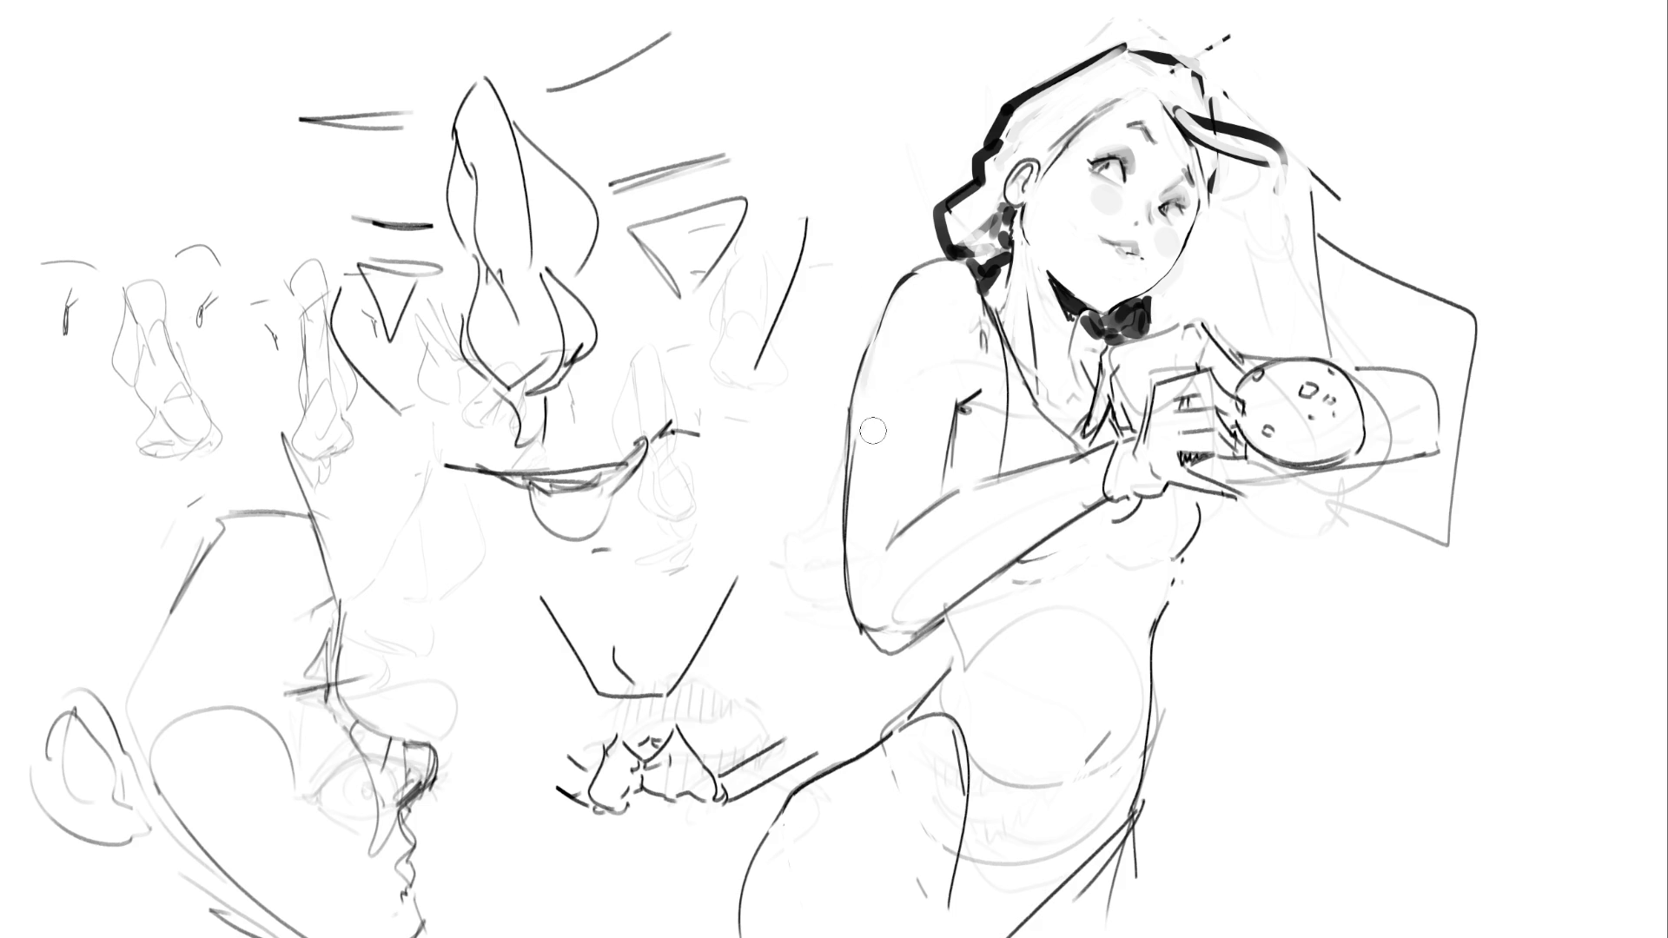
{"action": "left_click_drag", "start_coordinate": [983, 318], "coordinate": [964, 487]}
{"action": "left_click_drag", "start_coordinate": [982, 399], "coordinate": [967, 474]}
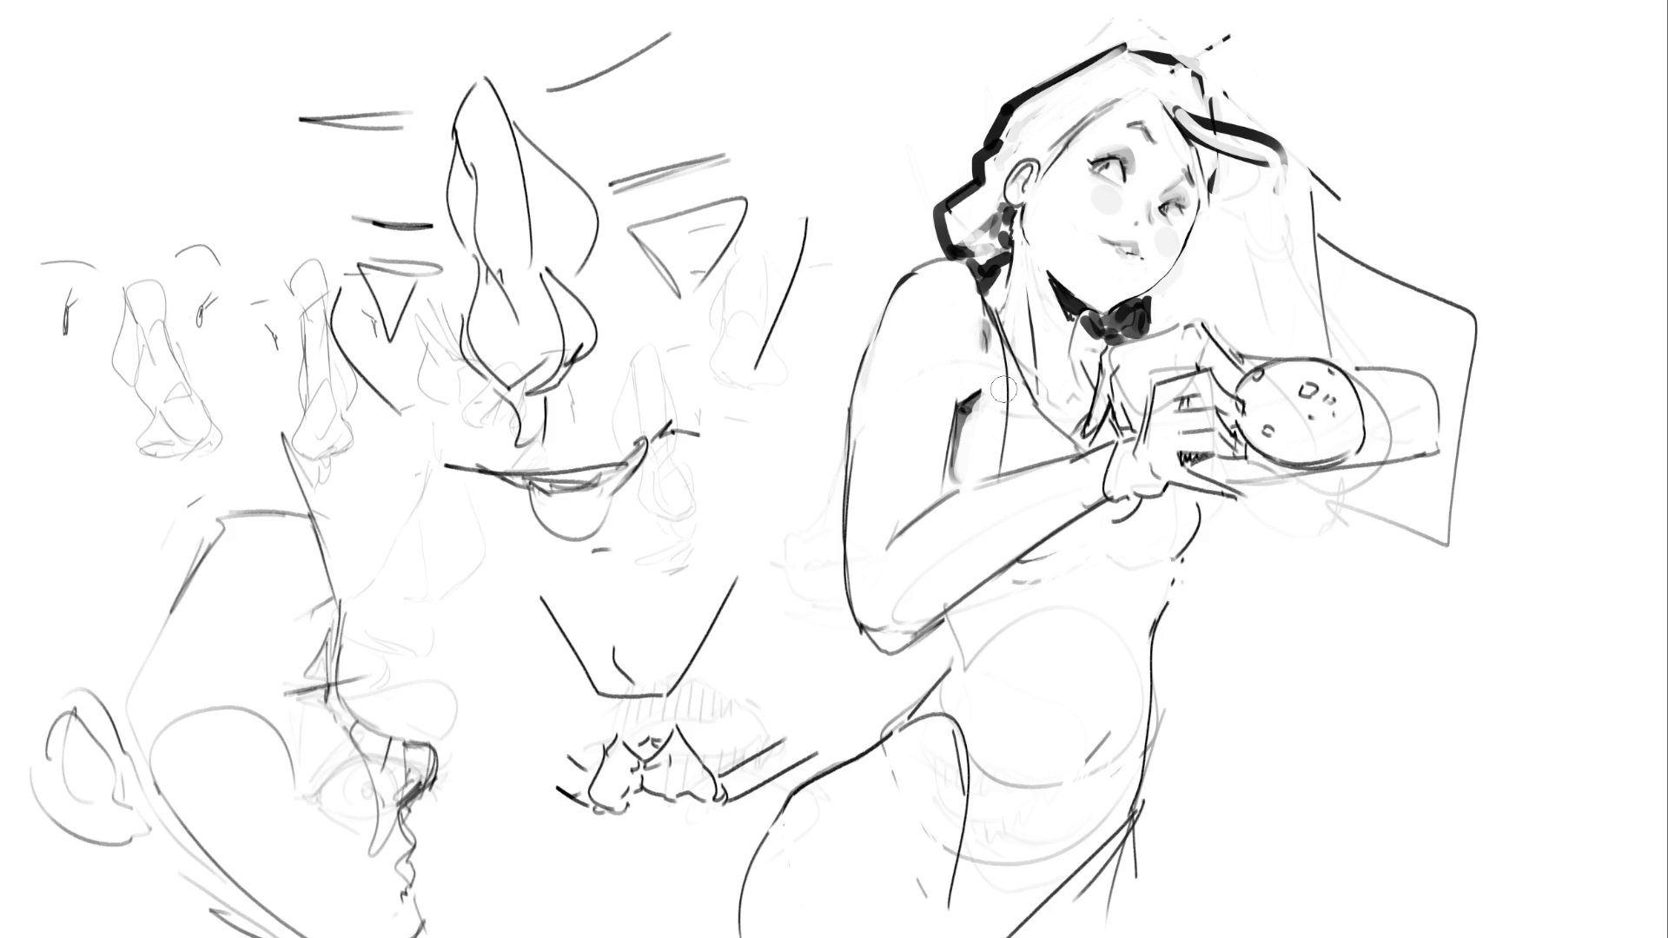
{"action": "left_click_drag", "start_coordinate": [977, 417], "coordinate": [992, 467]}
{"action": "key", "text": "ctrl+z"}
Redraw the inner arm line bold and dark
{"action": "left_click_drag", "start_coordinate": [945, 463], "coordinate": [942, 499]}
{"action": "left_click_drag", "start_coordinate": [965, 433], "coordinate": [941, 501]}
{"action": "key", "text": "ctrl+z"}
{"action": "key", "text": "ctrl+z"}
{"action": "left_click_drag", "start_coordinate": [955, 410], "coordinate": [942, 498]}
{"action": "left_click_drag", "start_coordinate": [953, 445], "coordinate": [944, 492]}
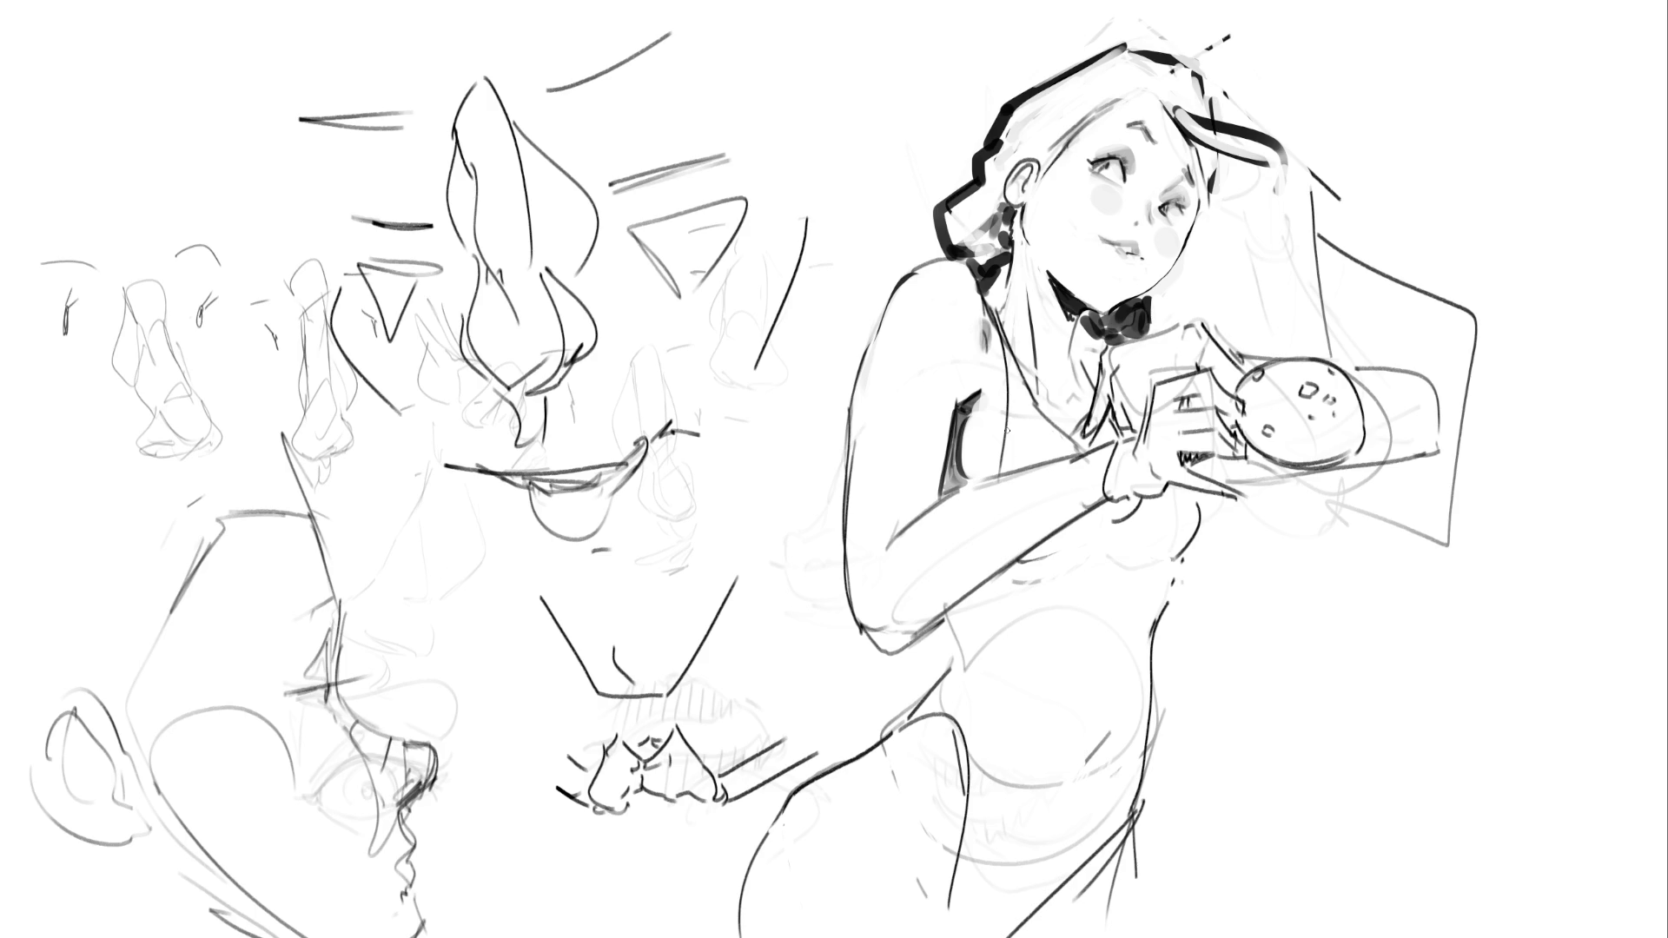
Darken the forearm and wrist edges, lighten lines under the elbow, and firm up the left shoulder outline
{"action": "mouse_move", "coordinate": [890, 533]}
{"action": "left_mouse_down"}
{"action": "mouse_move", "coordinate": [935, 502]}
{"action": "mouse_move", "coordinate": [885, 573]}
{"action": "left_mouse_up"}
{"action": "left_click_drag", "start_coordinate": [902, 635], "coordinate": [982, 582]}
{"action": "left_click_drag", "start_coordinate": [1088, 497], "coordinate": [1129, 500]}
{"action": "left_click_drag", "start_coordinate": [887, 314], "coordinate": [849, 447]}
{"action": "mouse_move", "coordinate": [856, 378]}
{"action": "left_mouse_down"}
{"action": "mouse_move", "coordinate": [854, 469]}
{"action": "mouse_move", "coordinate": [853, 361]}
{"action": "left_mouse_up"}
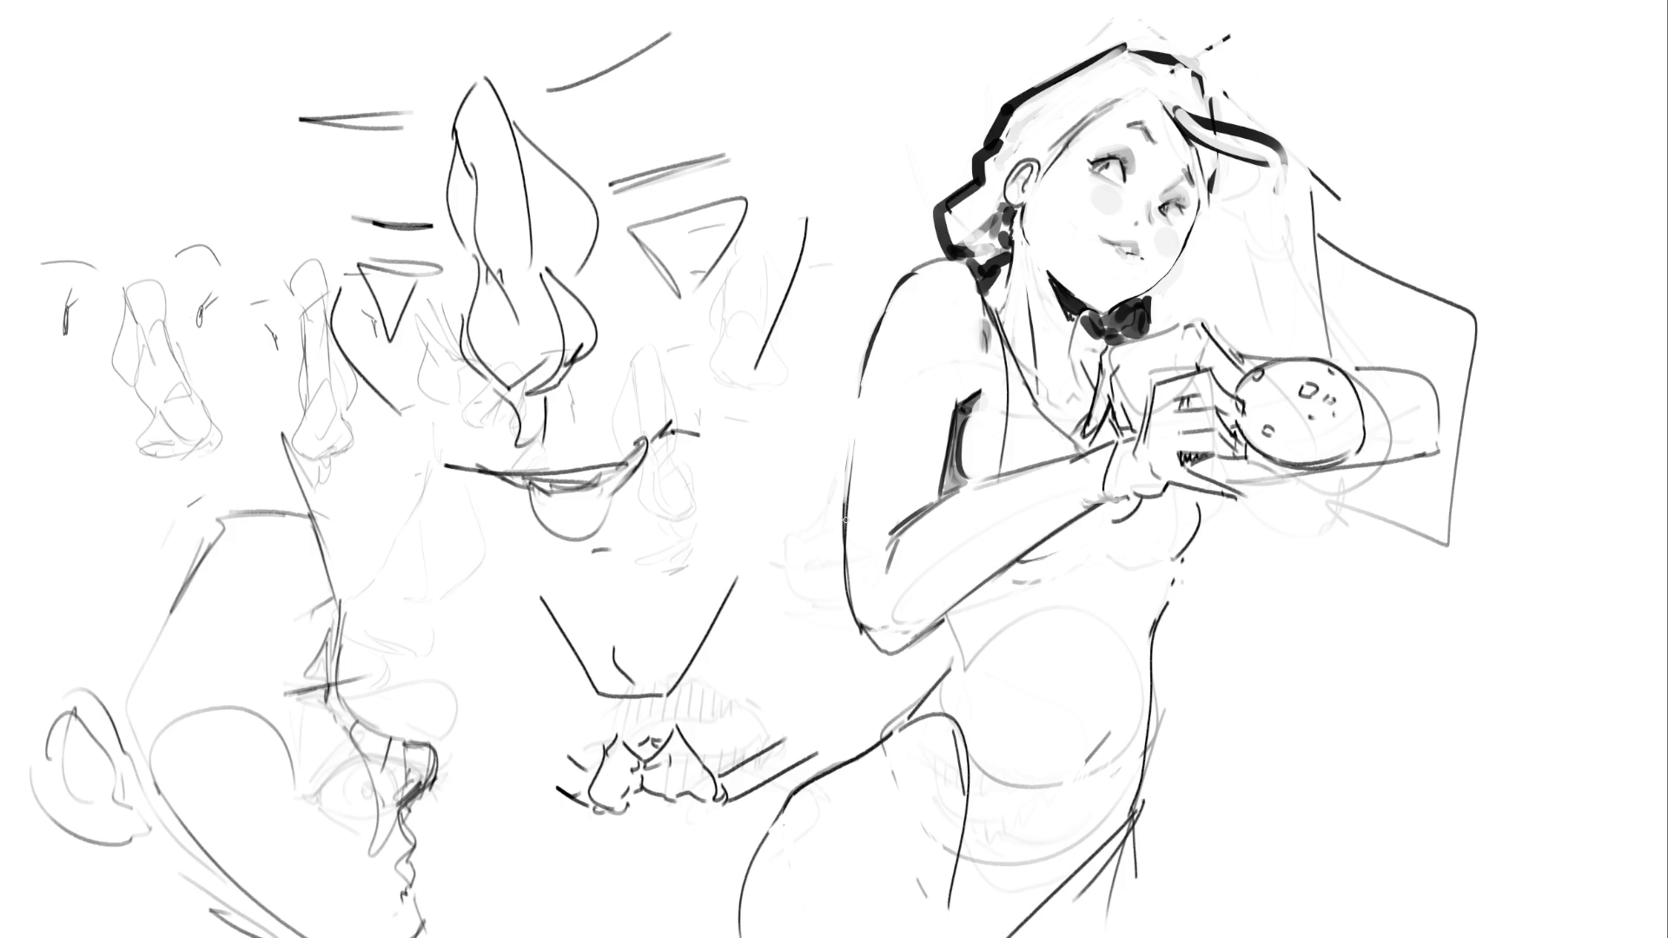
Try grey shading on the hair edge and neck, then undo those strokes
{"action": "left_click_drag", "start_coordinate": [983, 308], "coordinate": [980, 417]}
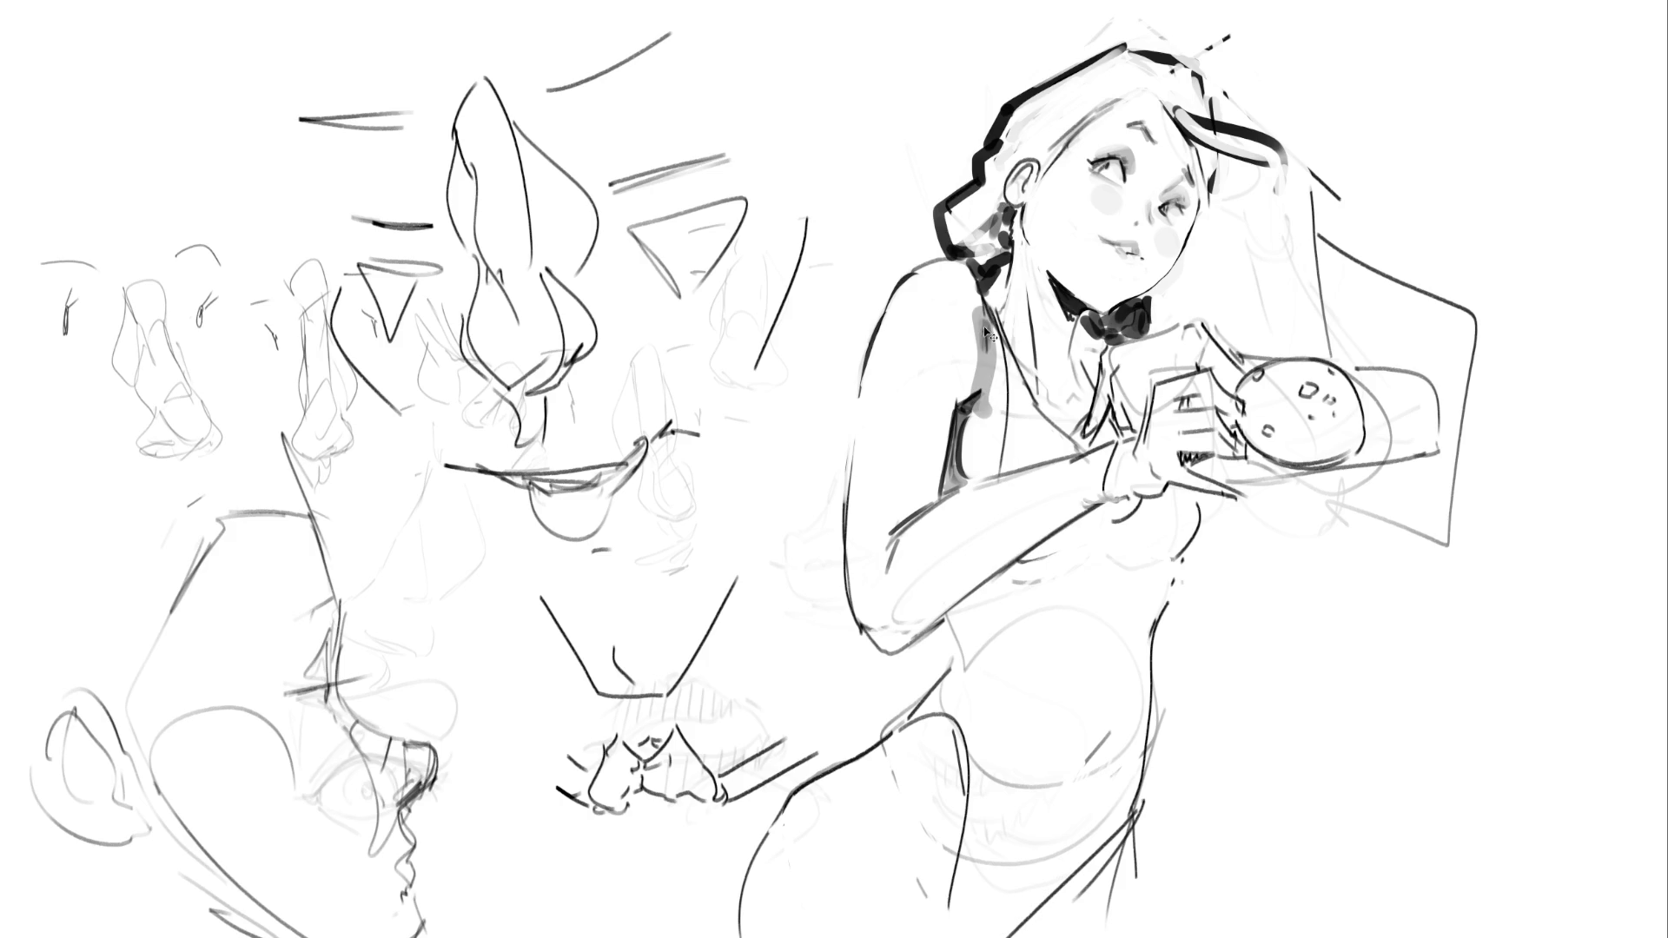
{"action": "key", "text": "ctrl+z"}
{"action": "left_click_drag", "start_coordinate": [982, 323], "coordinate": [1042, 392]}
{"action": "mouse_move", "coordinate": [1054, 280]}
{"action": "left_mouse_down"}
{"action": "mouse_move", "coordinate": [1065, 400]}
{"action": "mouse_move", "coordinate": [1083, 408]}
{"action": "left_mouse_up"}
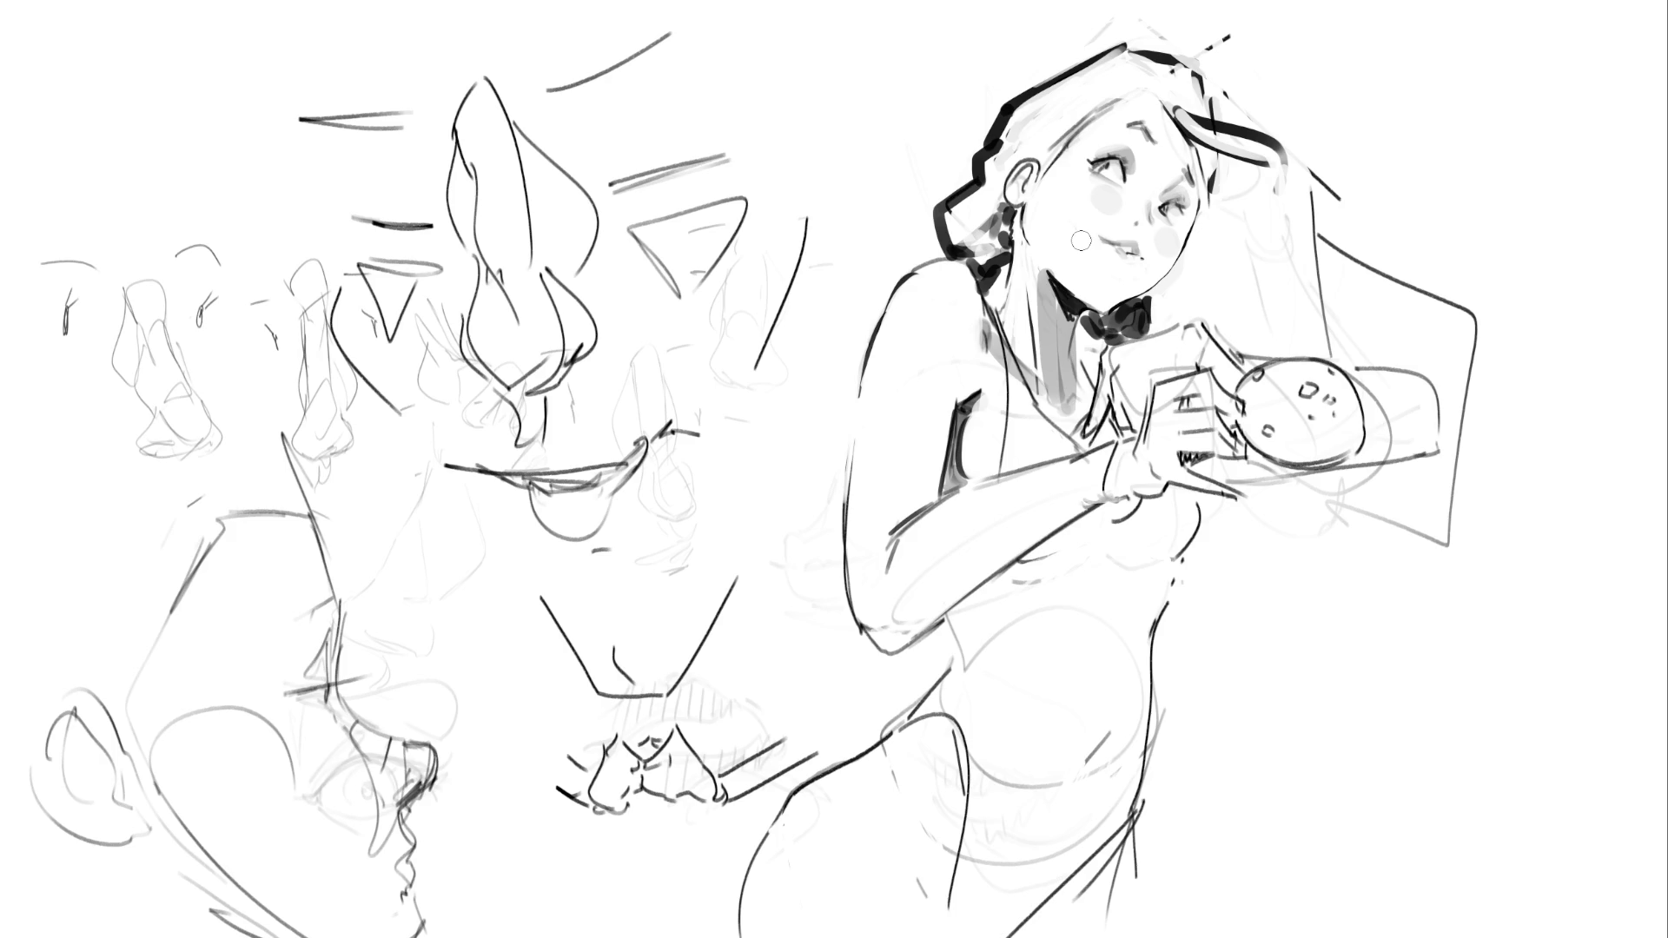
{"action": "key", "text": "ctrl+z"}
{"action": "key", "text": "ctrl+z"}
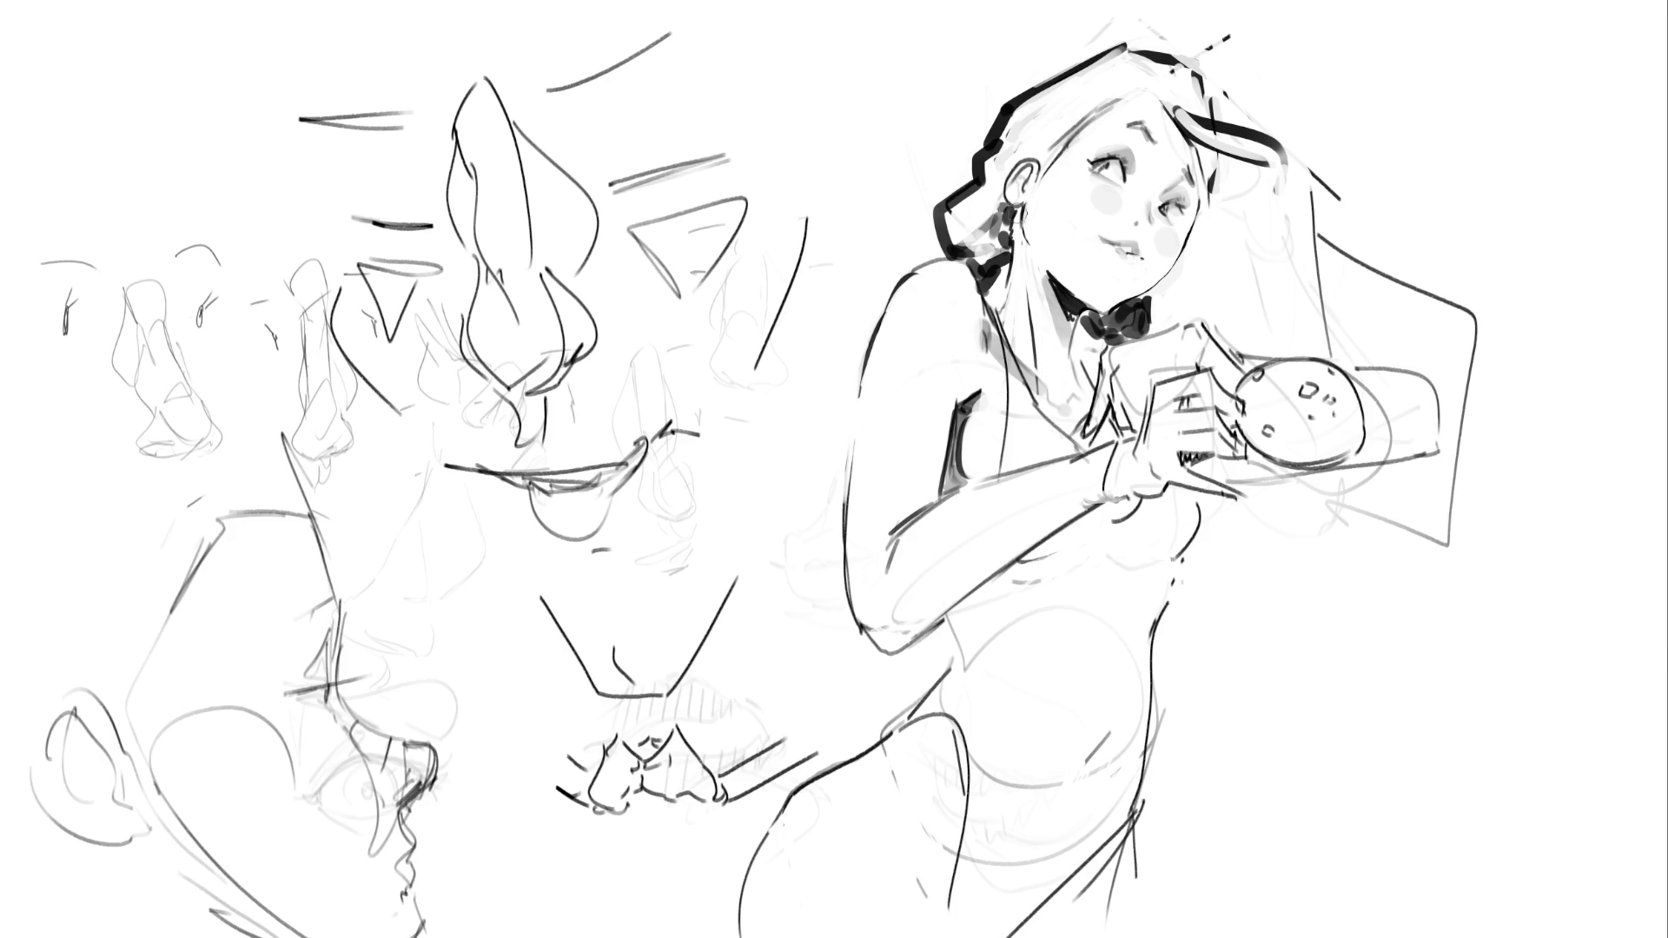
Shade the hair bun, hands and tray grey, blacken the bowtie, and add faint shading beneath the chest
{"action": "left_click_drag", "start_coordinate": [1011, 209], "coordinate": [973, 291]}
{"action": "mouse_move", "coordinate": [1116, 331]}
{"action": "left_mouse_down"}
{"action": "mouse_move", "coordinate": [1084, 344]}
{"action": "mouse_move", "coordinate": [1075, 421]}
{"action": "left_mouse_up"}
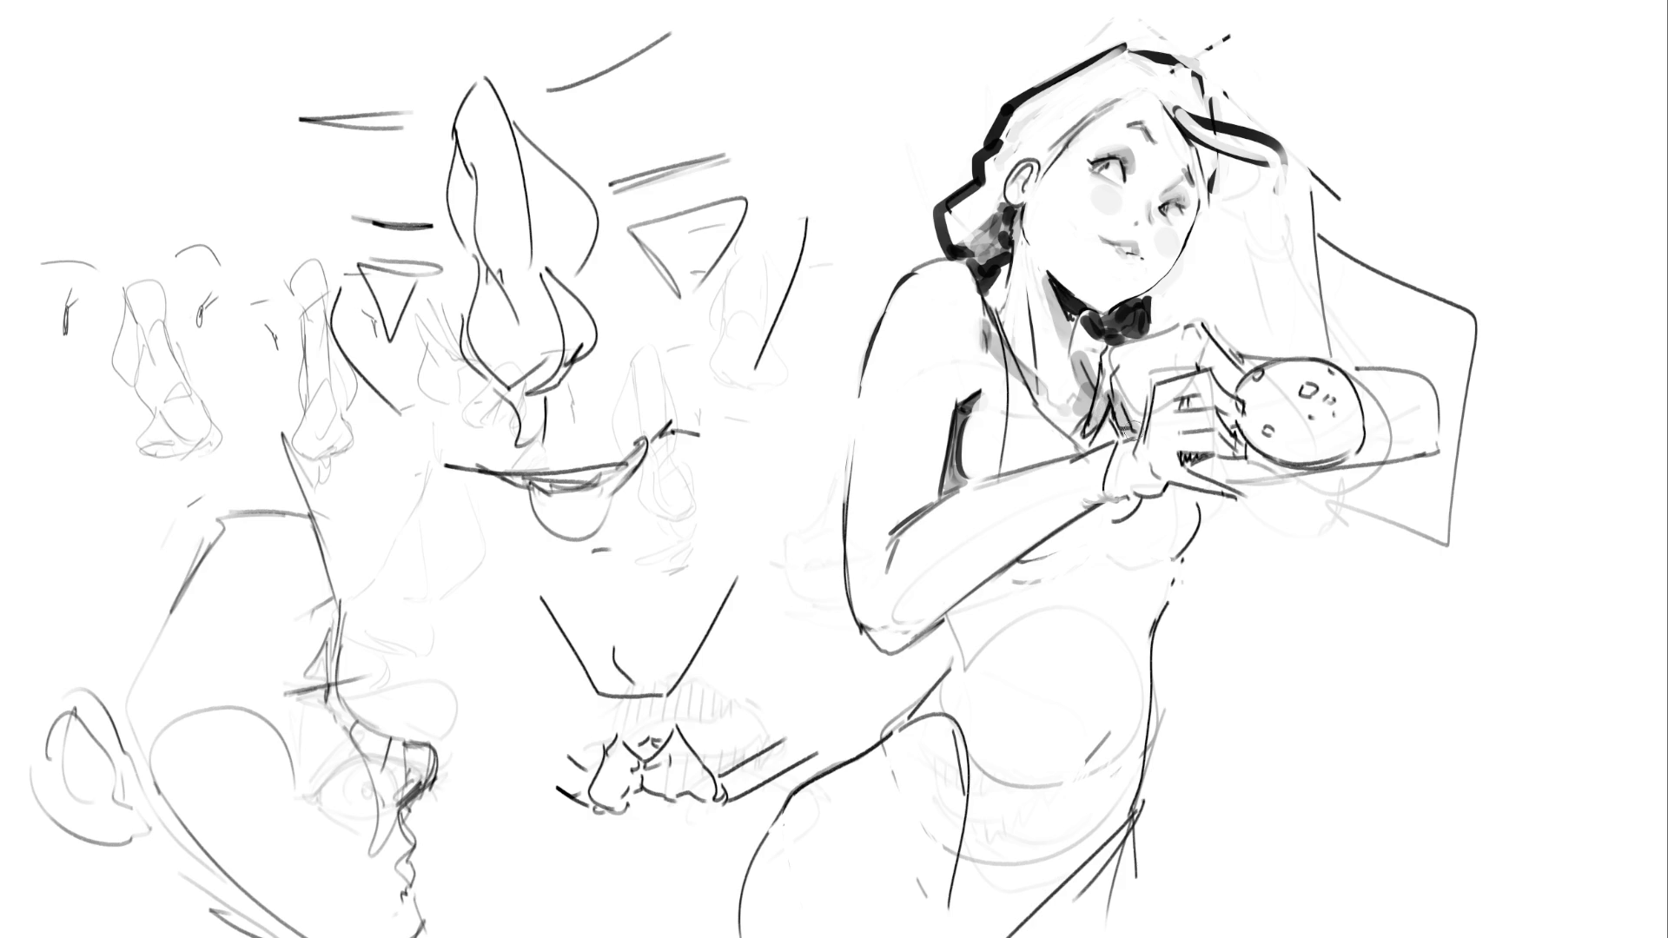
{"action": "mouse_move", "coordinate": [1158, 373]}
{"action": "left_mouse_down"}
{"action": "mouse_move", "coordinate": [1228, 393]}
{"action": "mouse_move", "coordinate": [1197, 448]}
{"action": "mouse_move", "coordinate": [1105, 497]}
{"action": "left_mouse_up"}
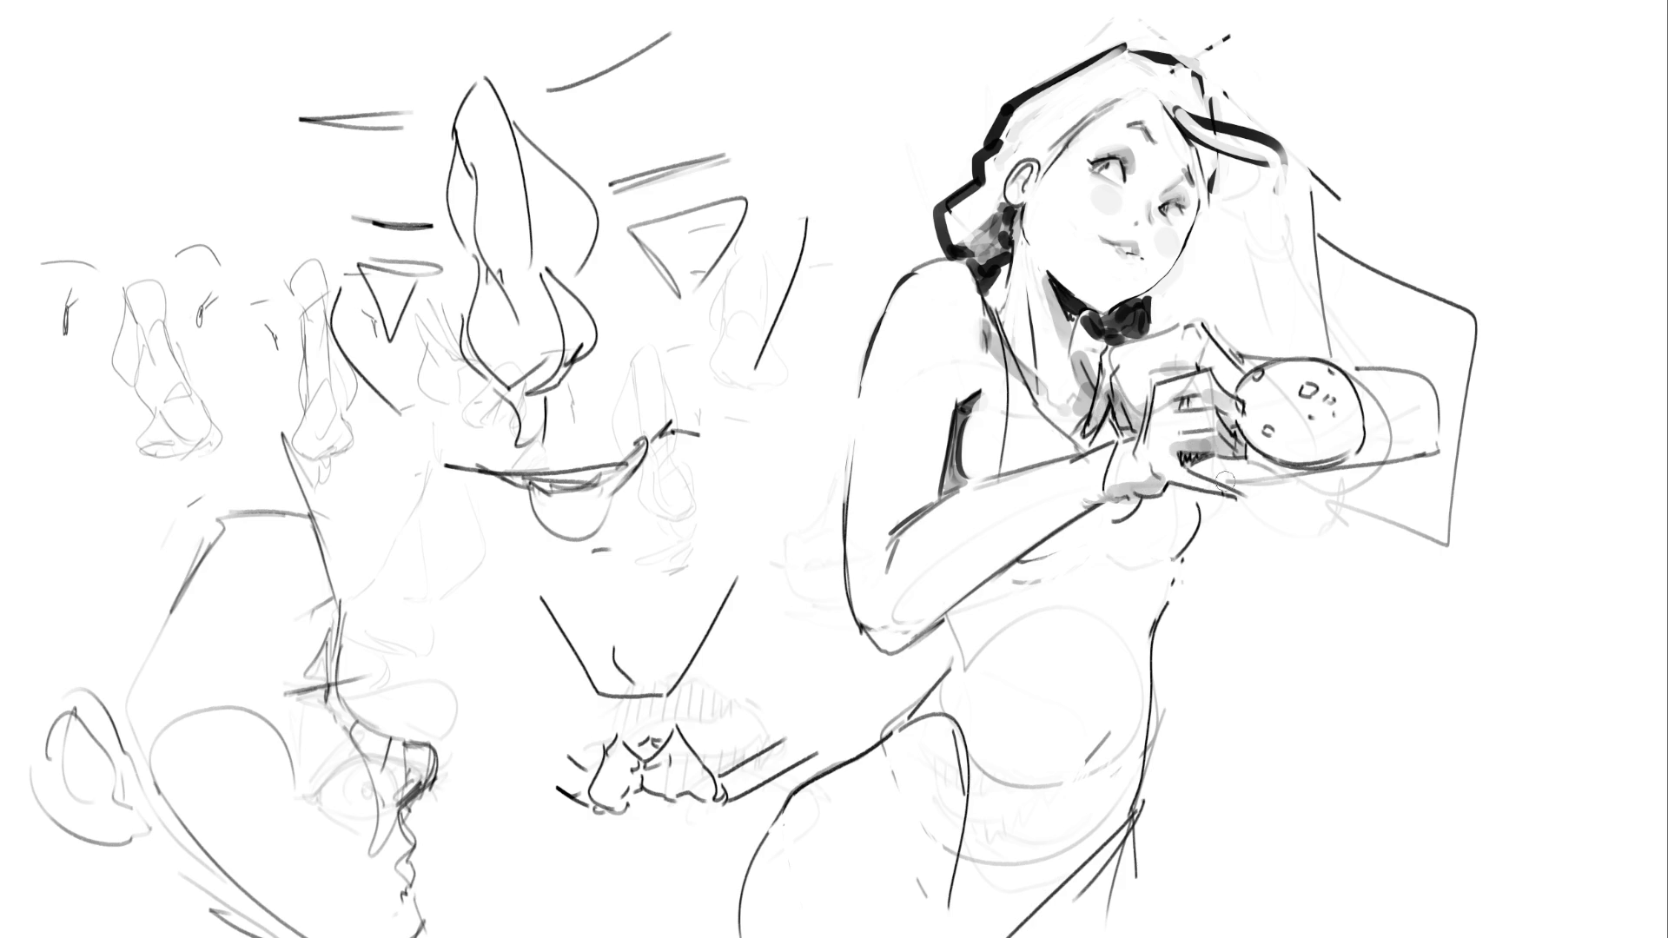
{"action": "mouse_move", "coordinate": [1256, 434]}
{"action": "left_mouse_down"}
{"action": "mouse_move", "coordinate": [1416, 430]}
{"action": "mouse_move", "coordinate": [1389, 447]}
{"action": "mouse_move", "coordinate": [1365, 433]}
{"action": "left_mouse_up"}
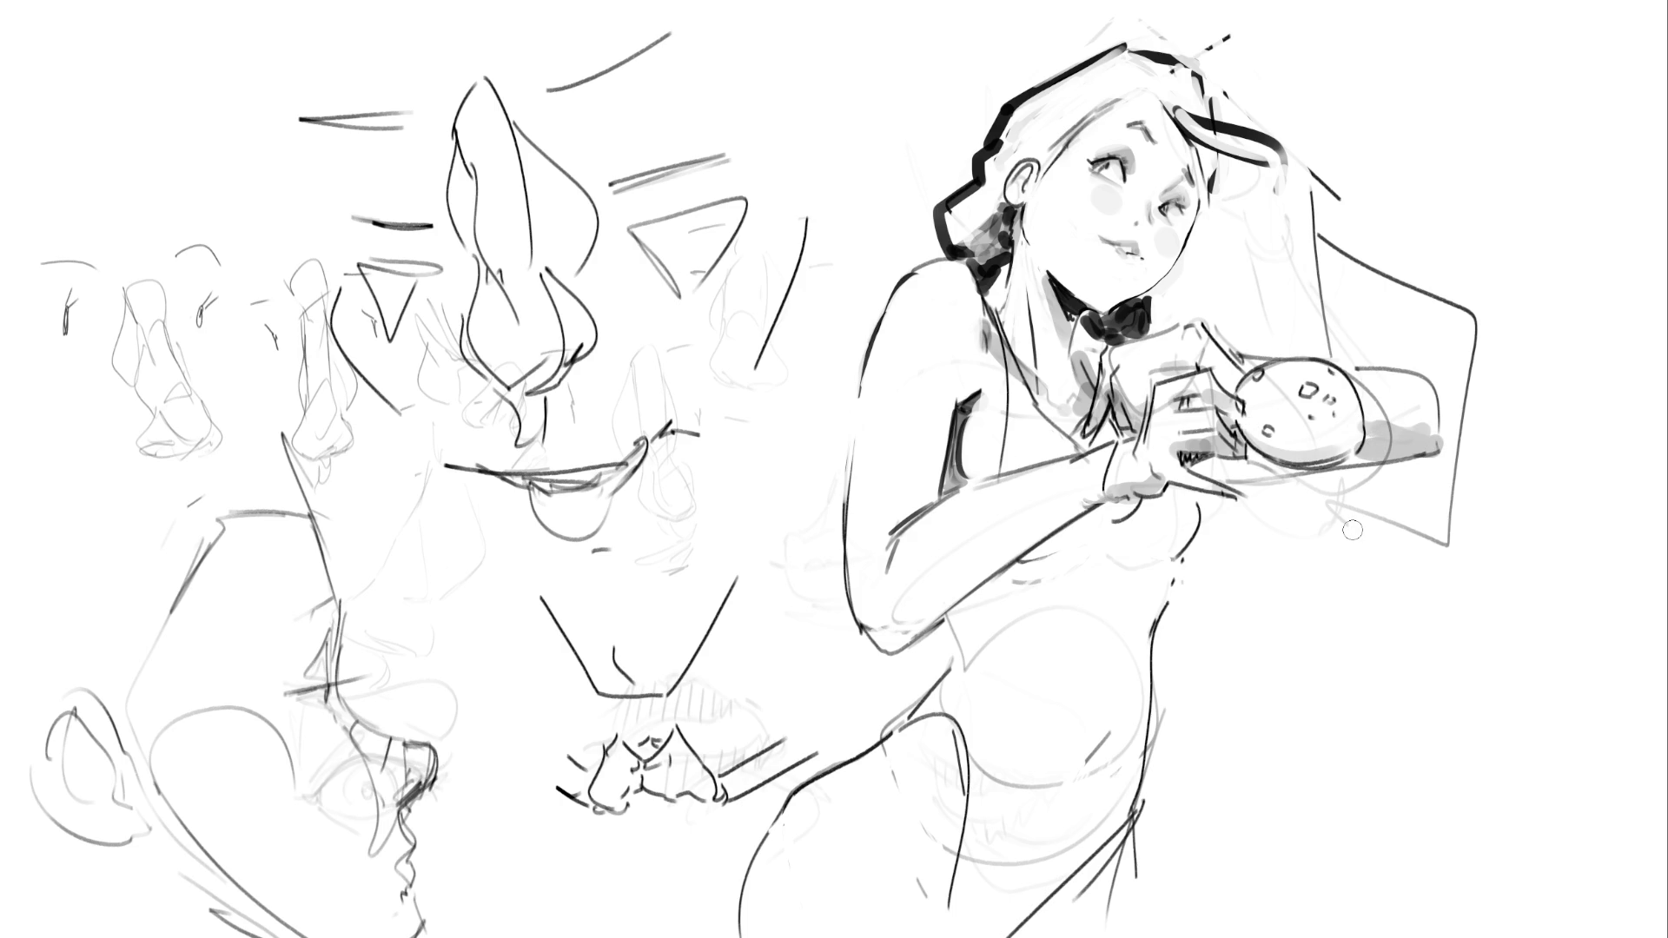
{"action": "mouse_move", "coordinate": [1033, 556]}
{"action": "left_mouse_down"}
{"action": "mouse_move", "coordinate": [1094, 530]}
{"action": "mouse_move", "coordinate": [1168, 552]}
{"action": "mouse_move", "coordinate": [1147, 521]}
{"action": "mouse_move", "coordinate": [1170, 543]}
{"action": "mouse_move", "coordinate": [1138, 552]}
{"action": "mouse_move", "coordinate": [1186, 547]}
{"action": "mouse_move", "coordinate": [1163, 539]}
{"action": "mouse_move", "coordinate": [1147, 569]}
{"action": "left_mouse_up"}
With a larger brush, paint diagonal grey shading across the belly and down the left thigh
{"action": "key", "text": "bracketright"}
{"action": "key", "text": "bracketright"}
{"action": "key", "text": "bracketright"}
{"action": "left_click_drag", "start_coordinate": [1029, 686], "coordinate": [1129, 608]}
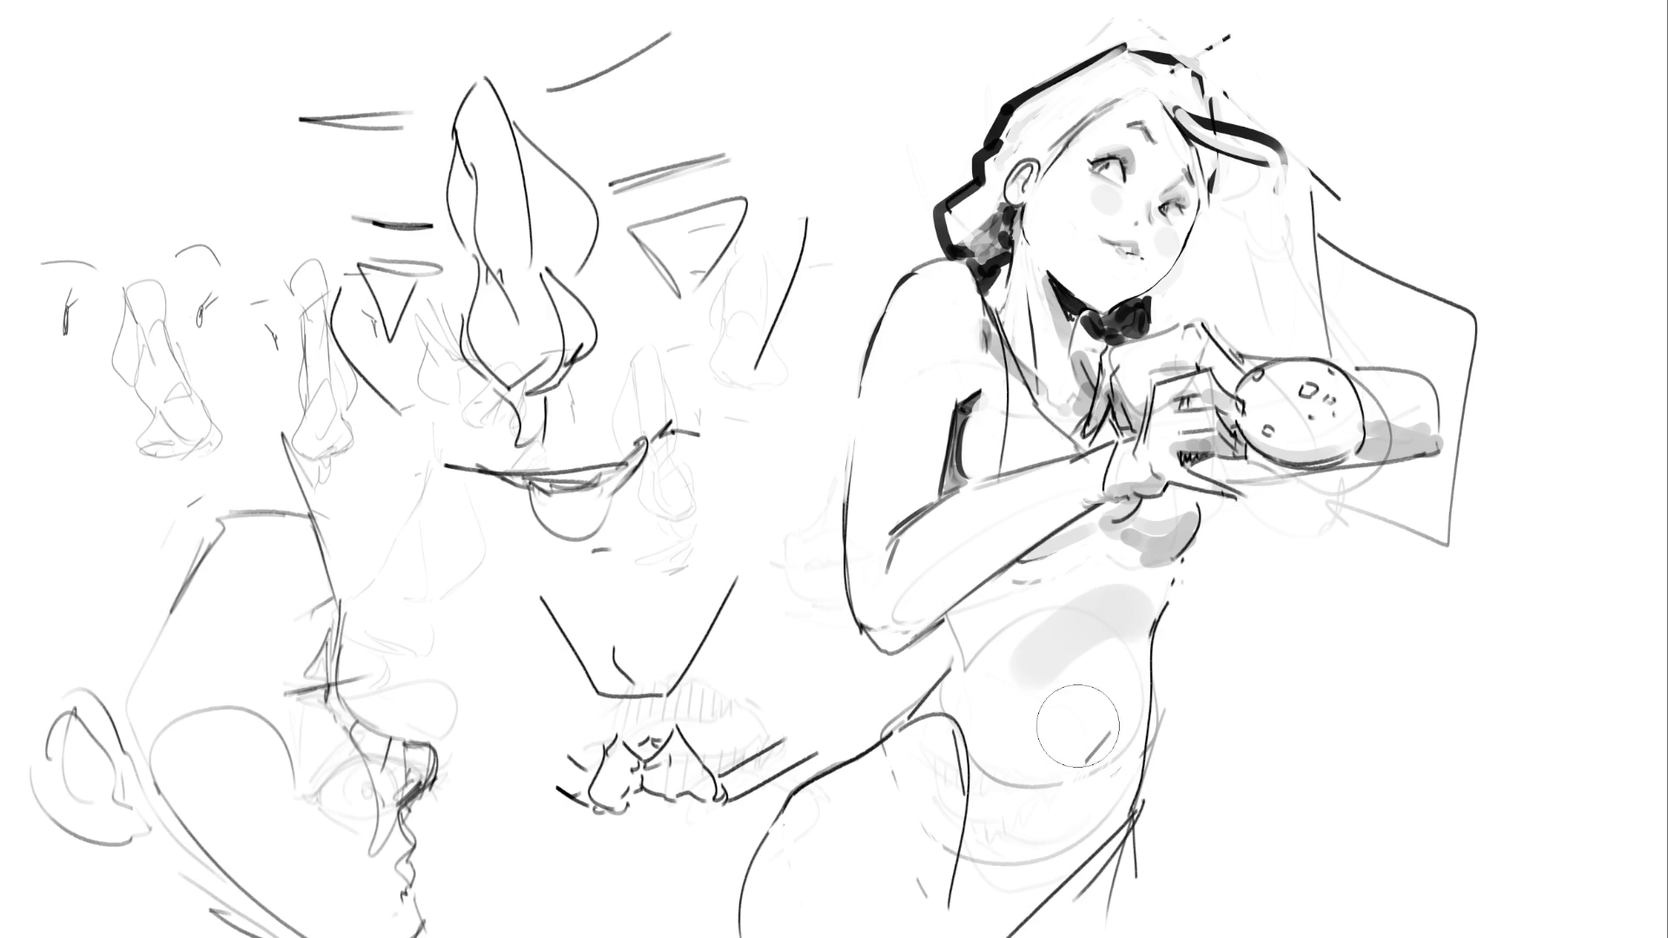
{"action": "key", "text": "bracketleft"}
{"action": "key", "text": "bracketleft"}
{"action": "key", "text": "bracketleft"}
{"action": "key", "text": "bracketleft"}
{"action": "key", "text": "bracketleft"}
{"action": "key", "text": "bracketleft"}
{"action": "left_click_drag", "start_coordinate": [1113, 734], "coordinate": [1091, 760]}
{"action": "mouse_move", "coordinate": [963, 830]}
{"action": "left_mouse_down"}
{"action": "mouse_move", "coordinate": [931, 935]}
{"action": "mouse_move", "coordinate": [1121, 825]}
{"action": "mouse_move", "coordinate": [956, 912]}
{"action": "mouse_move", "coordinate": [1077, 860]}
{"action": "mouse_move", "coordinate": [1075, 919]}
{"action": "mouse_move", "coordinate": [1127, 855]}
{"action": "left_mouse_up"}
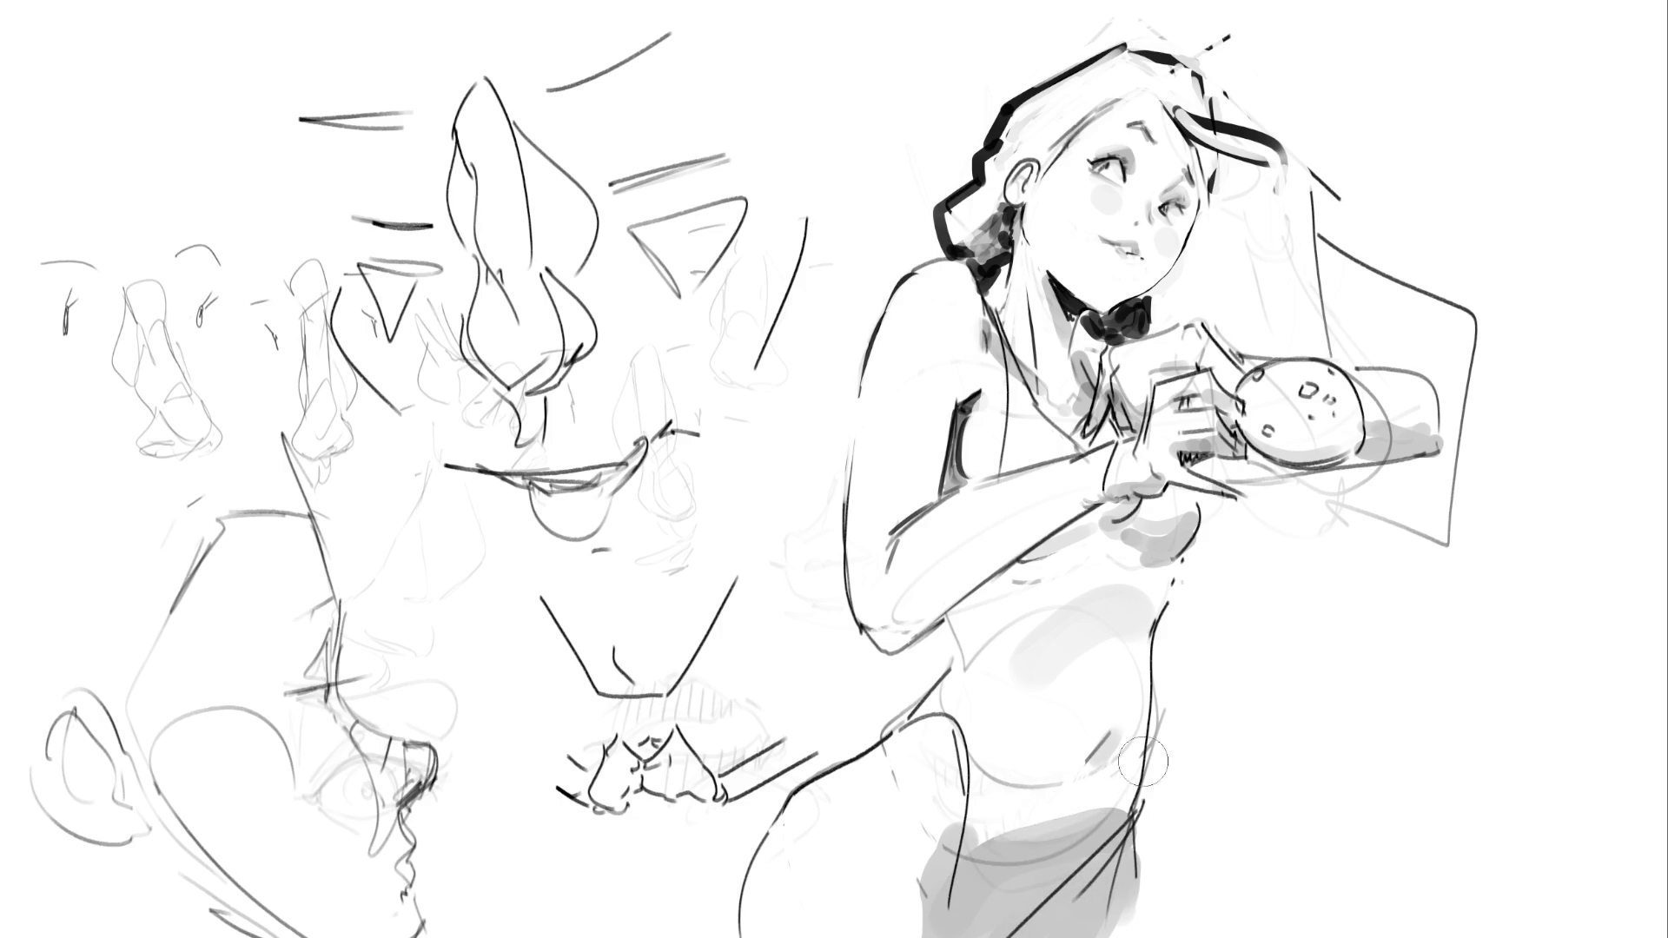
{"action": "mouse_move", "coordinate": [1025, 660]}
{"action": "left_mouse_down"}
{"action": "mouse_move", "coordinate": [1096, 599]}
{"action": "mouse_move", "coordinate": [1025, 721]}
{"action": "mouse_move", "coordinate": [1074, 627]}
{"action": "left_mouse_up"}
{"action": "mouse_move", "coordinate": [1121, 521]}
{"action": "left_mouse_down"}
{"action": "mouse_move", "coordinate": [931, 669]}
{"action": "mouse_move", "coordinate": [1043, 569]}
{"action": "left_mouse_up"}
{"action": "key", "text": "ctrl+z"}
Dab grey shading on the torso, forearm, hip and side of the chest, undoing a stray waist stroke
{"action": "left_click", "coordinate": [946, 644]}
{"action": "left_click_drag", "start_coordinate": [873, 643], "coordinate": [1077, 508]}
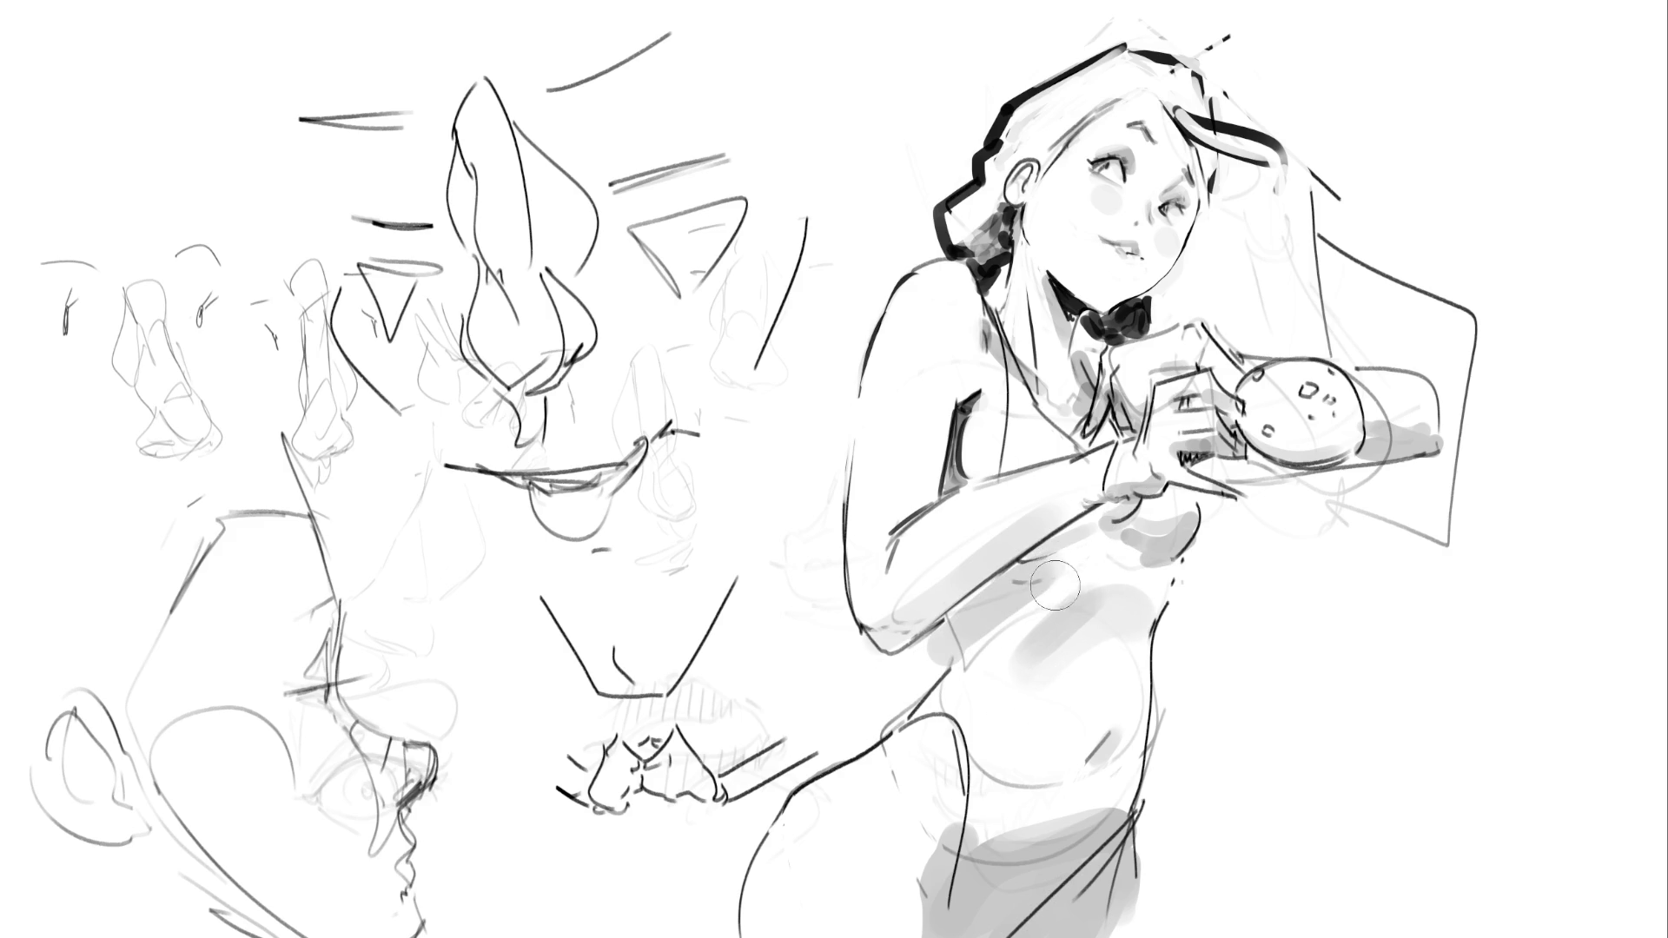
{"action": "left_click", "coordinate": [904, 863]}
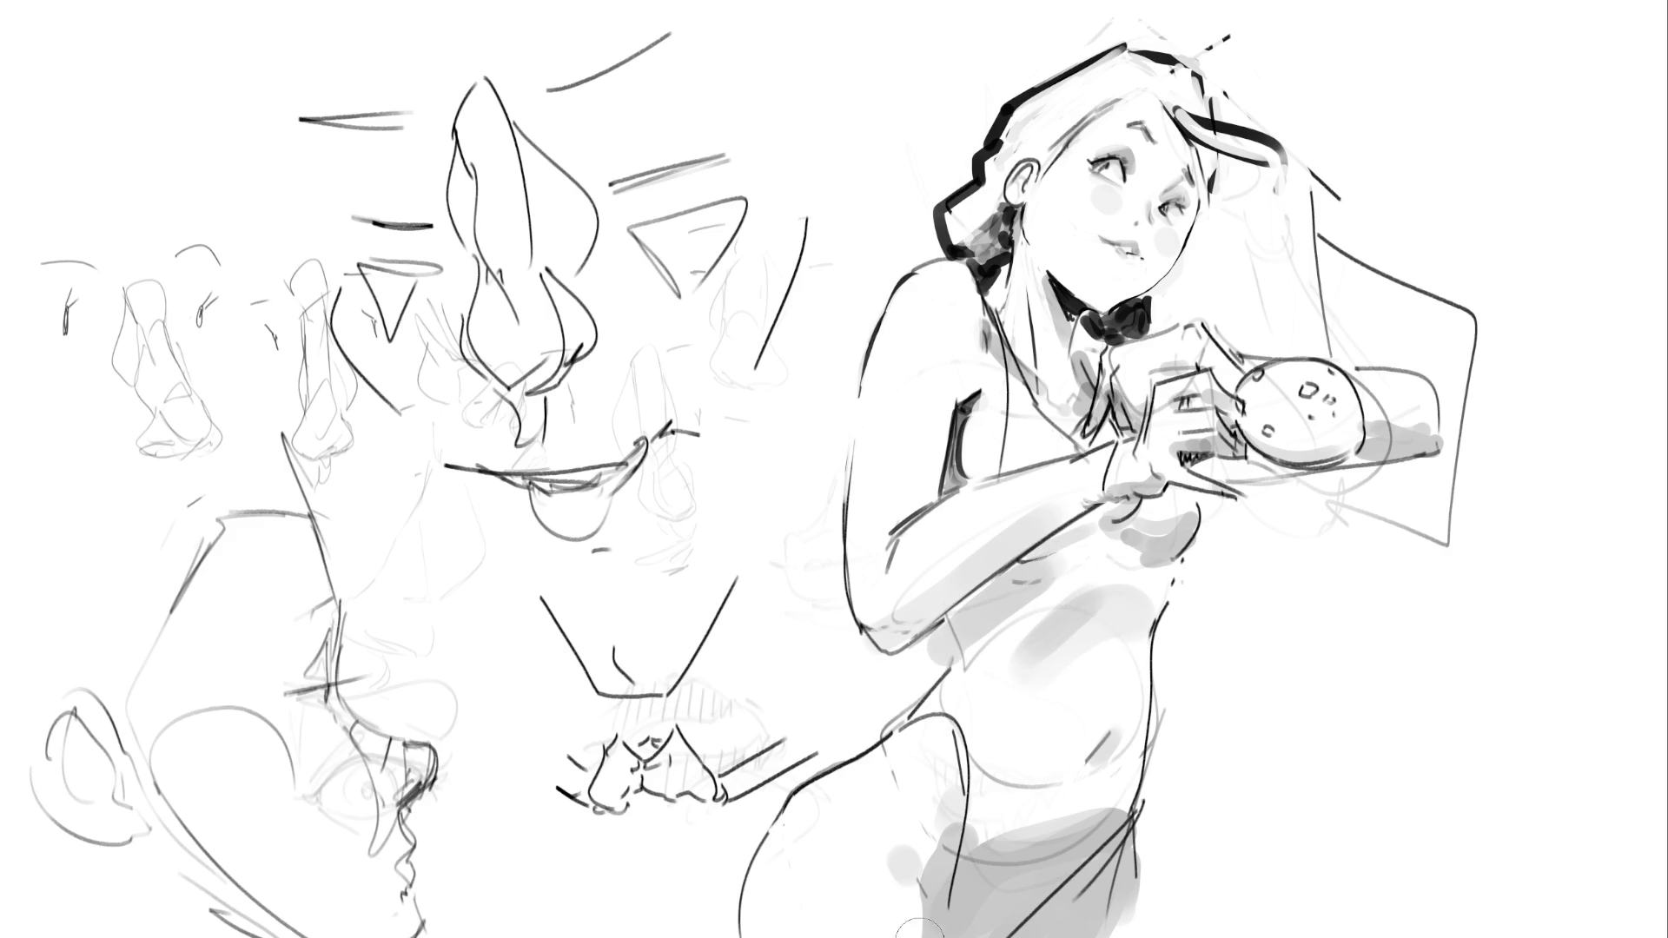
{"action": "left_click", "coordinate": [833, 791]}
{"action": "left_click_drag", "start_coordinate": [1197, 549], "coordinate": [1189, 608]}
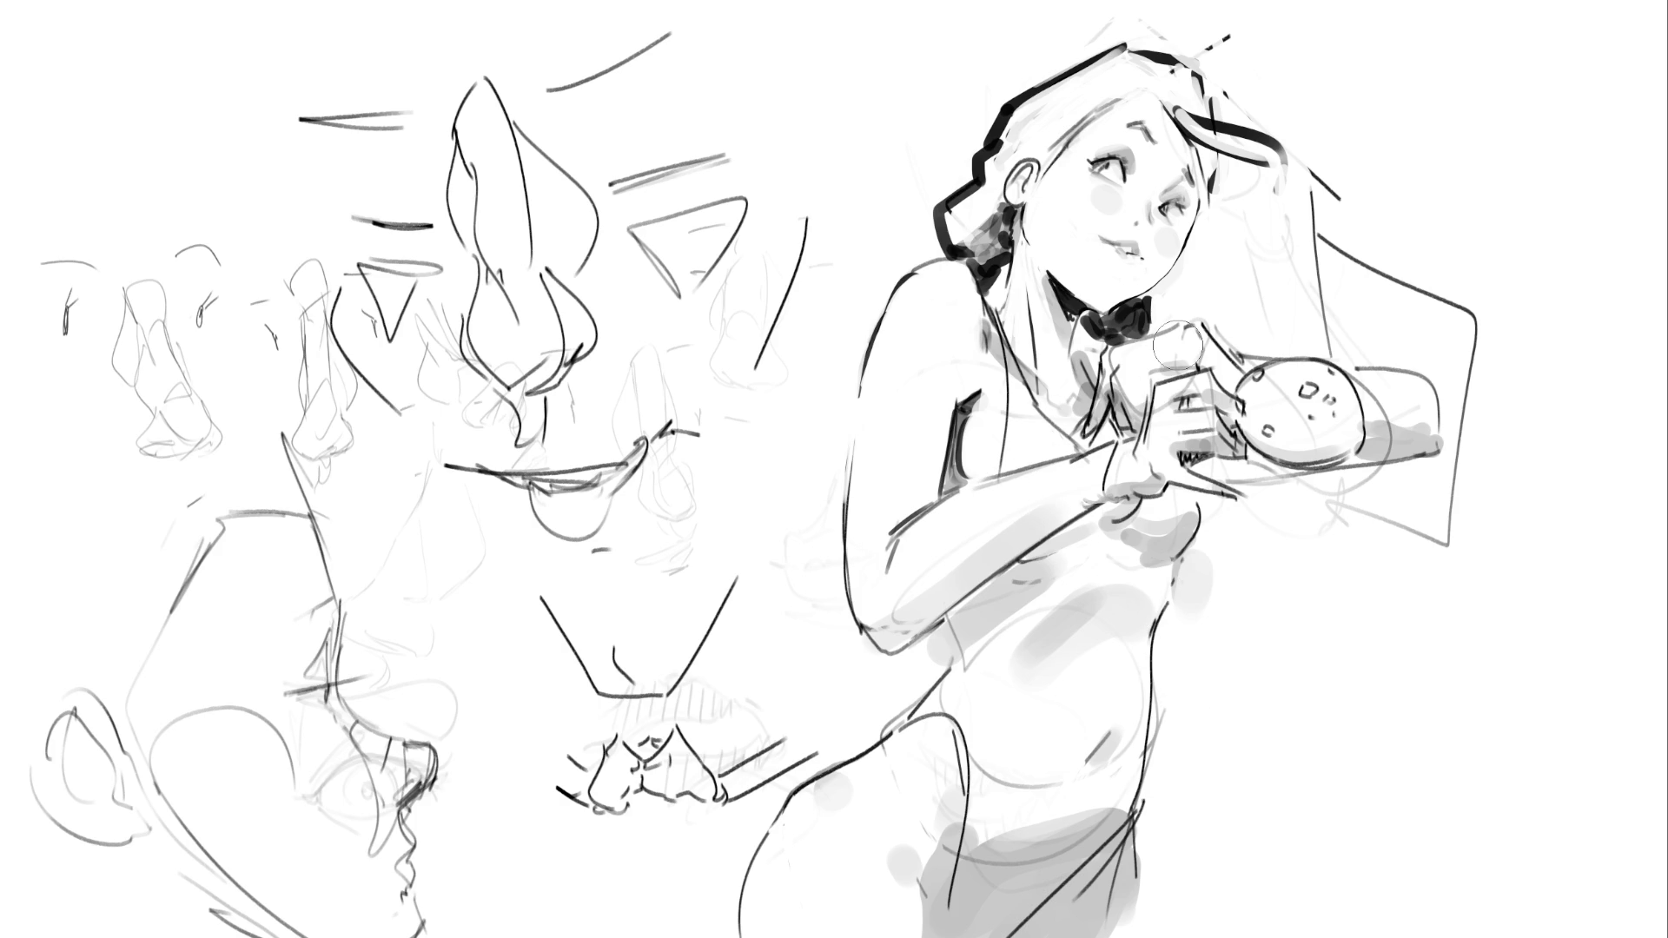
{"action": "mouse_move", "coordinate": [926, 678]}
{"action": "left_mouse_down"}
{"action": "mouse_move", "coordinate": [851, 738]}
{"action": "mouse_move", "coordinate": [884, 701]}
{"action": "left_mouse_up"}
{"action": "key", "text": "ctrl+z"}
{"action": "key", "text": "ctrl+z"}
Draw a dark curved tail and a diagonal line below the hip over light grey shading
{"action": "mouse_move", "coordinate": [757, 812]}
{"action": "left_mouse_down"}
{"action": "mouse_move", "coordinate": [719, 932]}
{"action": "mouse_move", "coordinate": [756, 804]}
{"action": "mouse_move", "coordinate": [705, 920]}
{"action": "mouse_move", "coordinate": [760, 804]}
{"action": "mouse_move", "coordinate": [704, 920]}
{"action": "mouse_move", "coordinate": [729, 934]}
{"action": "left_mouse_up"}
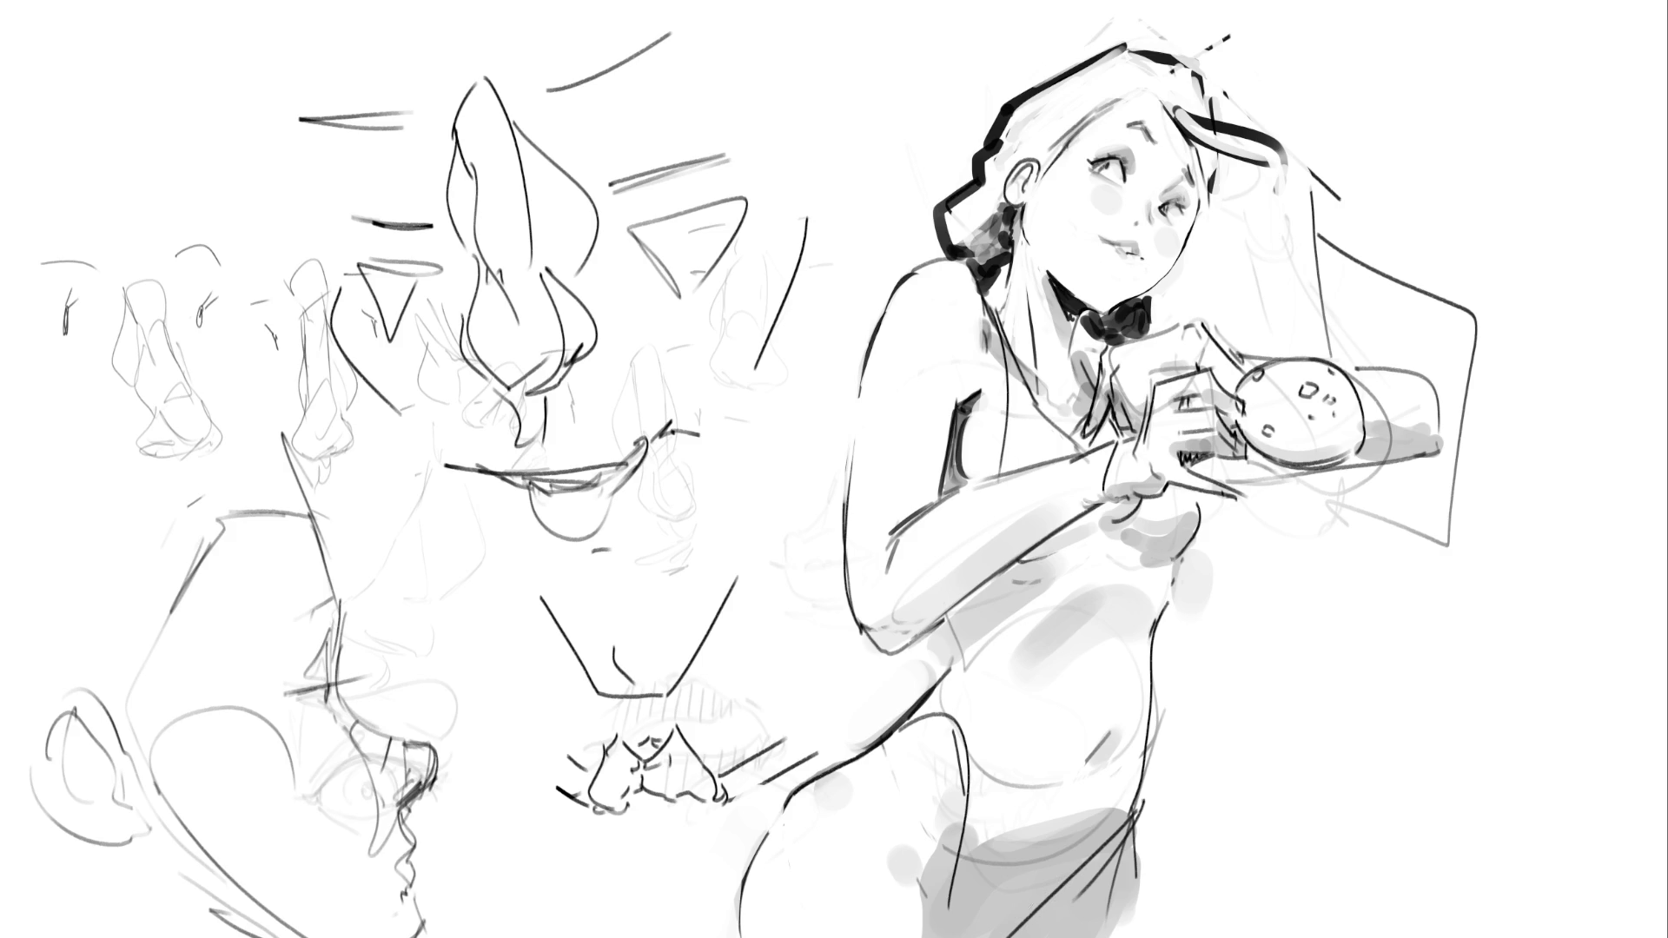
{"action": "left_click_drag", "start_coordinate": [981, 925], "coordinate": [1112, 820]}
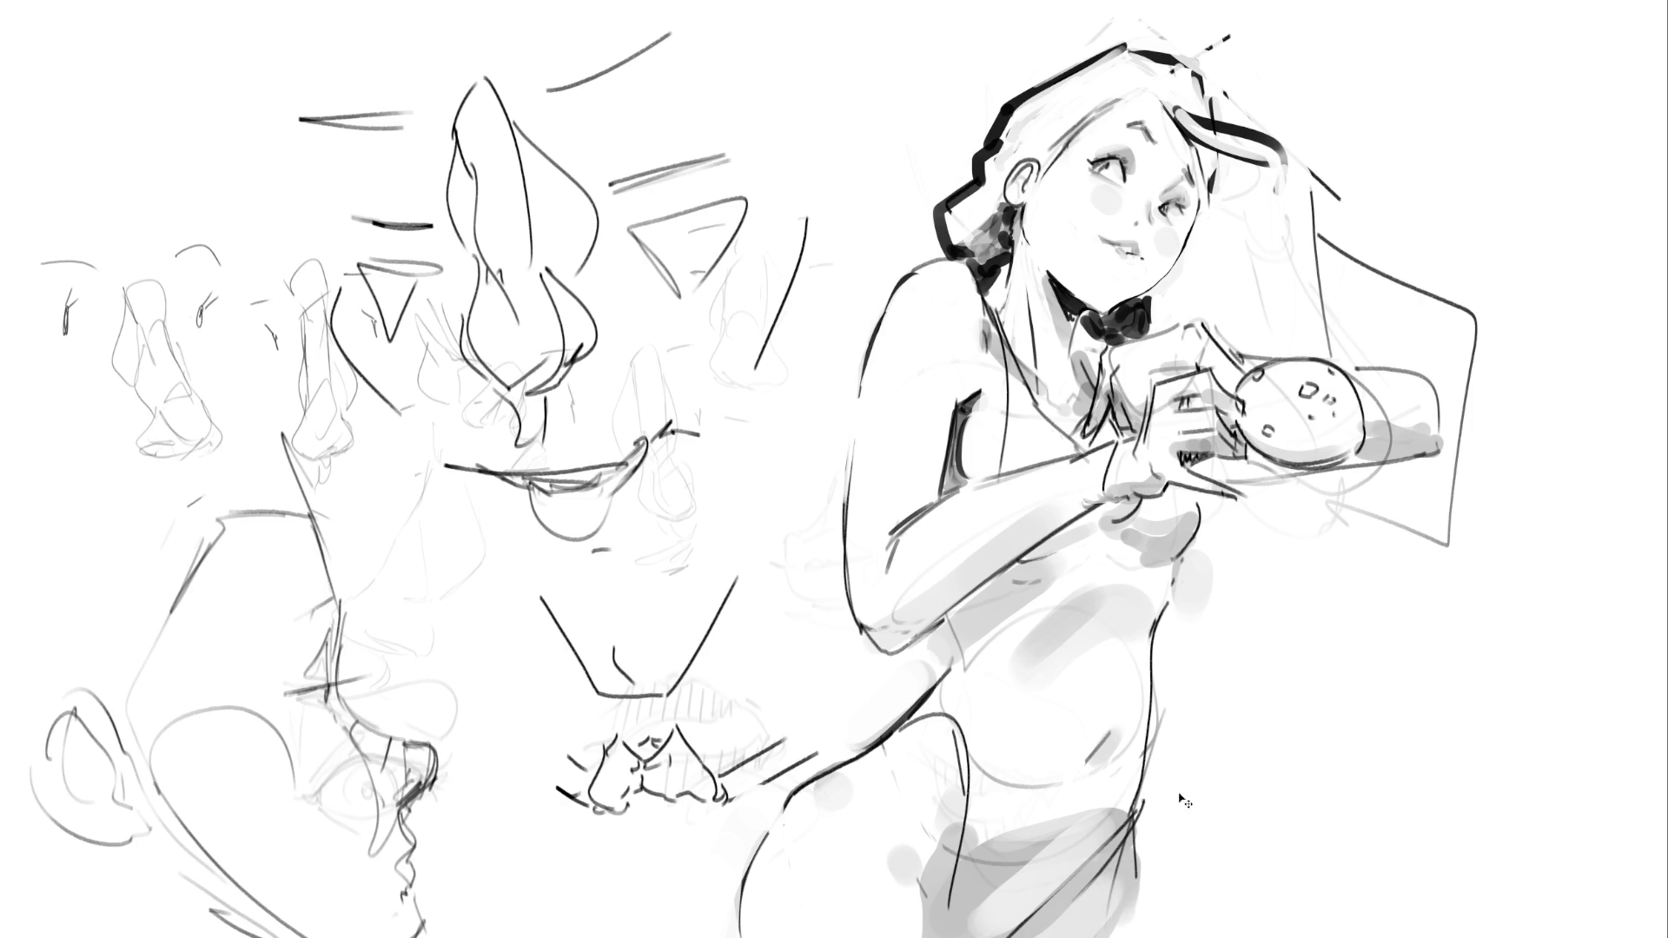
{"action": "left_click_drag", "start_coordinate": [1142, 803], "coordinate": [1012, 937]}
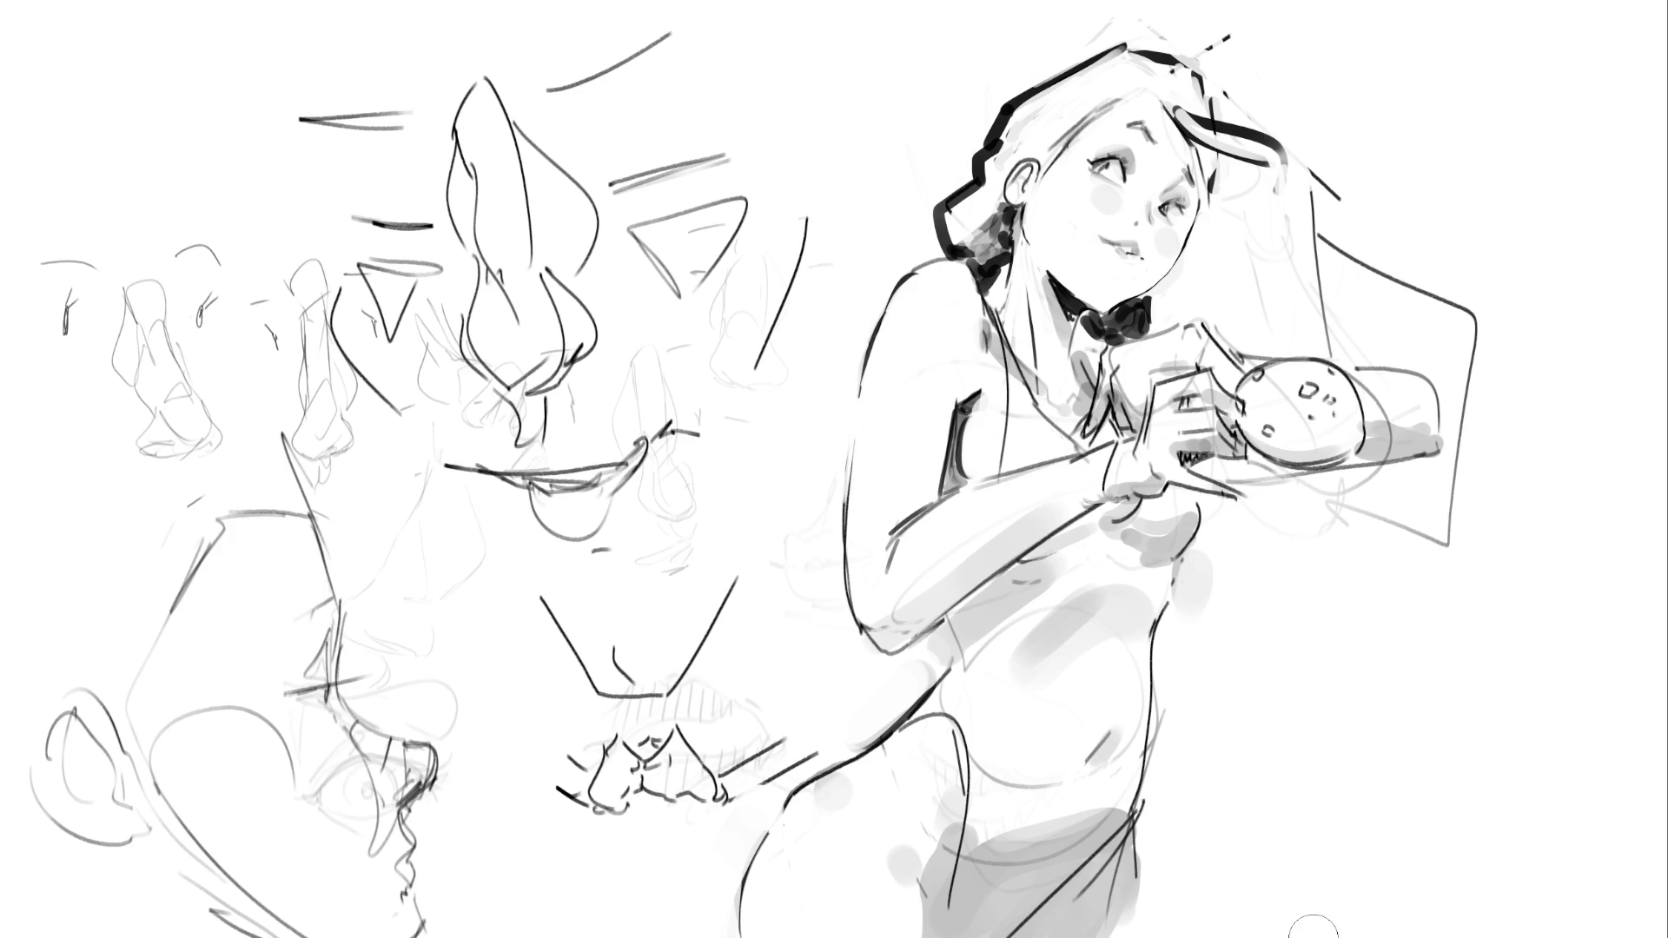
{"action": "left_click_drag", "start_coordinate": [1249, 503], "coordinate": [1264, 549]}
Scribble a row of dark test glyphs to the right of the hand
{"action": "left_click_drag", "start_coordinate": [1275, 518], "coordinate": [1281, 572]}
{"action": "left_click_drag", "start_coordinate": [1292, 569], "coordinate": [1366, 639]}
{"action": "left_click", "coordinate": [1395, 597]}
{"action": "left_click_drag", "start_coordinate": [1452, 596], "coordinate": [1445, 616]}
{"action": "mouse_move", "coordinate": [1501, 545]}
{"action": "left_mouse_down"}
{"action": "mouse_move", "coordinate": [1495, 606]}
{"action": "mouse_move", "coordinate": [1537, 547]}
{"action": "left_mouse_up"}
{"action": "mouse_move", "coordinate": [1550, 558]}
{"action": "left_mouse_down"}
{"action": "mouse_move", "coordinate": [1581, 547]}
{"action": "mouse_move", "coordinate": [1562, 611]}
{"action": "left_mouse_up"}
{"action": "mouse_move", "coordinate": [1220, 560]}
{"action": "left_mouse_down"}
{"action": "mouse_move", "coordinate": [1247, 632]}
{"action": "mouse_move", "coordinate": [1315, 693]}
{"action": "left_mouse_up"}
Add test curves and dashes below the row, then shade the lower lip and right side of the bow tie
{"action": "mouse_move", "coordinate": [1275, 698]}
{"action": "left_mouse_down"}
{"action": "mouse_move", "coordinate": [1337, 711]}
{"action": "mouse_move", "coordinate": [1351, 742]}
{"action": "left_mouse_up"}
{"action": "left_click_drag", "start_coordinate": [1377, 722], "coordinate": [1390, 735]}
{"action": "left_click_drag", "start_coordinate": [1402, 718], "coordinate": [1398, 765]}
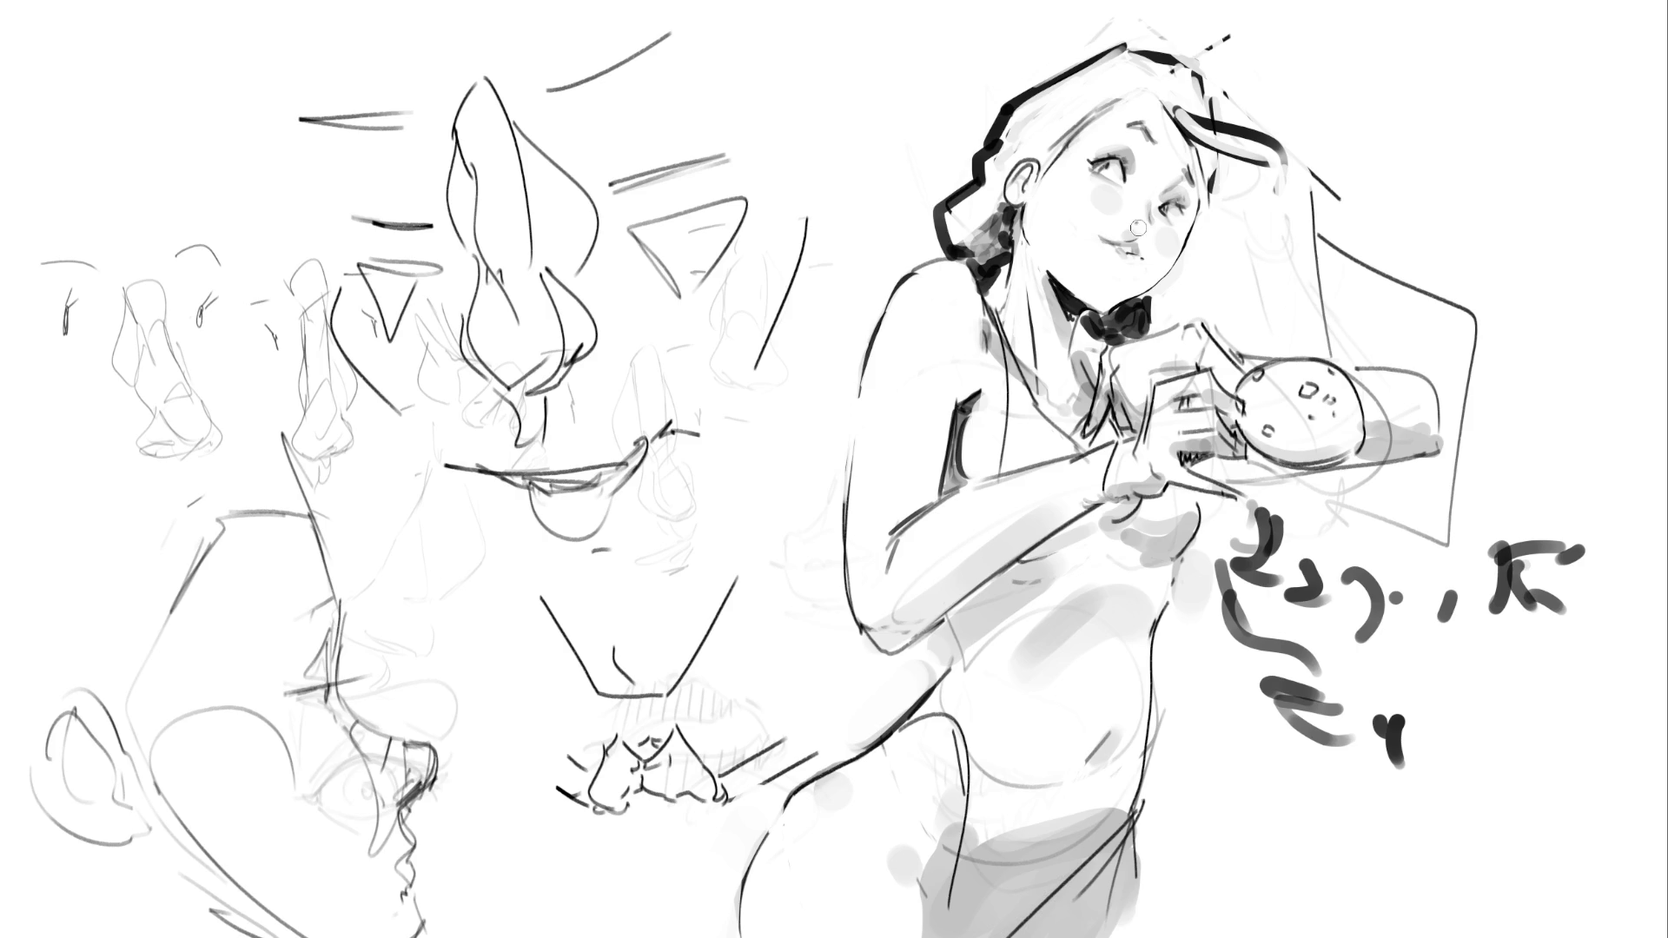
{"action": "left_click_drag", "start_coordinate": [1127, 263], "coordinate": [1127, 274]}
{"action": "left_click_drag", "start_coordinate": [1150, 296], "coordinate": [1166, 326]}
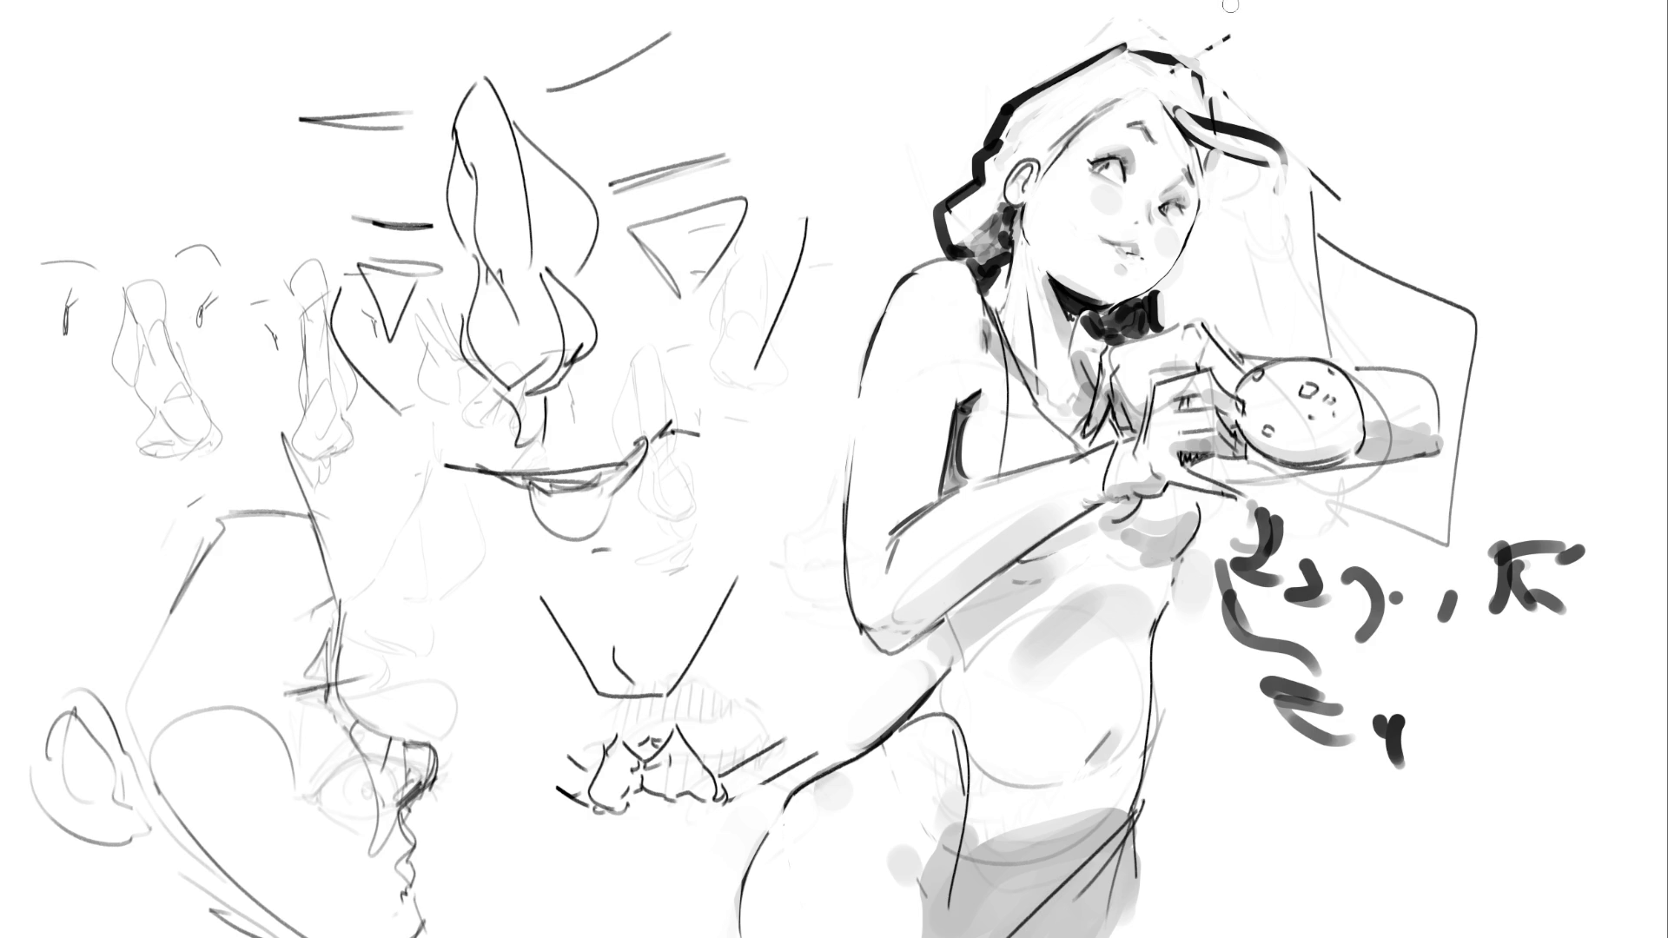
Repaint the hair curl on top in dark and white
{"action": "mouse_move", "coordinate": [1155, 97]}
{"action": "left_mouse_down"}
{"action": "mouse_move", "coordinate": [1225, 80]}
{"action": "mouse_move", "coordinate": [1147, 93]}
{"action": "mouse_move", "coordinate": [1209, 83]}
{"action": "mouse_move", "coordinate": [1213, 98]}
{"action": "mouse_move", "coordinate": [1184, 90]}
{"action": "mouse_move", "coordinate": [1231, 77]}
{"action": "mouse_move", "coordinate": [1212, 103]}
{"action": "mouse_move", "coordinate": [1242, 83]}
{"action": "mouse_move", "coordinate": [1182, 112]}
{"action": "mouse_move", "coordinate": [1230, 75]}
{"action": "mouse_move", "coordinate": [1207, 98]}
{"action": "left_mouse_up"}
{"action": "key", "text": "ctrl+z"}
{"action": "mouse_move", "coordinate": [1216, 100]}
{"action": "left_mouse_down"}
{"action": "mouse_move", "coordinate": [1239, 83]}
{"action": "mouse_move", "coordinate": [1191, 106]}
{"action": "mouse_move", "coordinate": [1238, 79]}
{"action": "left_mouse_up"}
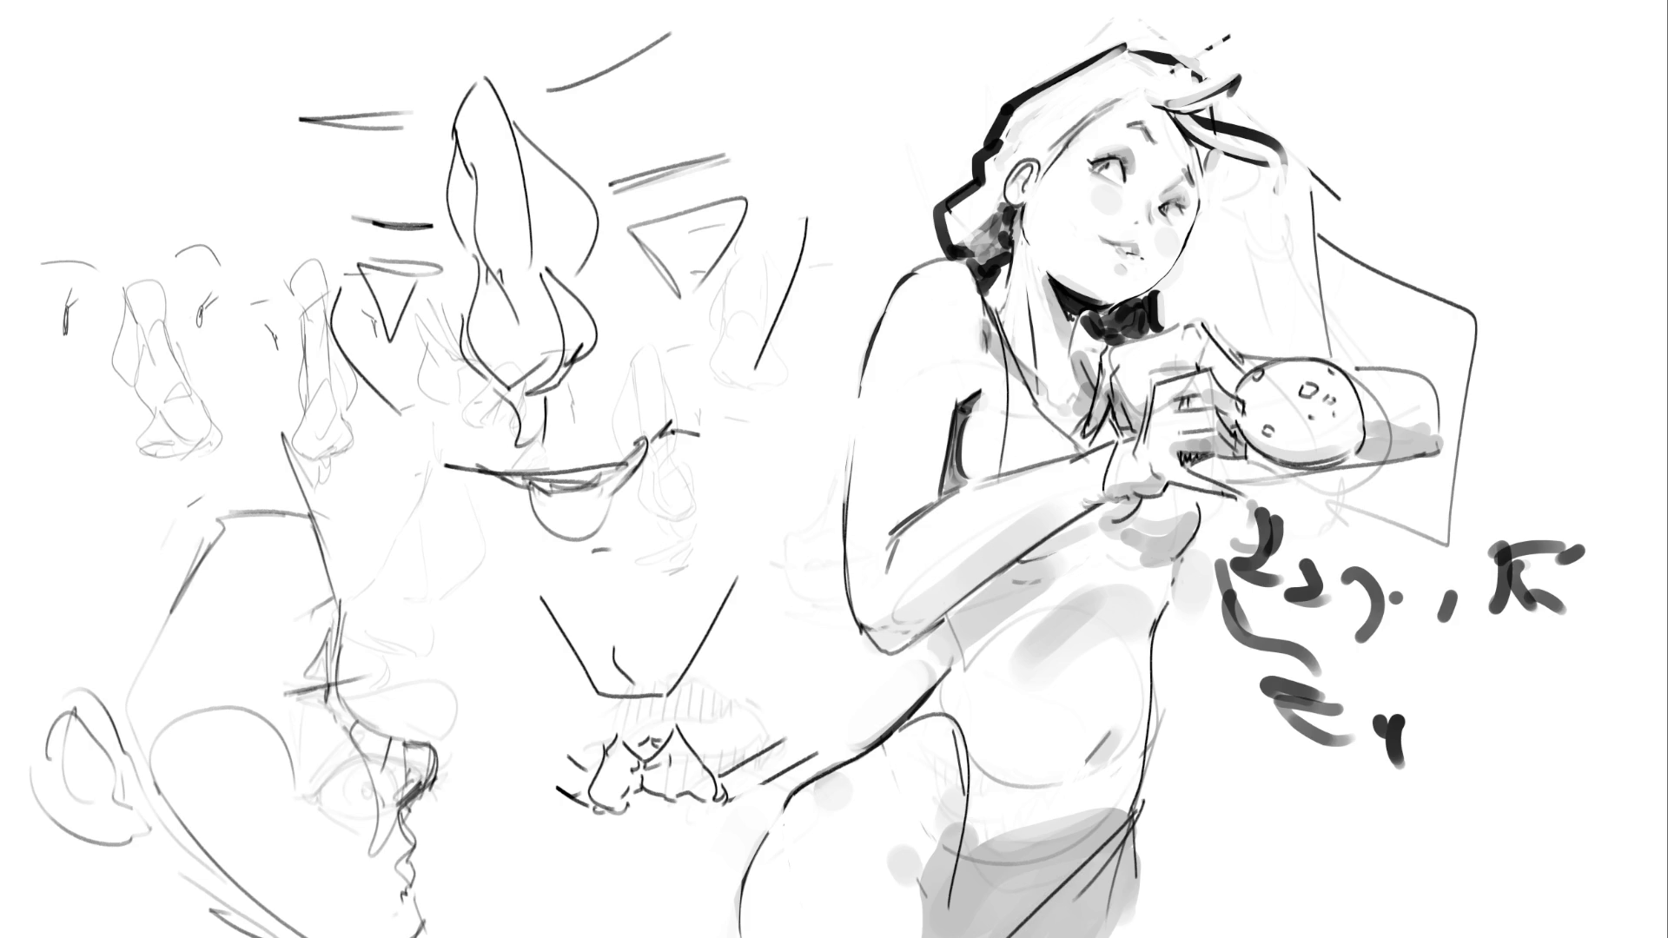
Refine the dark contour along her side
{"action": "left_click_drag", "start_coordinate": [1175, 619], "coordinate": [1149, 834]}
{"action": "left_click_drag", "start_coordinate": [1187, 553], "coordinate": [1175, 615]}
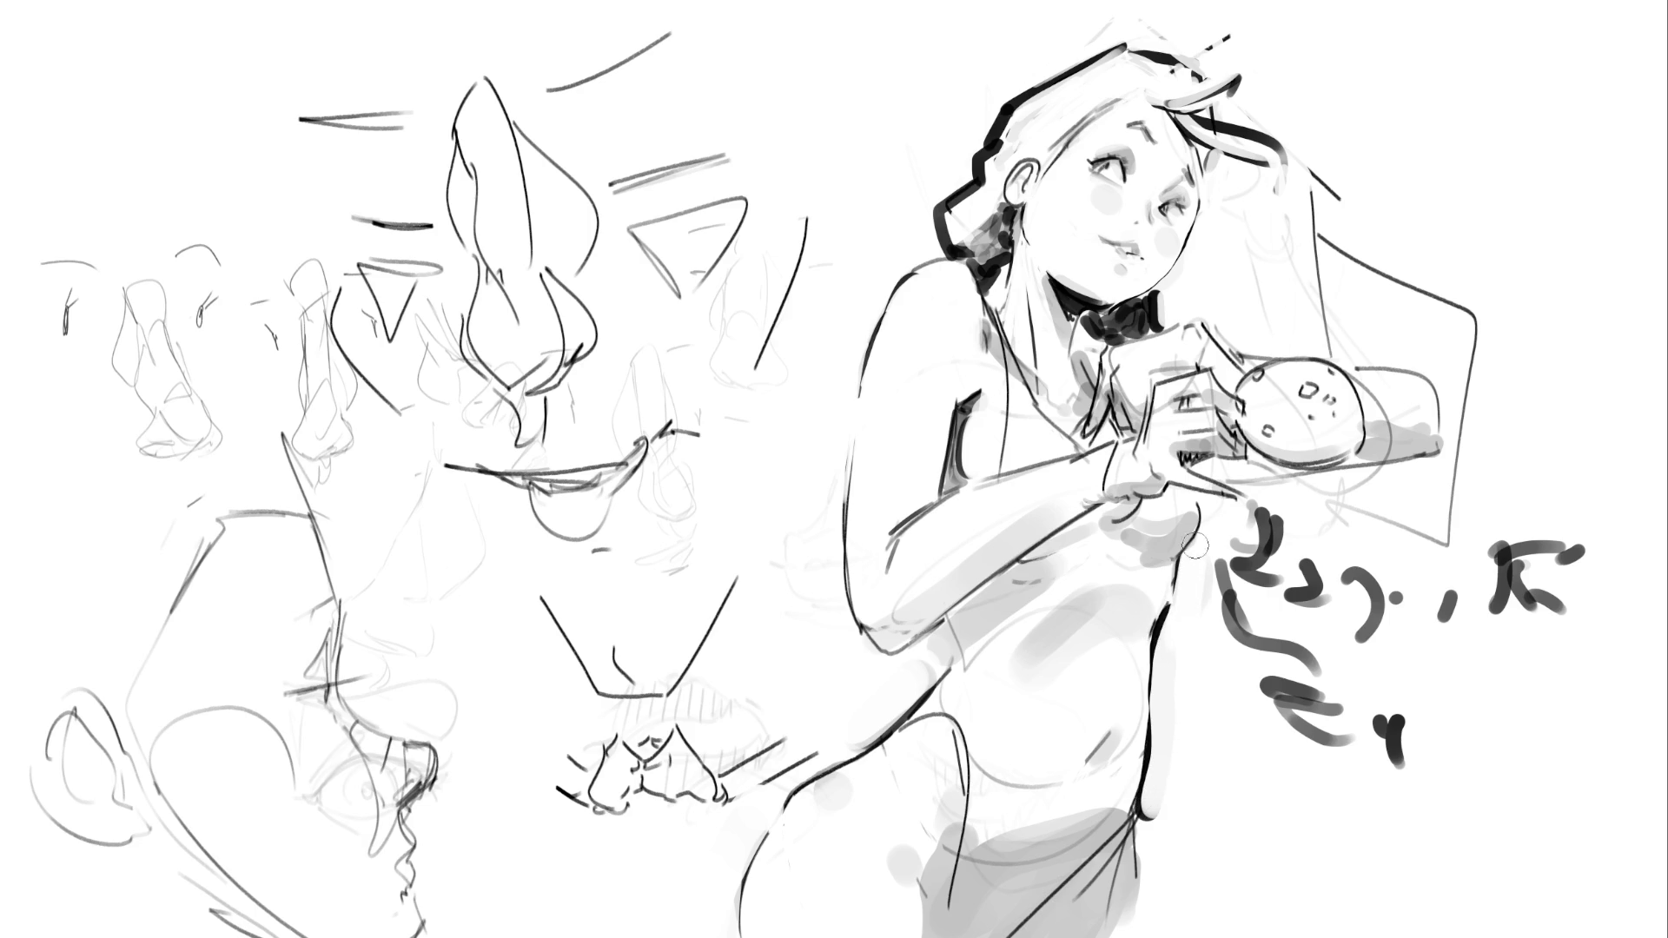
{"action": "left_click_drag", "start_coordinate": [1209, 503], "coordinate": [1183, 569]}
Dot chocolate chips onto the cookie and draw a dark vertical stroke on the face sketch
{"action": "left_click", "coordinate": [1306, 392]}
{"action": "left_click", "coordinate": [1310, 389]}
{"action": "left_click", "coordinate": [1258, 373]}
{"action": "left_click", "coordinate": [1267, 430]}
{"action": "left_click", "coordinate": [1331, 402]}
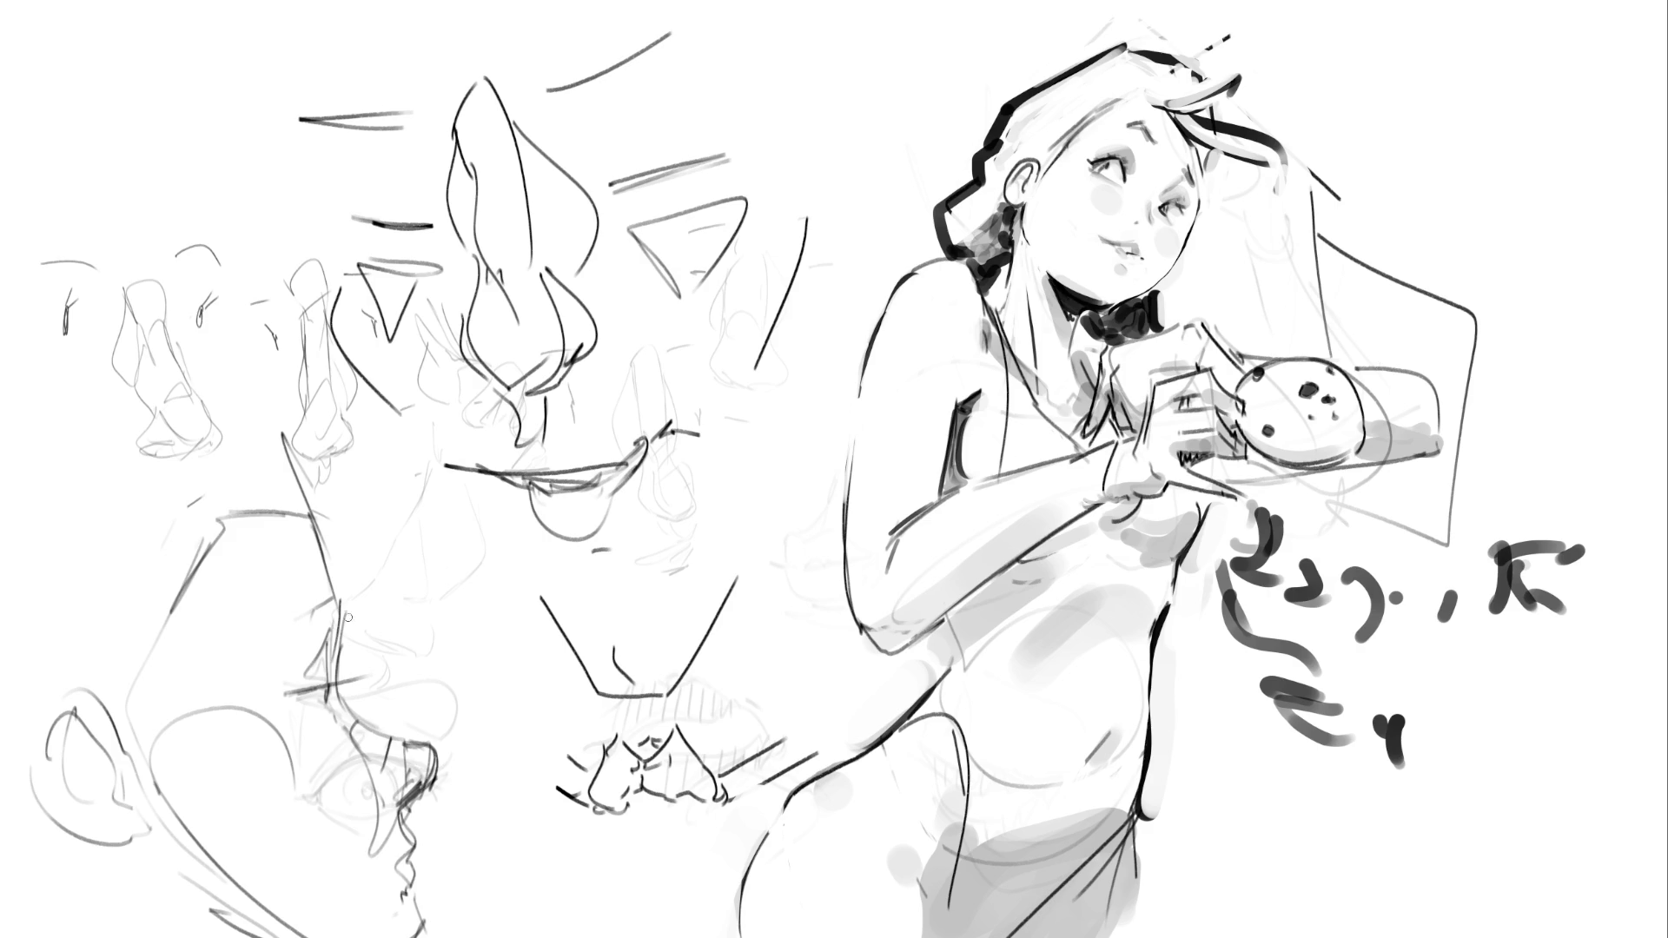
{"action": "mouse_move", "coordinate": [344, 598]}
{"action": "left_mouse_down"}
{"action": "mouse_move", "coordinate": [356, 717]}
{"action": "mouse_move", "coordinate": [438, 760]}
{"action": "mouse_move", "coordinate": [408, 811]}
{"action": "mouse_move", "coordinate": [416, 937]}
{"action": "left_mouse_up"}
Ink a bold dark jaw contour on the left face sketch and darken the curve below the hip
{"action": "key", "text": "ctrl+z"}
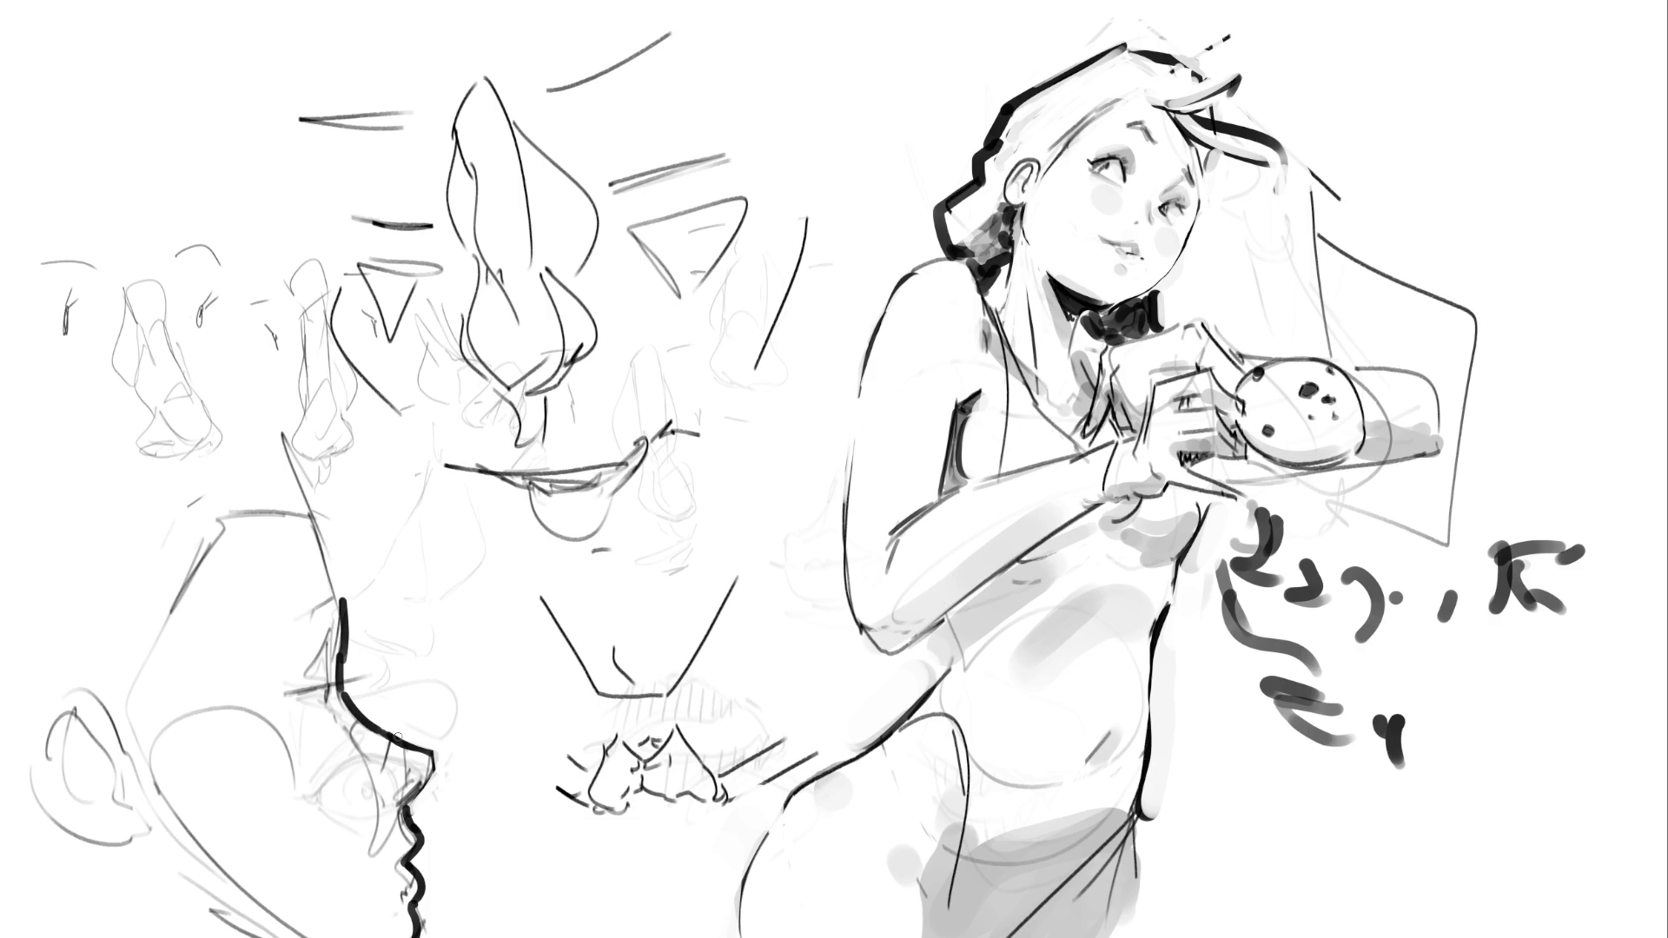
{"action": "left_click_drag", "start_coordinate": [333, 704], "coordinate": [376, 819]}
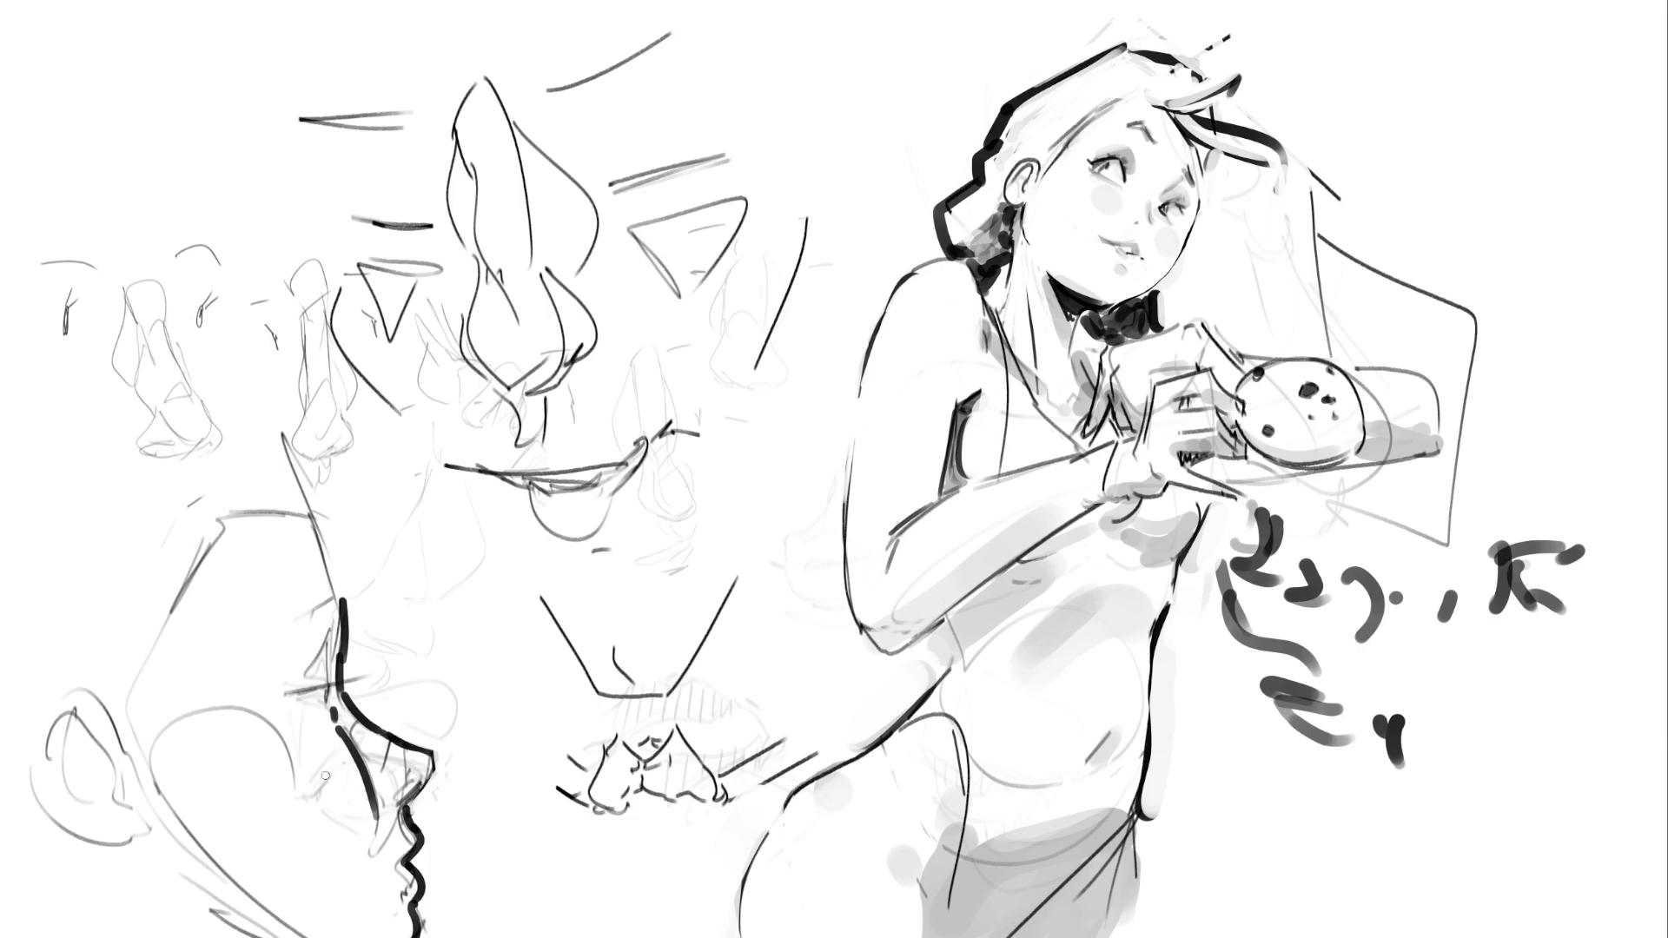
{"action": "left_click_drag", "start_coordinate": [325, 702], "coordinate": [288, 693]}
{"action": "left_click_drag", "start_coordinate": [318, 694], "coordinate": [286, 692]}
{"action": "key", "text": "ctrl+z"}
{"action": "left_click_drag", "start_coordinate": [335, 601], "coordinate": [287, 625]}
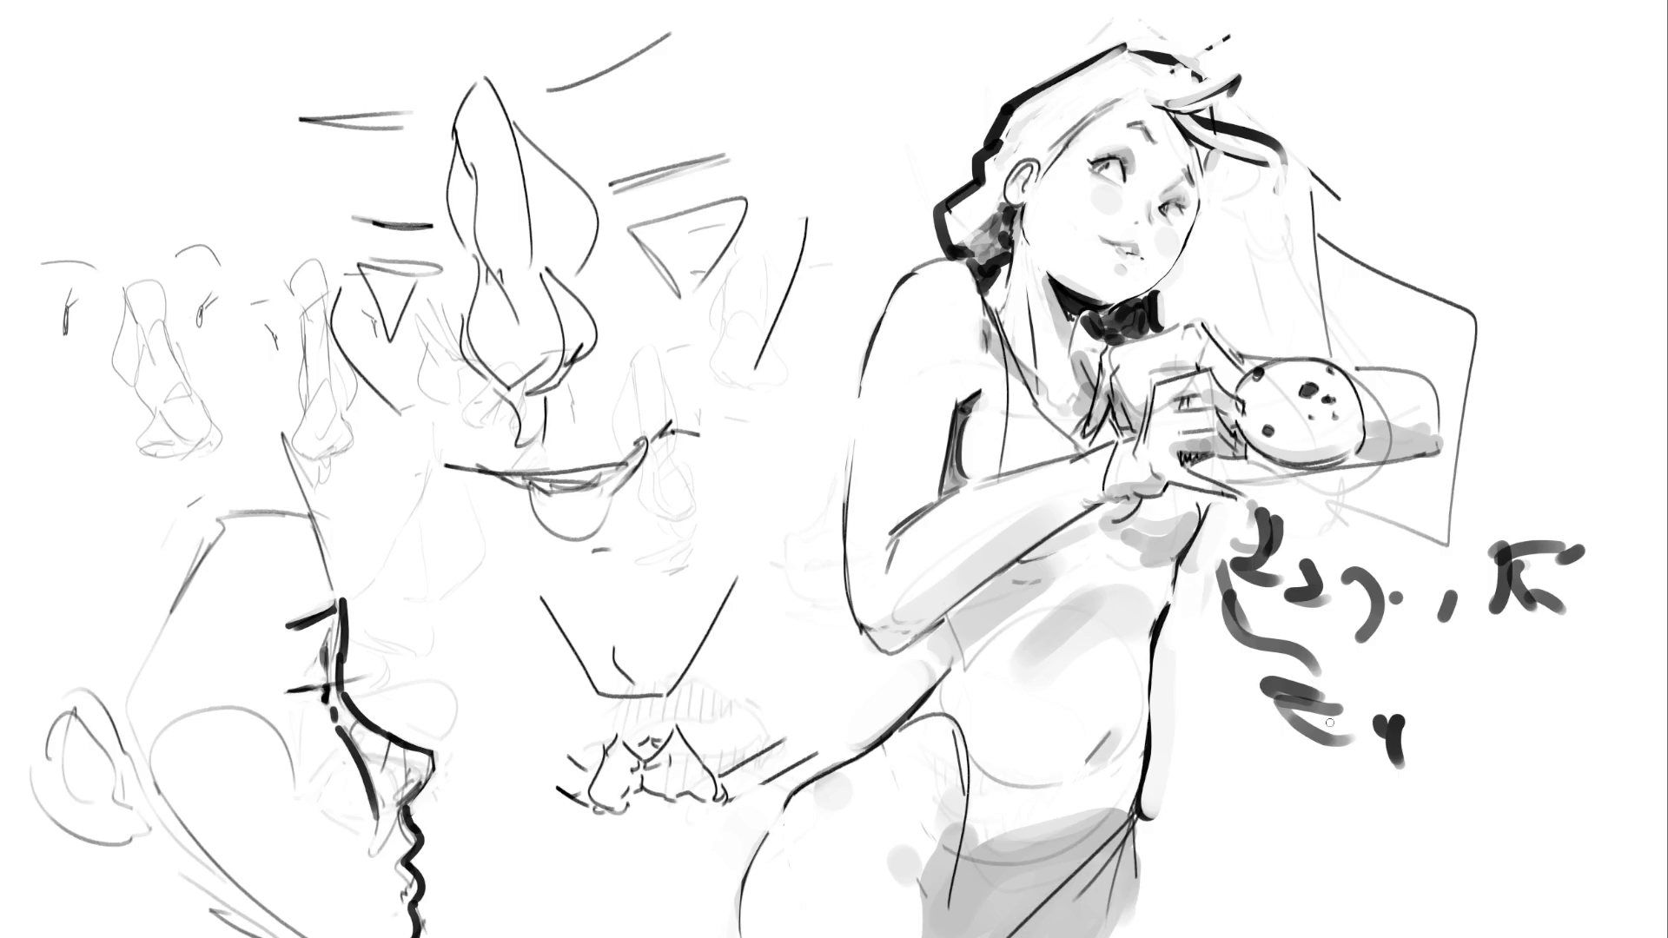
{"action": "left_click", "coordinate": [805, 780]}
{"action": "mouse_move", "coordinate": [808, 773]}
{"action": "left_mouse_down"}
{"action": "mouse_move", "coordinate": [825, 743]}
{"action": "mouse_move", "coordinate": [786, 786]}
{"action": "mouse_move", "coordinate": [809, 764]}
{"action": "left_mouse_up"}
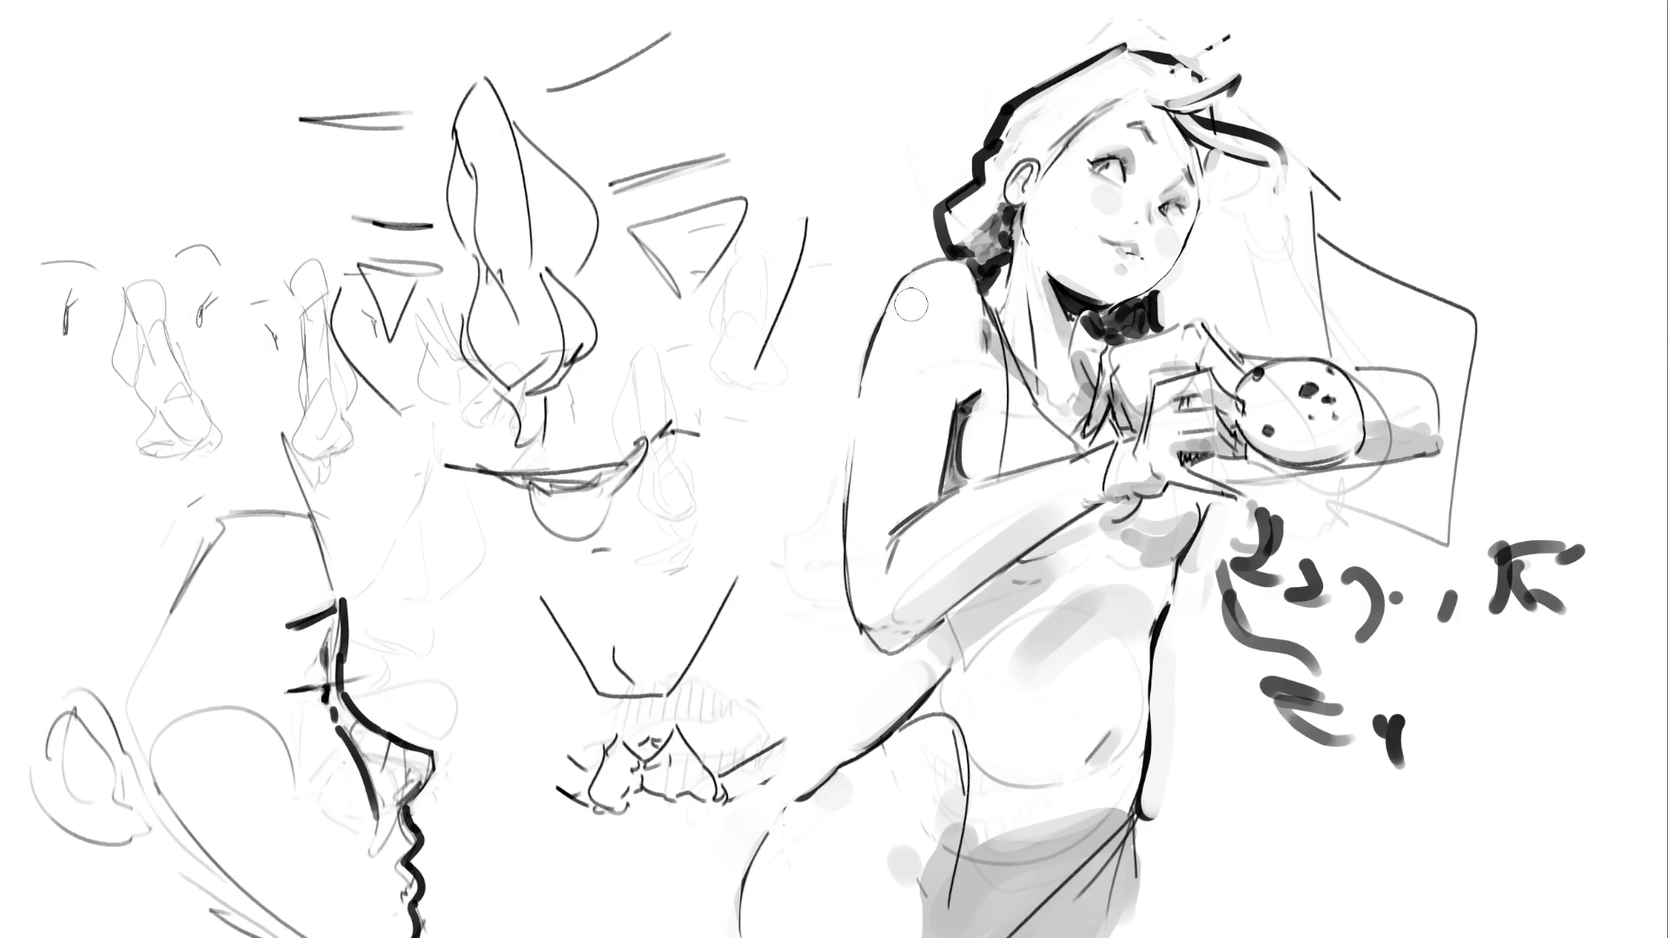
Shade the girl's shoulder, armpit, neck, chest and the plate beside the cookie in grey
{"action": "mouse_move", "coordinate": [969, 323]}
{"action": "left_mouse_down"}
{"action": "mouse_move", "coordinate": [971, 295]}
{"action": "mouse_move", "coordinate": [991, 387]}
{"action": "mouse_move", "coordinate": [976, 405]}
{"action": "left_mouse_up"}
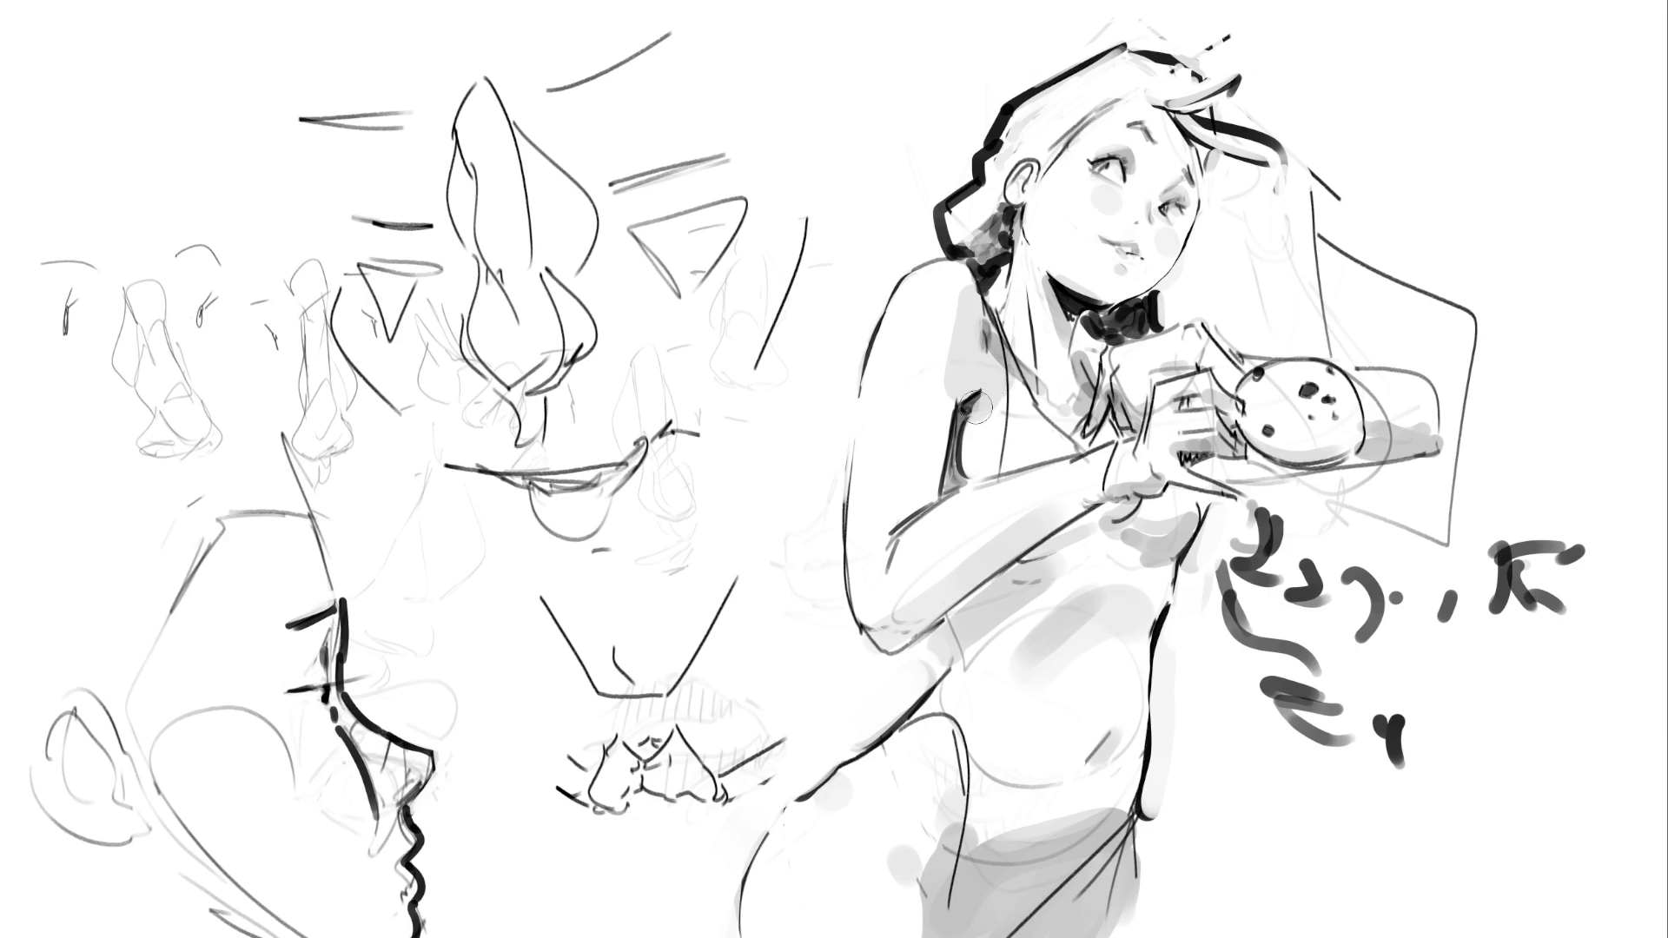
{"action": "left_click_drag", "start_coordinate": [1029, 258], "coordinate": [1057, 352]}
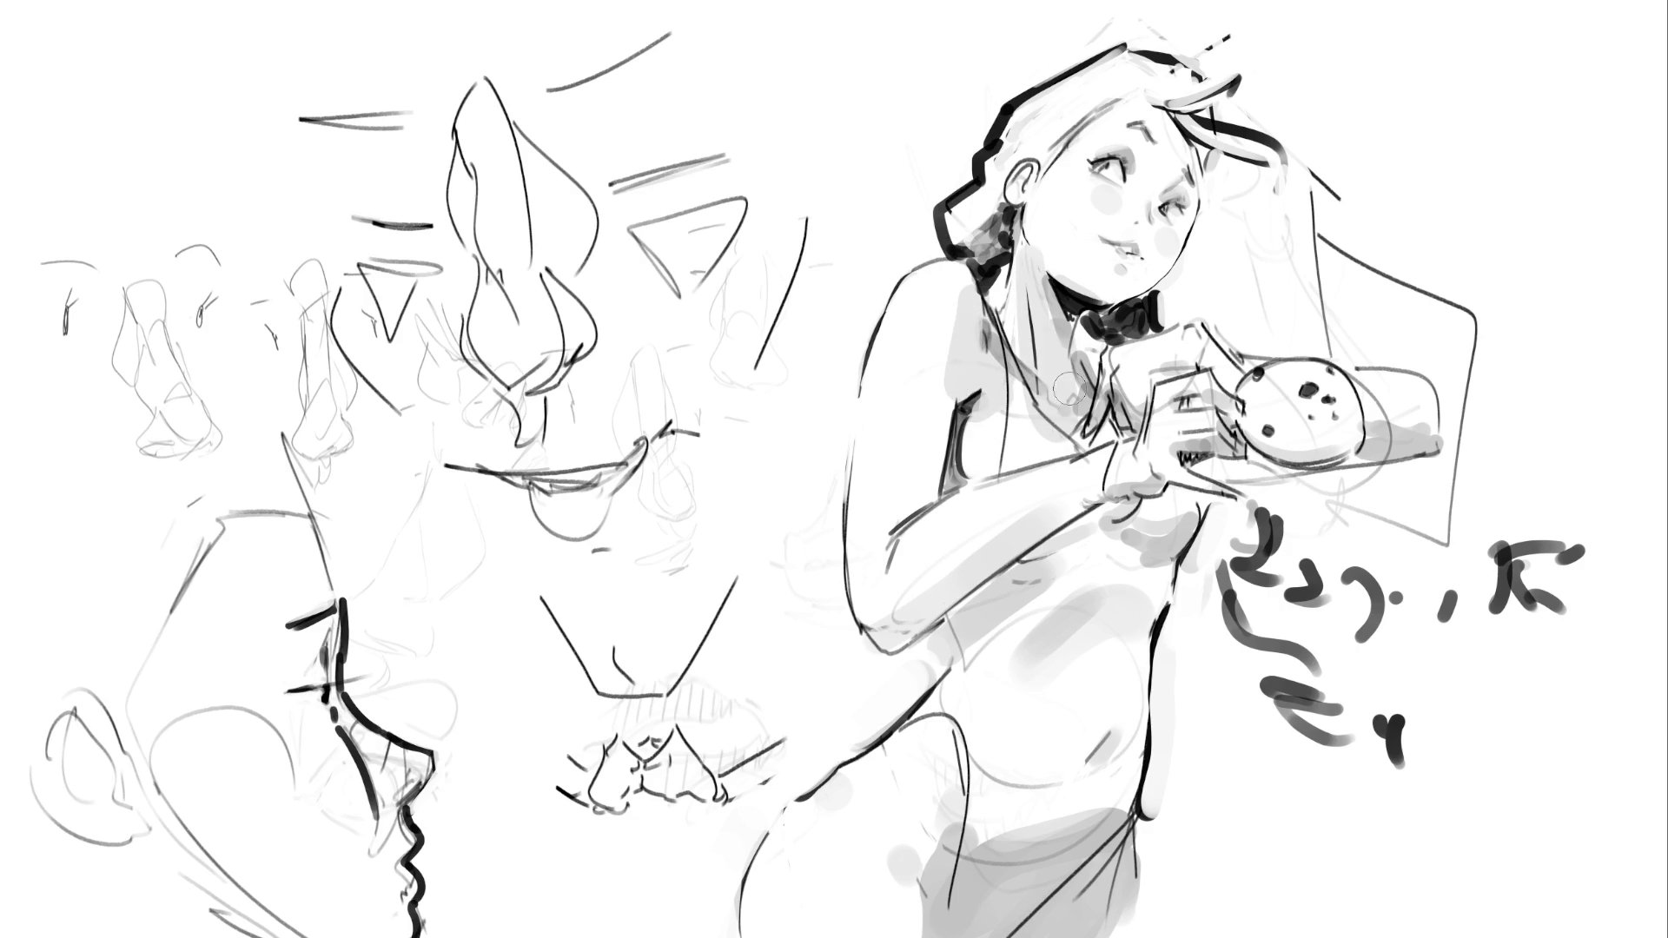
{"action": "key", "text": "ctrl+z"}
{"action": "left_click_drag", "start_coordinate": [1047, 273], "coordinate": [1068, 434]}
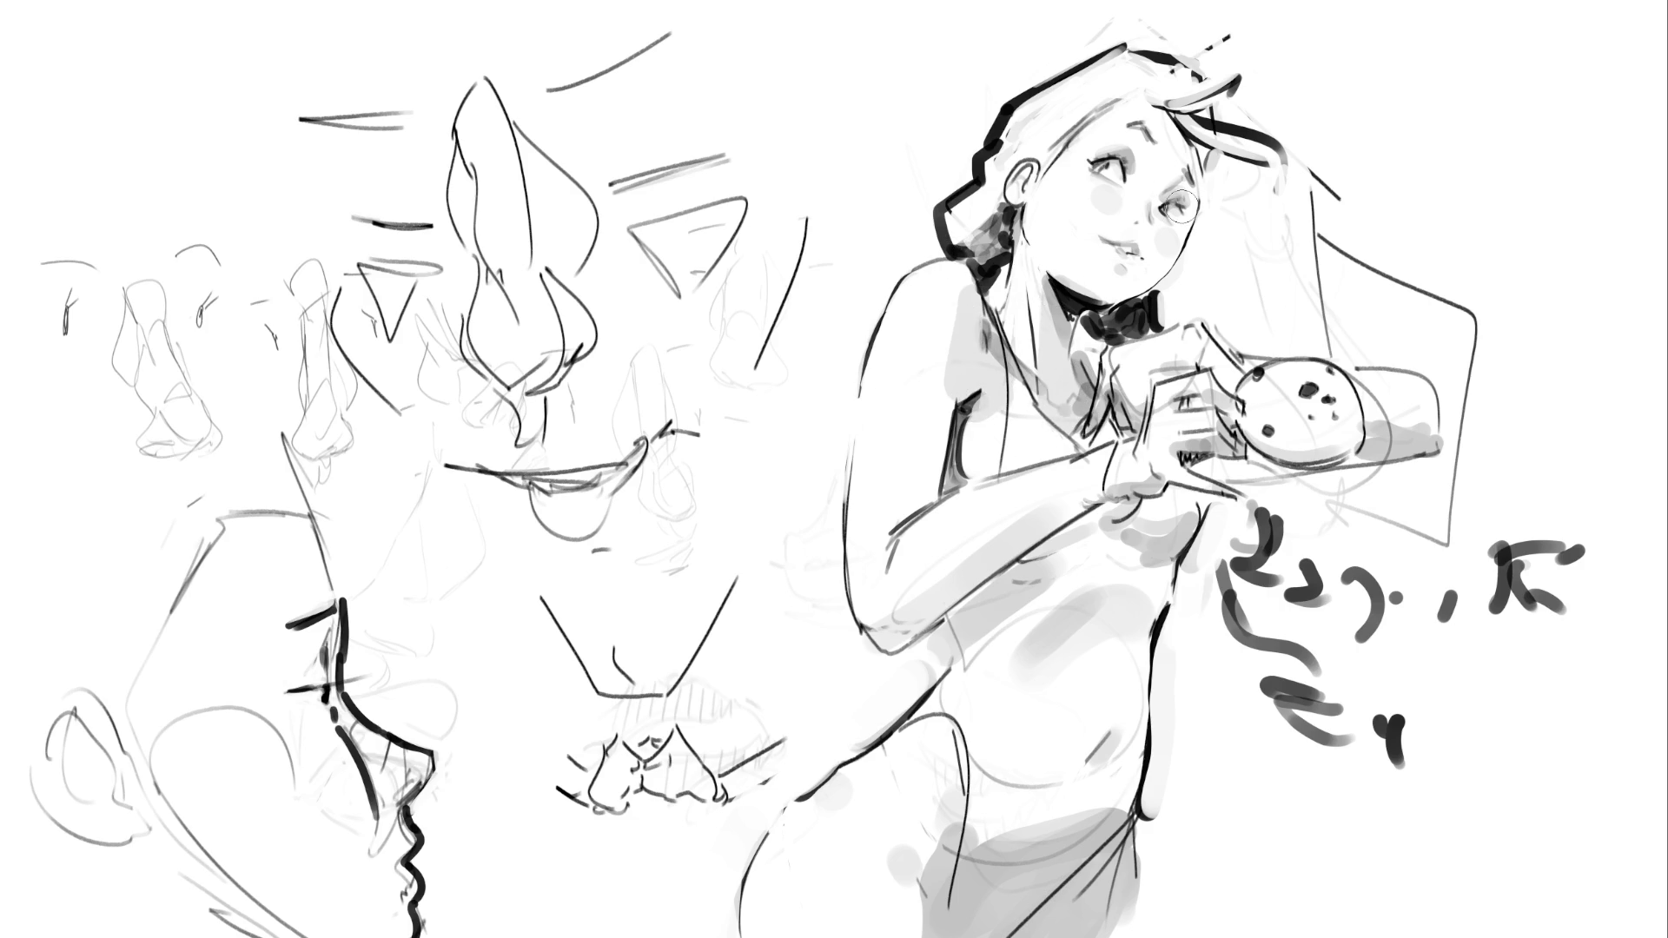
{"action": "mouse_move", "coordinate": [1362, 385]}
{"action": "left_mouse_down"}
{"action": "mouse_move", "coordinate": [1425, 408]}
{"action": "mouse_move", "coordinate": [1364, 451]}
{"action": "left_mouse_up"}
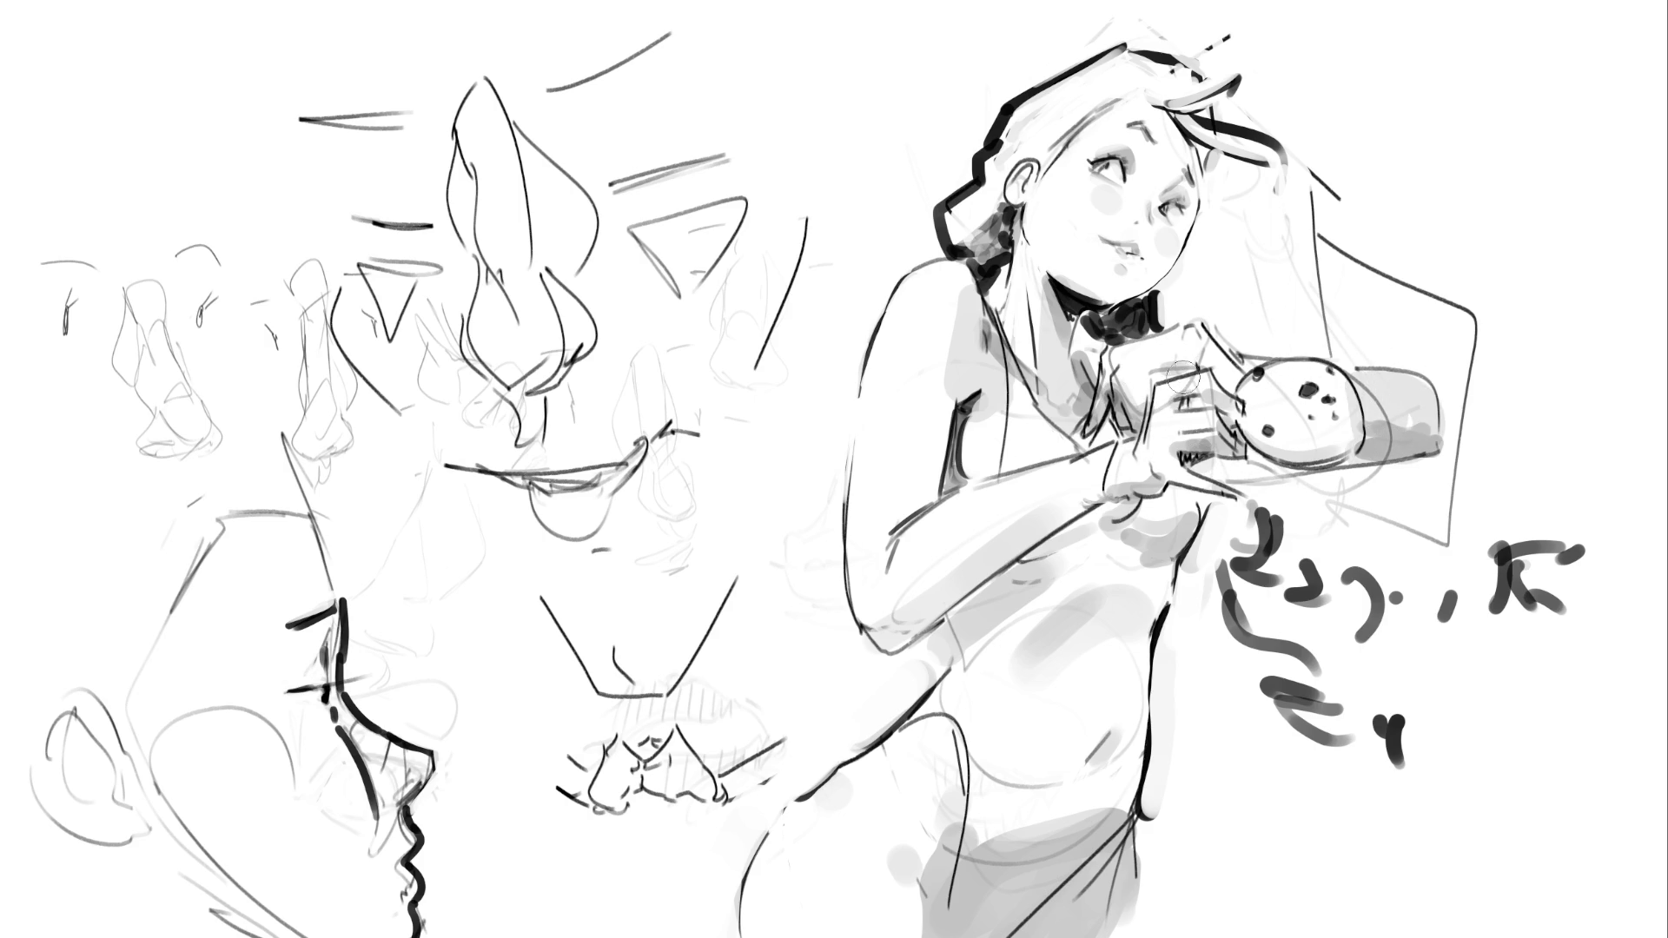
Redraw the glass edge and add a dark curve from her hand to the cookie
{"action": "mouse_move", "coordinate": [1144, 485]}
{"action": "left_mouse_down"}
{"action": "mouse_move", "coordinate": [1214, 387]}
{"action": "mouse_move", "coordinate": [1199, 430]}
{"action": "left_mouse_up"}
{"action": "mouse_move", "coordinate": [1134, 376]}
{"action": "left_mouse_down"}
{"action": "mouse_move", "coordinate": [1190, 352]}
{"action": "mouse_move", "coordinate": [1224, 369]}
{"action": "left_mouse_up"}
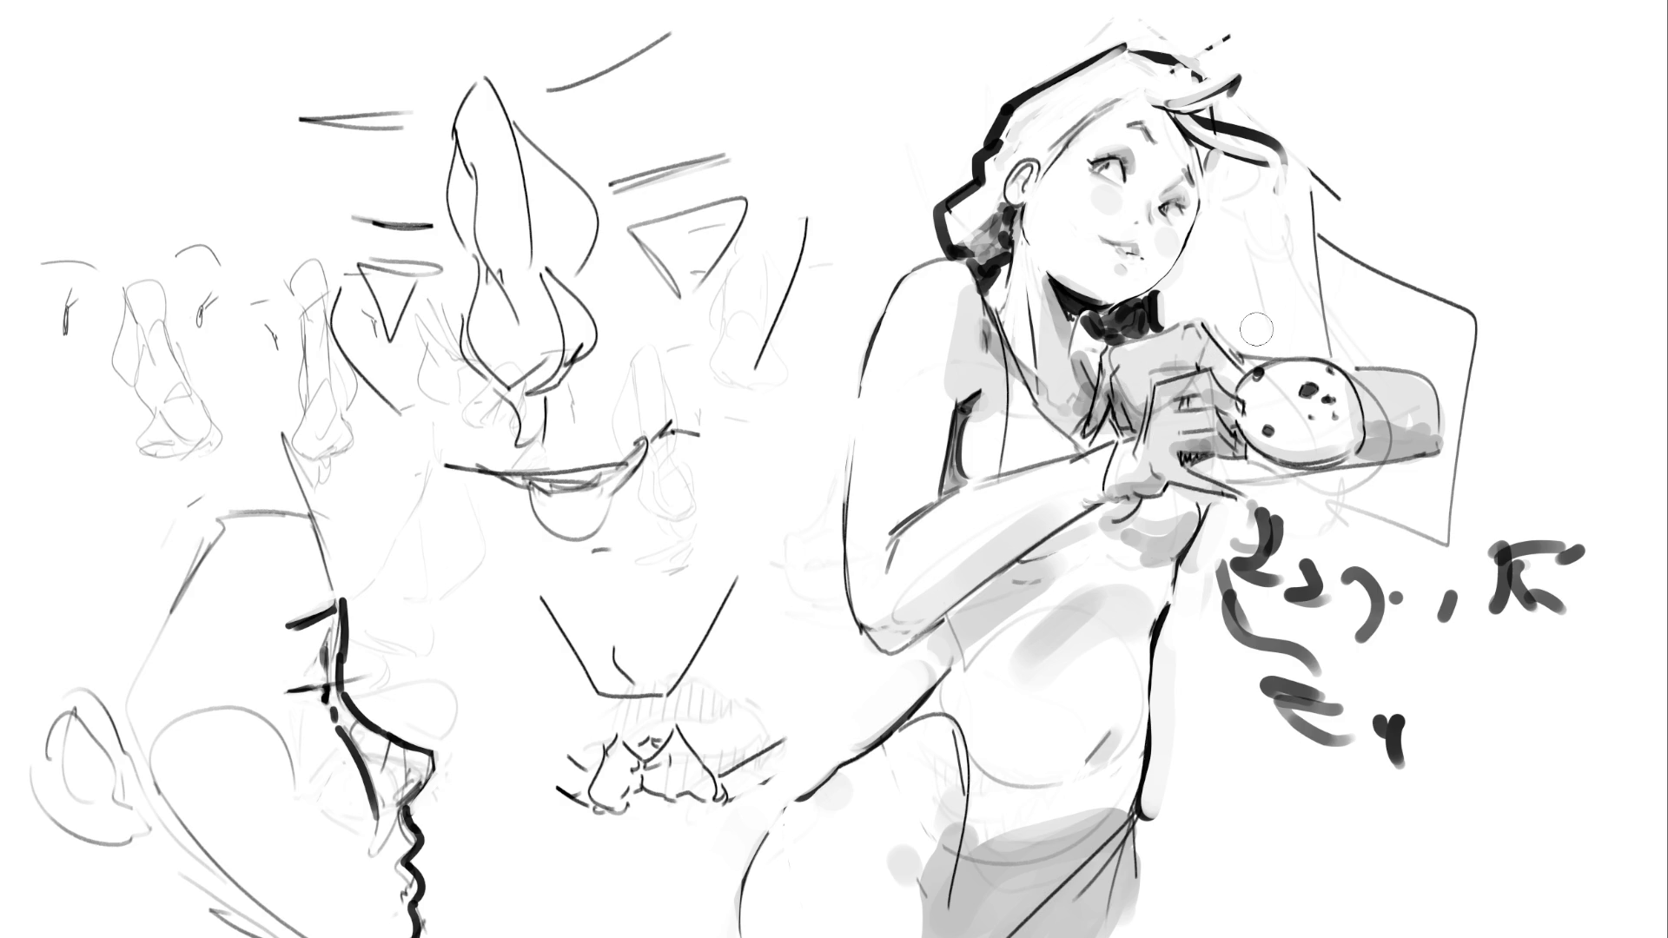
{"action": "key", "text": "ctrl+z"}
{"action": "key", "text": "ctrl+z"}
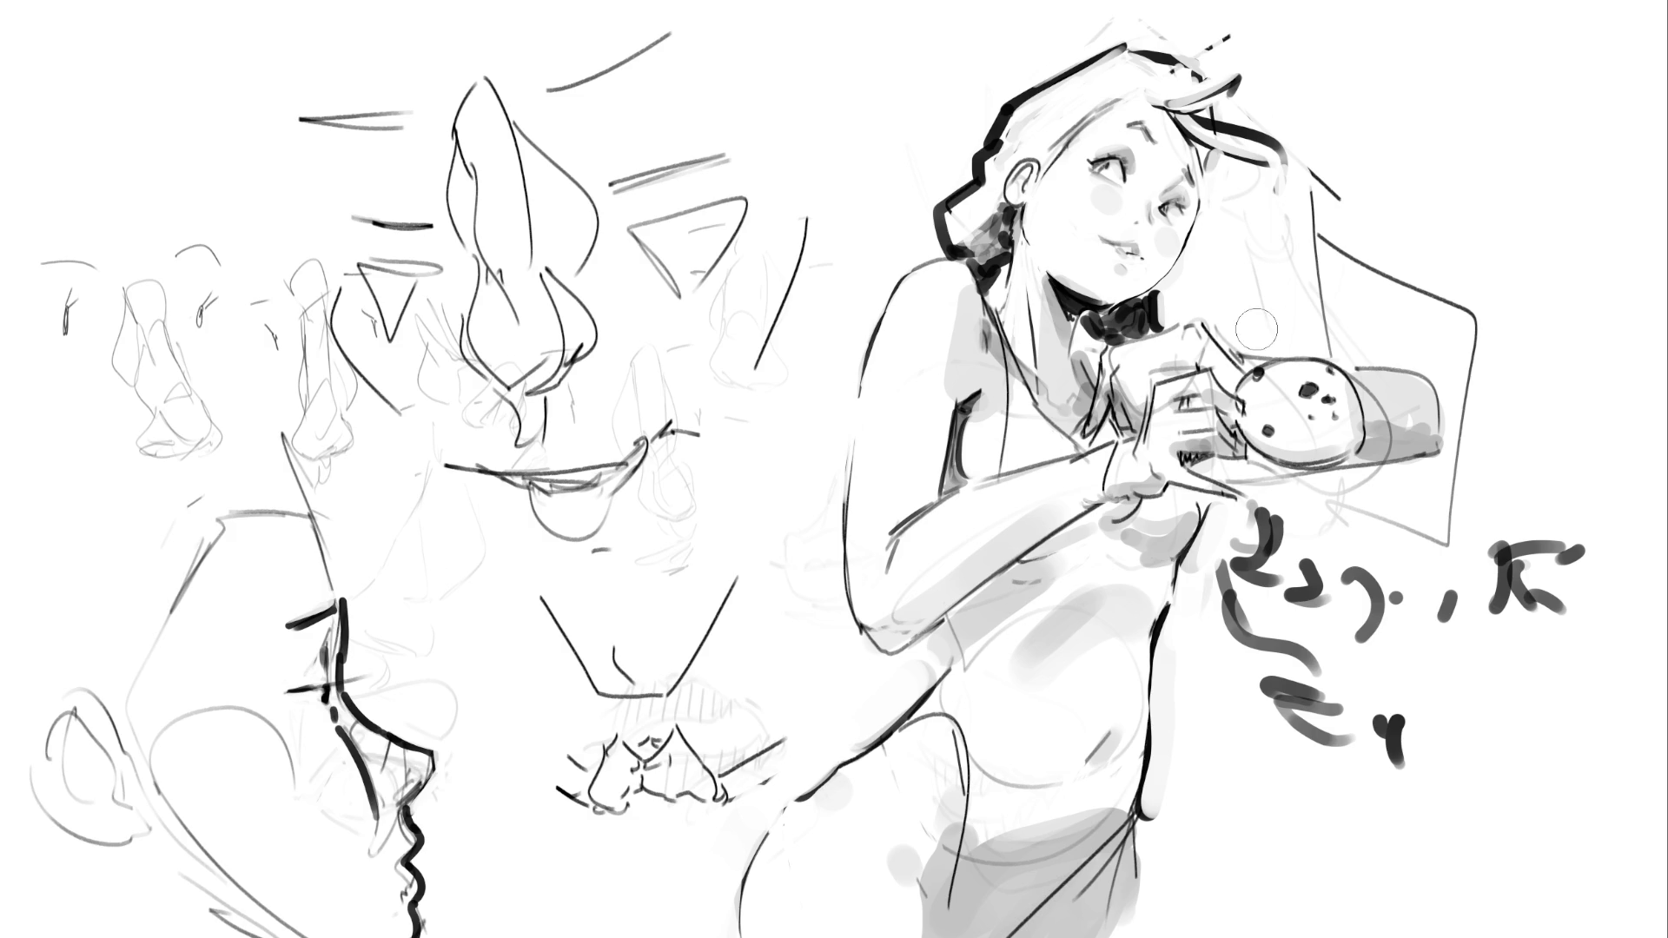
{"action": "key", "text": "bracketright"}
{"action": "key", "text": "bracketright"}
{"action": "key", "text": "bracketright"}
{"action": "key", "text": "bracketleft"}
{"action": "key", "text": "bracketleft"}
{"action": "key", "text": "bracketleft"}
{"action": "left_click_drag", "start_coordinate": [1204, 327], "coordinate": [1268, 351]}
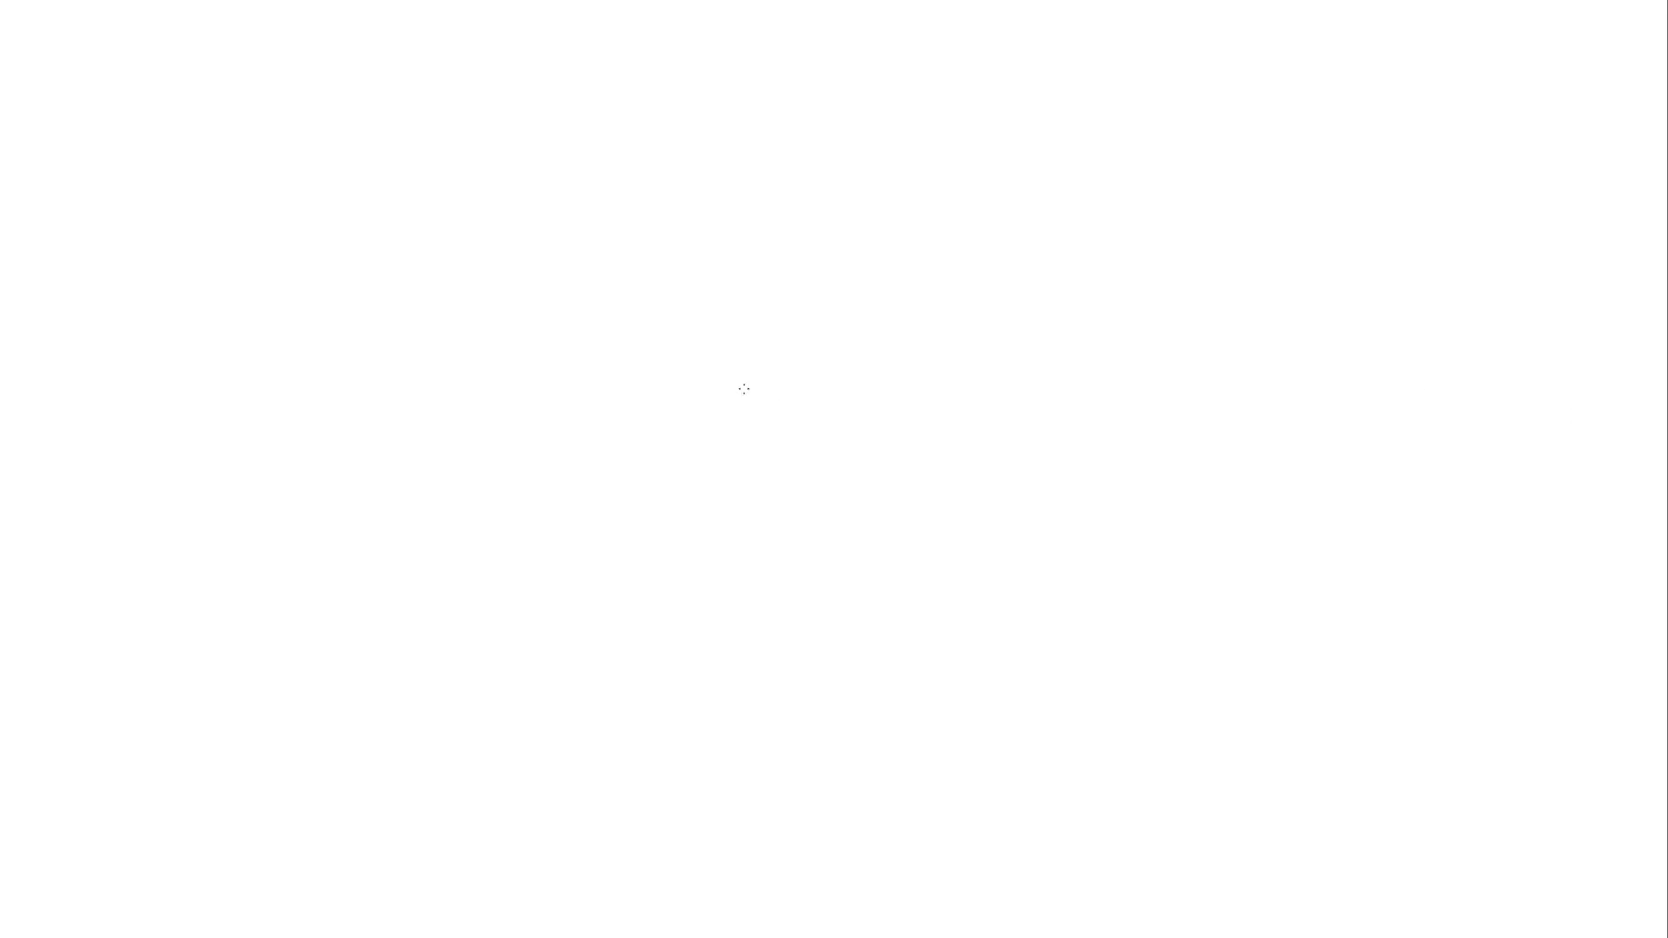
Block in the sphere as a black disc, lightening its top and softening its lower bands
{"action": "left_click", "coordinate": [649, 438]}
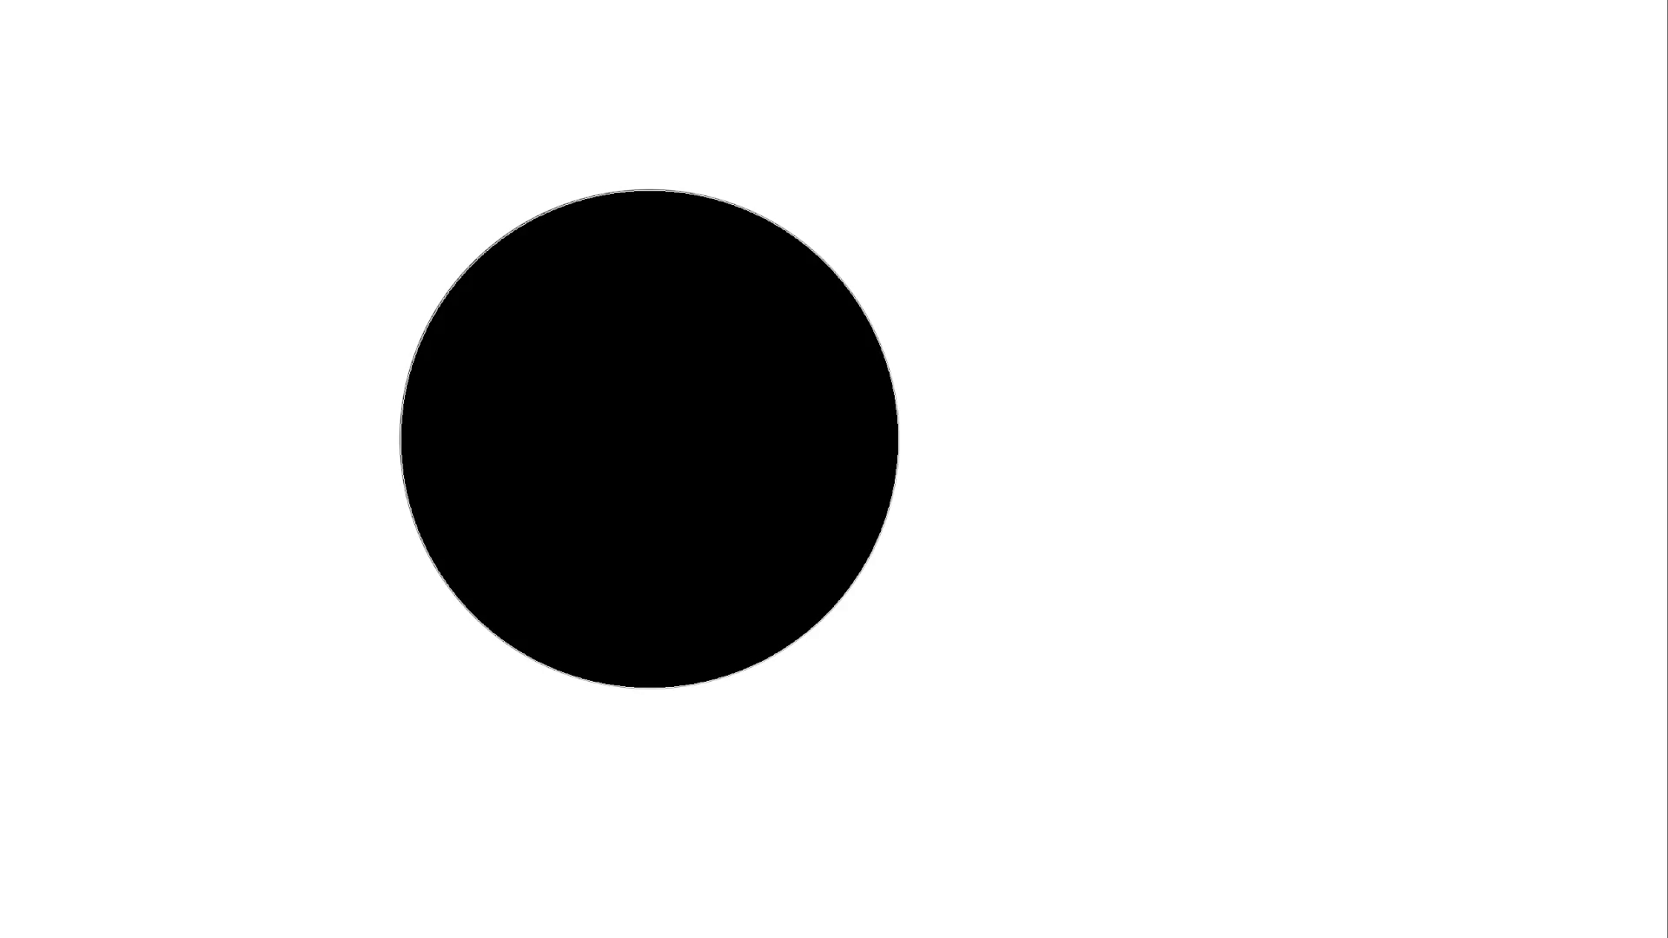
{"action": "left_click_drag", "start_coordinate": [510, 217], "coordinate": [608, 314]}
{"action": "left_click", "coordinate": [548, 440]}
{"action": "left_click", "coordinate": [487, 437]}
{"action": "left_click_drag", "start_coordinate": [451, 686], "coordinate": [968, 661]}
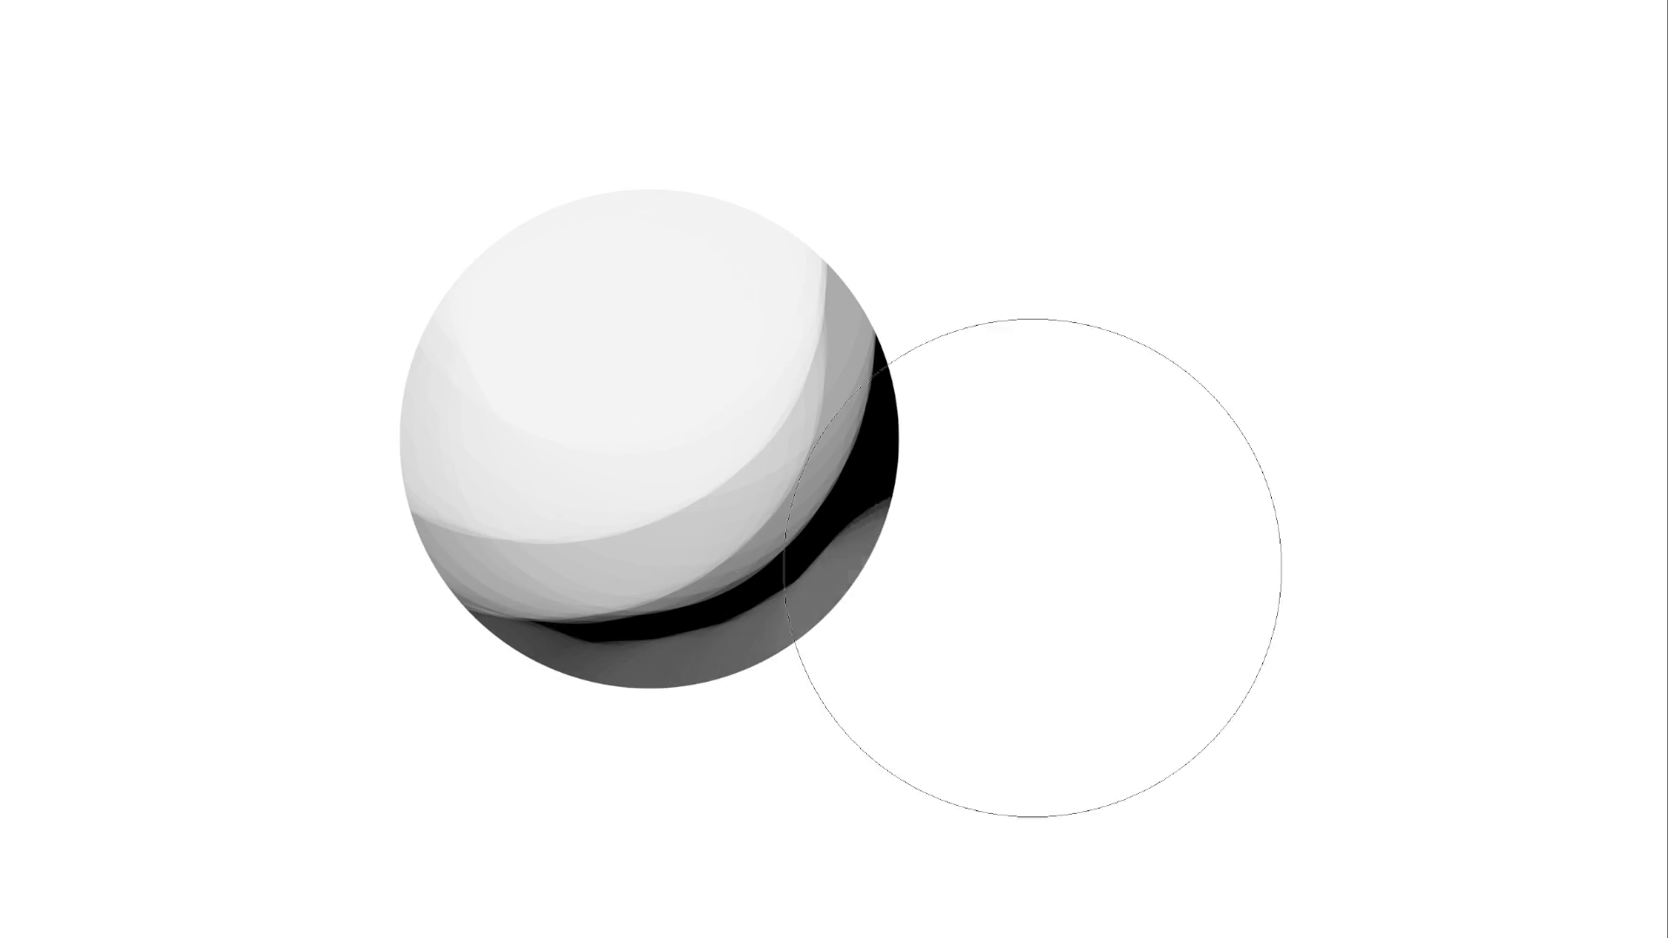
{"action": "mouse_move", "coordinate": [1039, 596]}
{"action": "left_mouse_down"}
{"action": "mouse_move", "coordinate": [336, 614]}
{"action": "mouse_move", "coordinate": [1008, 331]}
{"action": "mouse_move", "coordinate": [658, 406]}
{"action": "mouse_move", "coordinate": [465, 402]}
{"action": "mouse_move", "coordinate": [729, 148]}
{"action": "mouse_move", "coordinate": [651, 402]}
{"action": "mouse_move", "coordinate": [692, 246]}
{"action": "mouse_move", "coordinate": [556, 306]}
{"action": "left_mouse_up"}
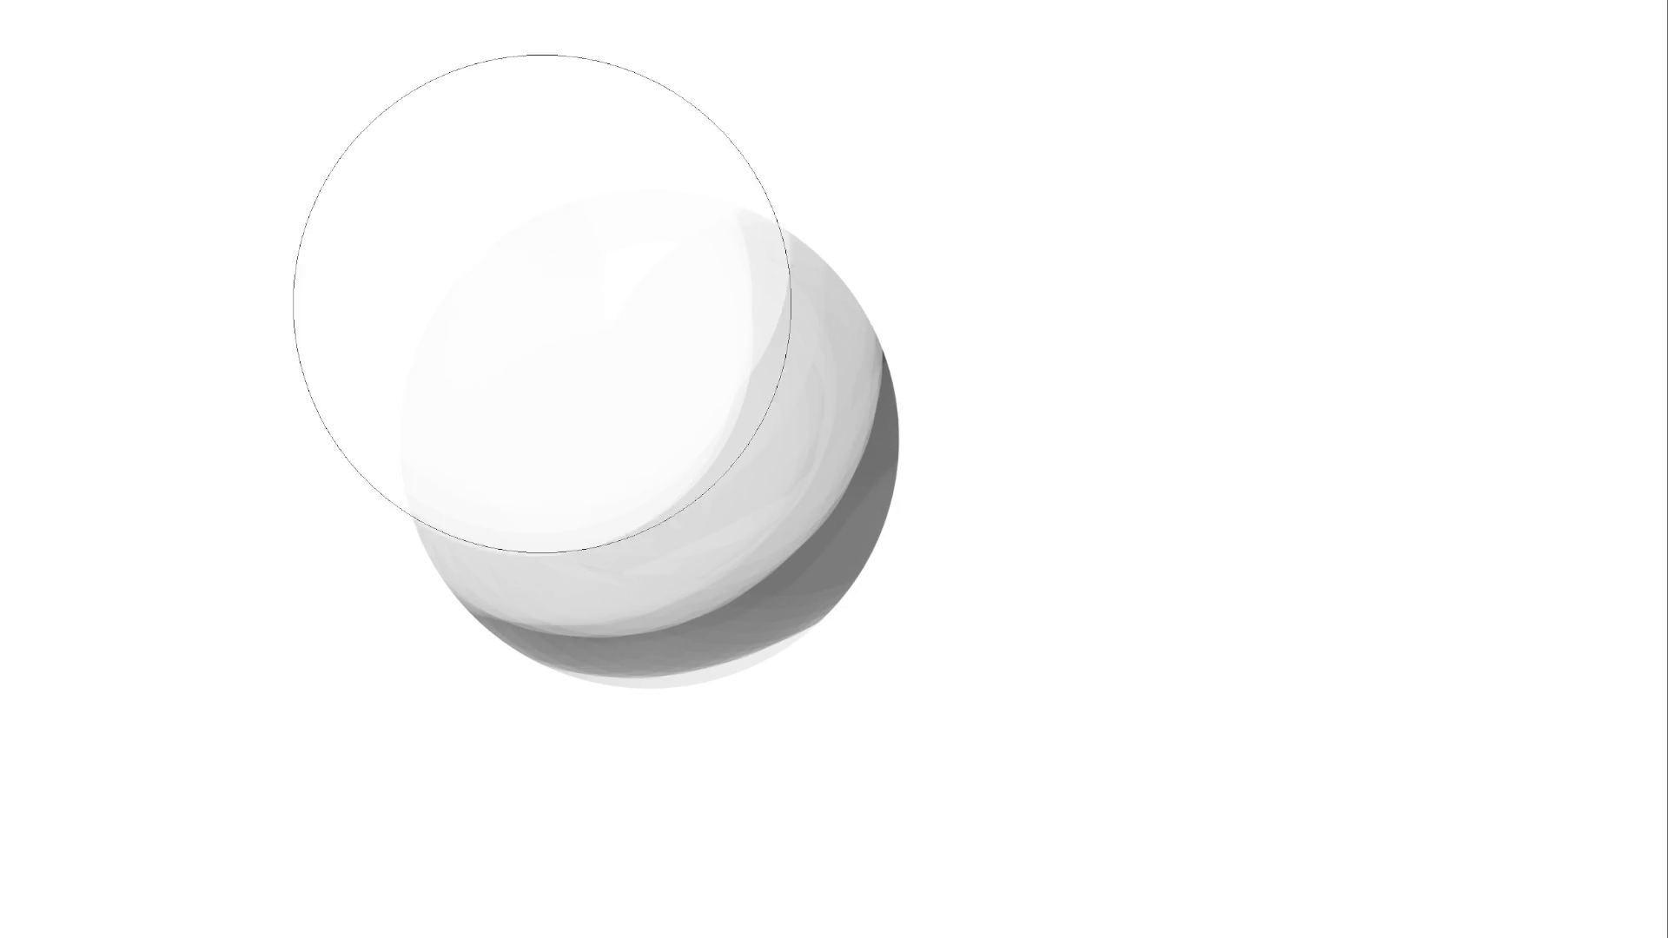
{"action": "mouse_move", "coordinate": [484, 707]}
{"action": "left_mouse_down"}
{"action": "mouse_move", "coordinate": [641, 670]}
{"action": "mouse_move", "coordinate": [793, 142]}
{"action": "mouse_move", "coordinate": [476, 363]}
{"action": "mouse_move", "coordinate": [521, 235]}
{"action": "mouse_move", "coordinate": [770, 566]}
{"action": "mouse_move", "coordinate": [529, 428]}
{"action": "mouse_move", "coordinate": [648, 317]}
{"action": "mouse_move", "coordinate": [614, 335]}
{"action": "mouse_move", "coordinate": [596, 276]}
{"action": "mouse_move", "coordinate": [506, 305]}
{"action": "mouse_move", "coordinate": [822, 439]}
{"action": "mouse_move", "coordinate": [565, 484]}
{"action": "mouse_move", "coordinate": [551, 316]}
{"action": "mouse_move", "coordinate": [622, 349]}
{"action": "mouse_move", "coordinate": [521, 402]}
{"action": "mouse_move", "coordinate": [591, 473]}
{"action": "mouse_move", "coordinate": [551, 547]}
{"action": "left_mouse_up"}
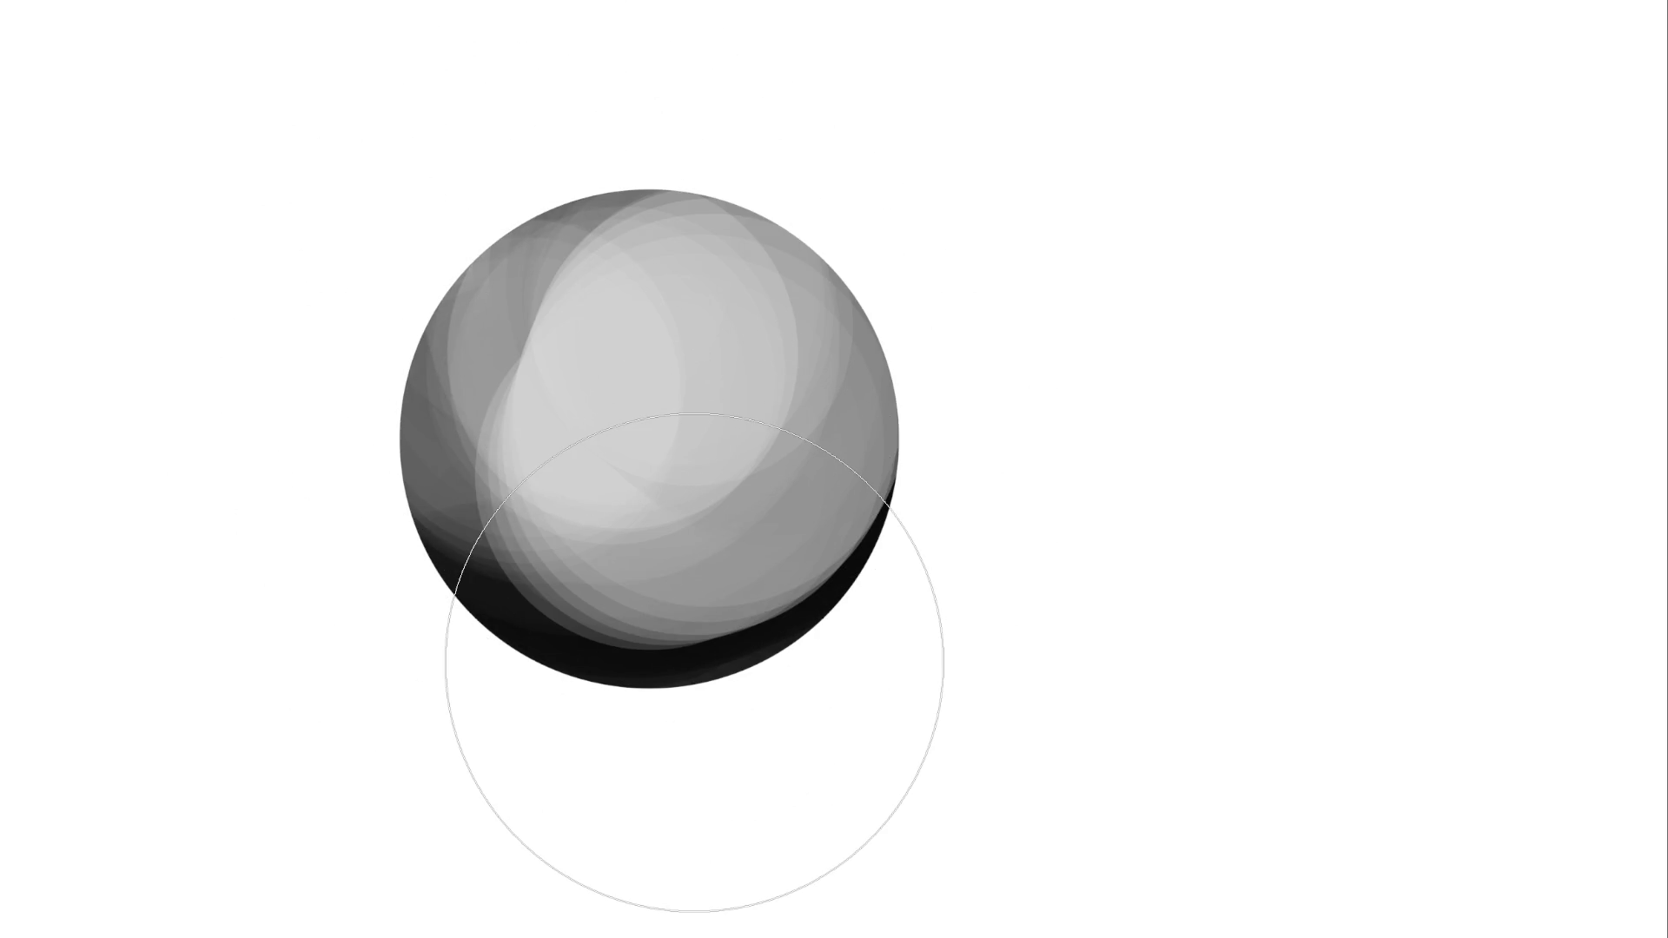
Shade the sphere's bottom rim with a black band, grey strips and a light arc
{"action": "key", "text": "bracketleft"}
{"action": "key", "text": "bracketleft"}
{"action": "key", "text": "bracketleft"}
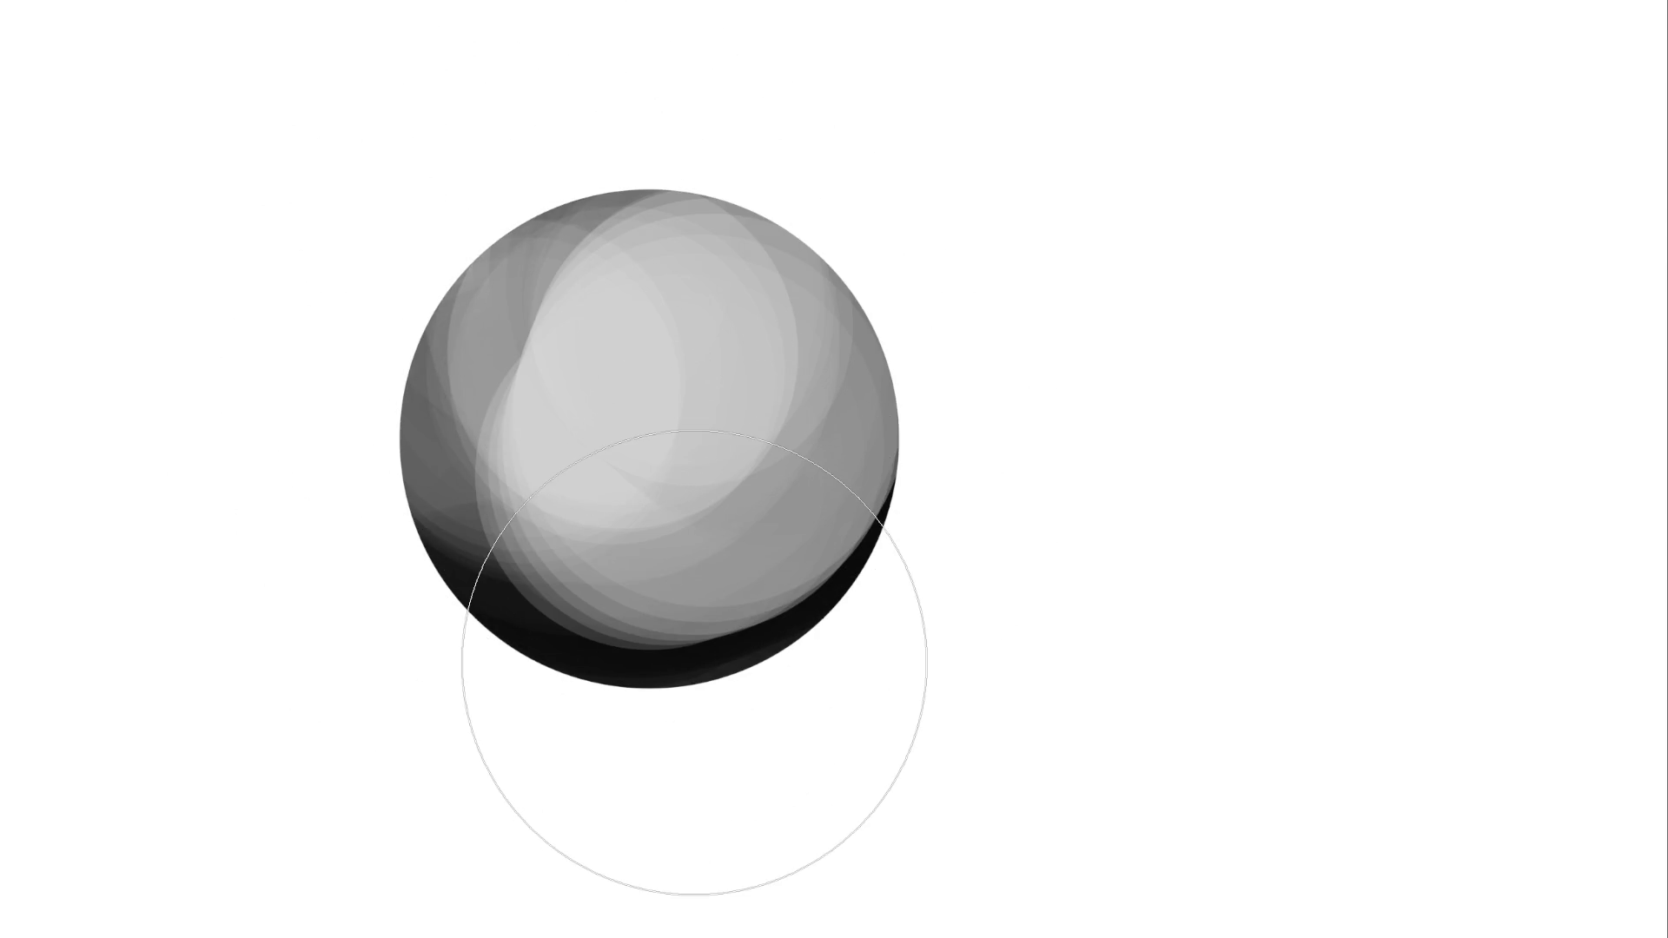
{"action": "left_click_drag", "start_coordinate": [419, 561], "coordinate": [967, 481]}
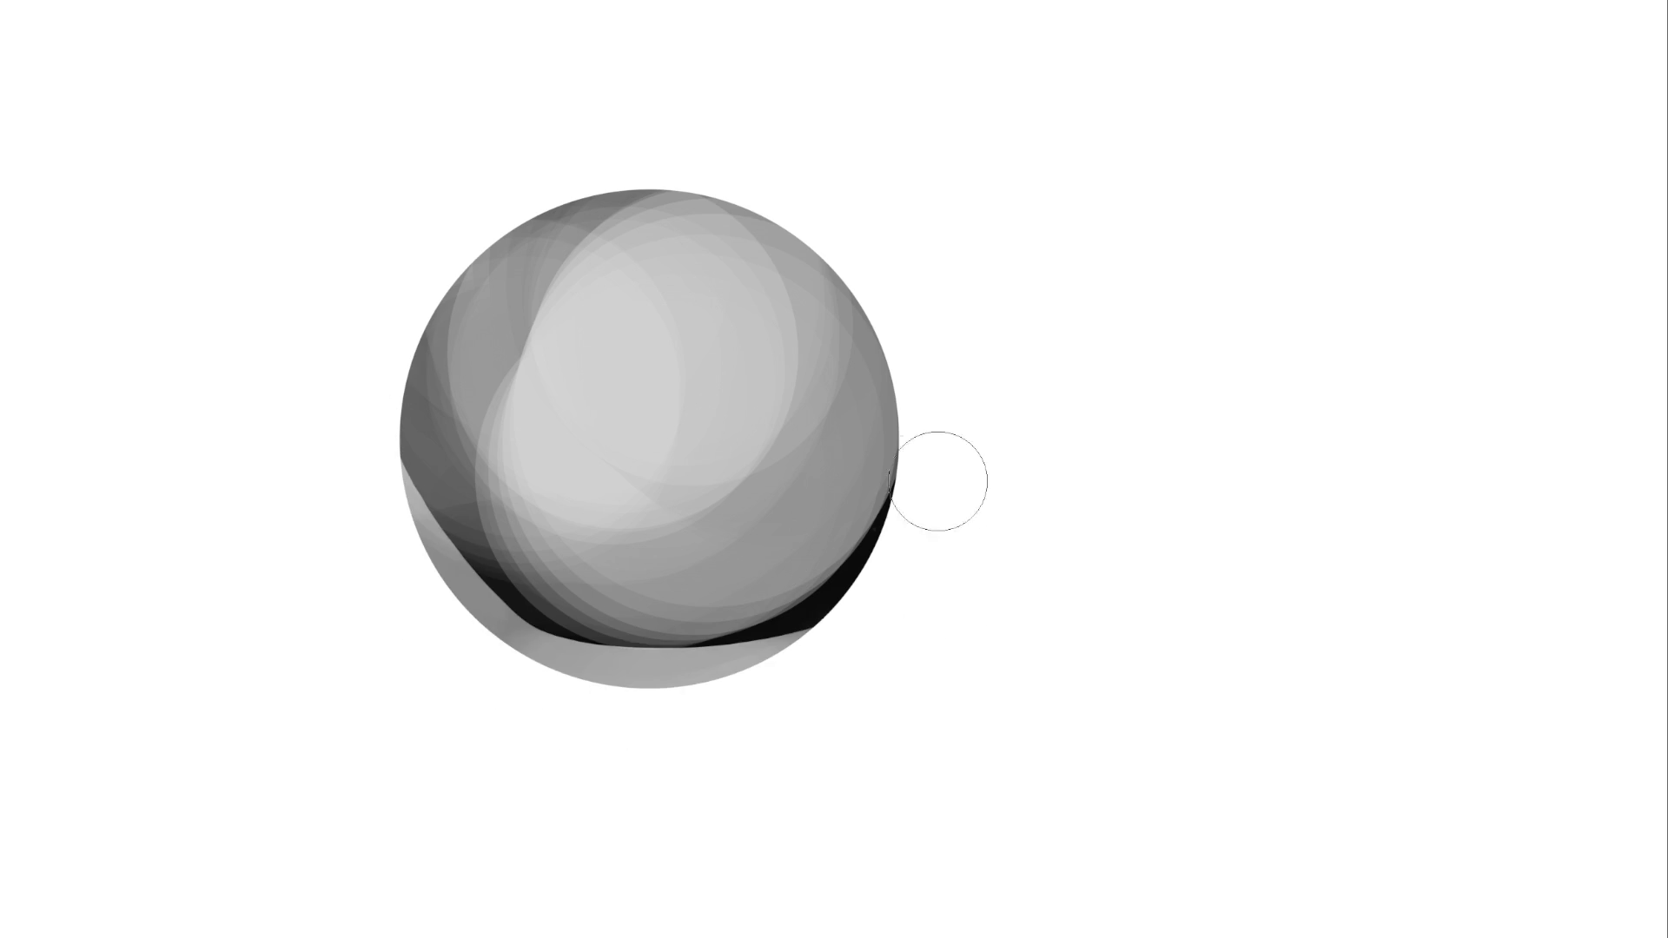
{"action": "mouse_move", "coordinate": [431, 558]}
{"action": "left_mouse_down"}
{"action": "mouse_move", "coordinate": [387, 473]}
{"action": "mouse_move", "coordinate": [919, 623]}
{"action": "left_mouse_up"}
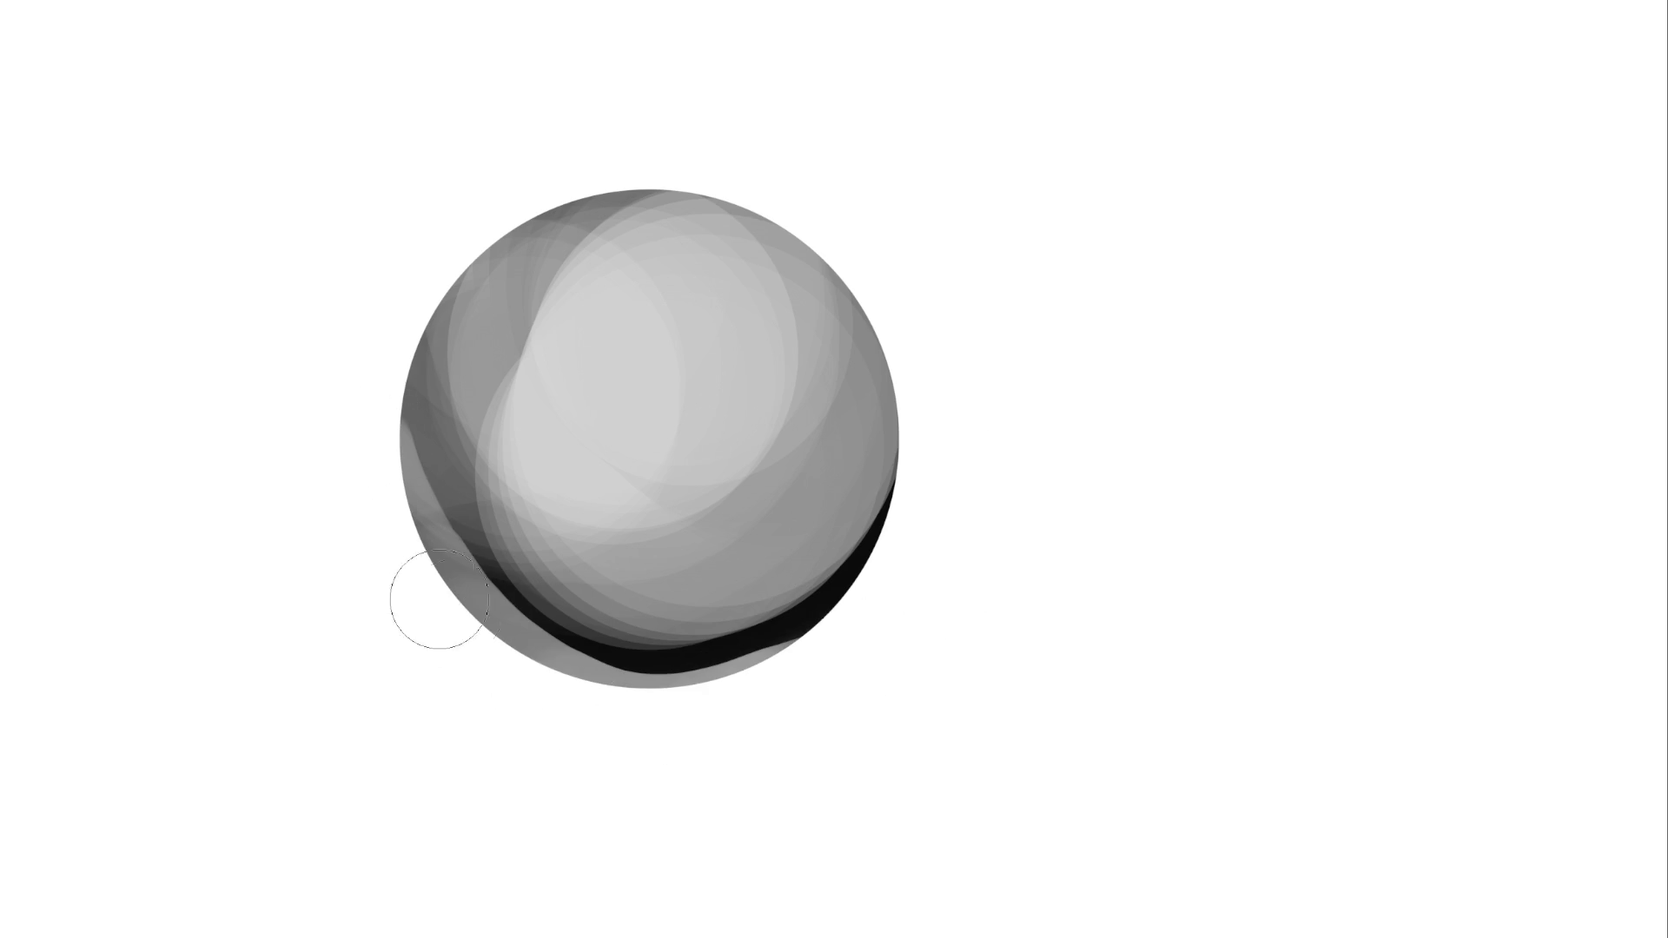
{"action": "left_click_drag", "start_coordinate": [446, 607], "coordinate": [747, 647]}
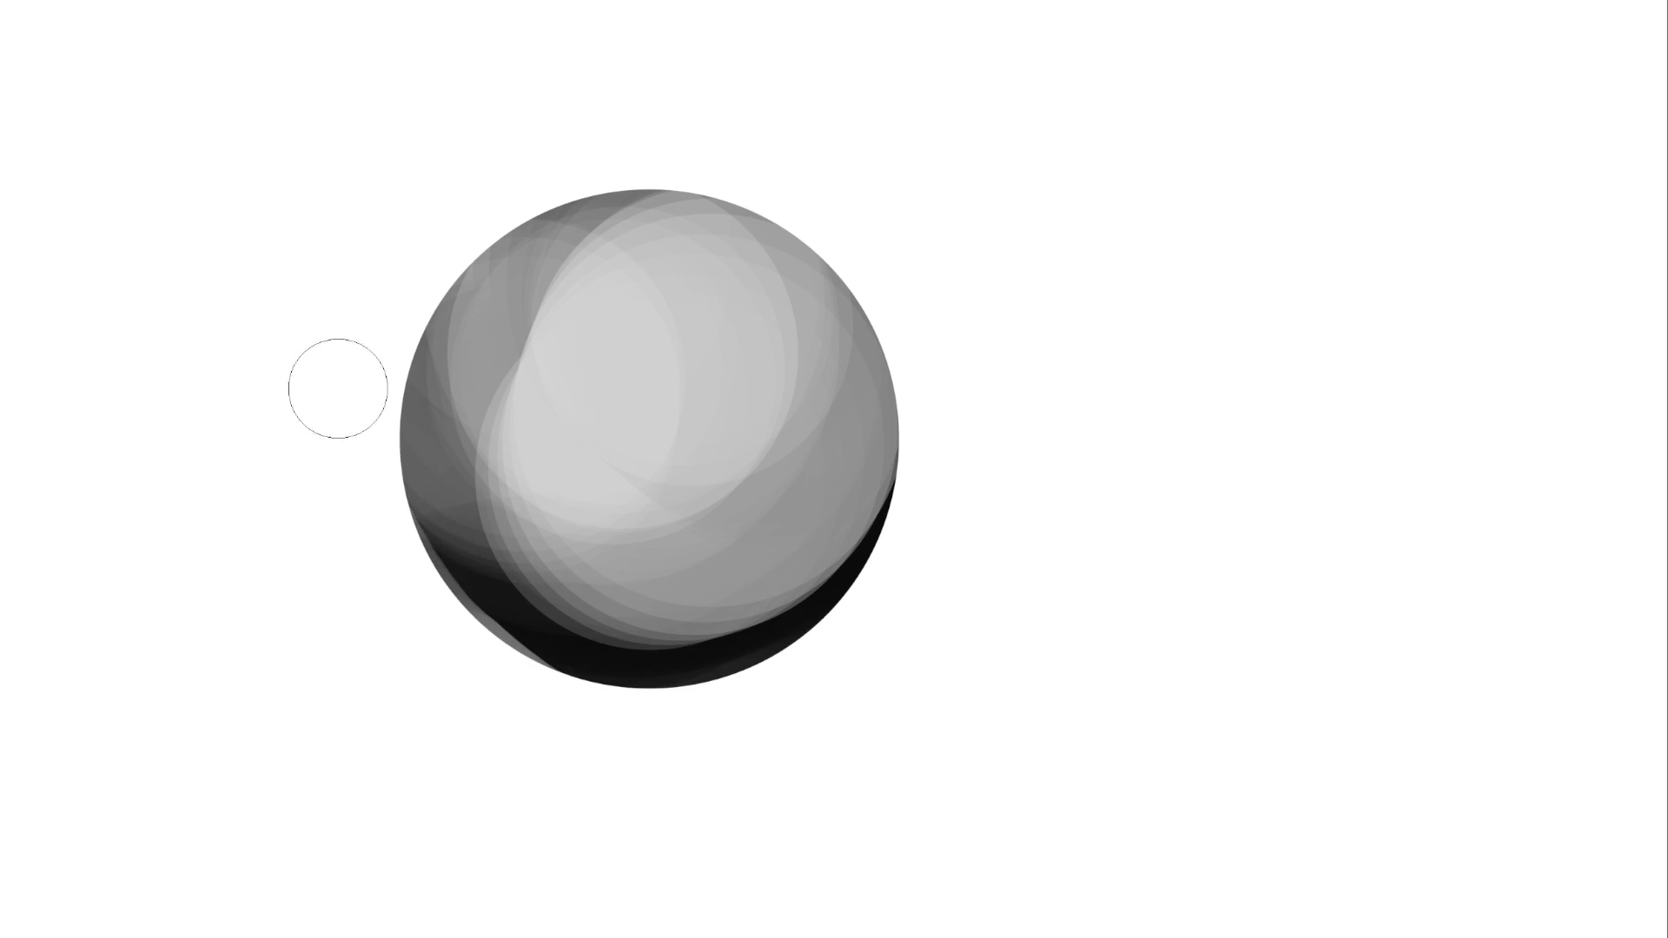
{"action": "left_click_drag", "start_coordinate": [382, 452], "coordinate": [785, 700]}
{"action": "left_click_drag", "start_coordinate": [512, 670], "coordinate": [786, 673]}
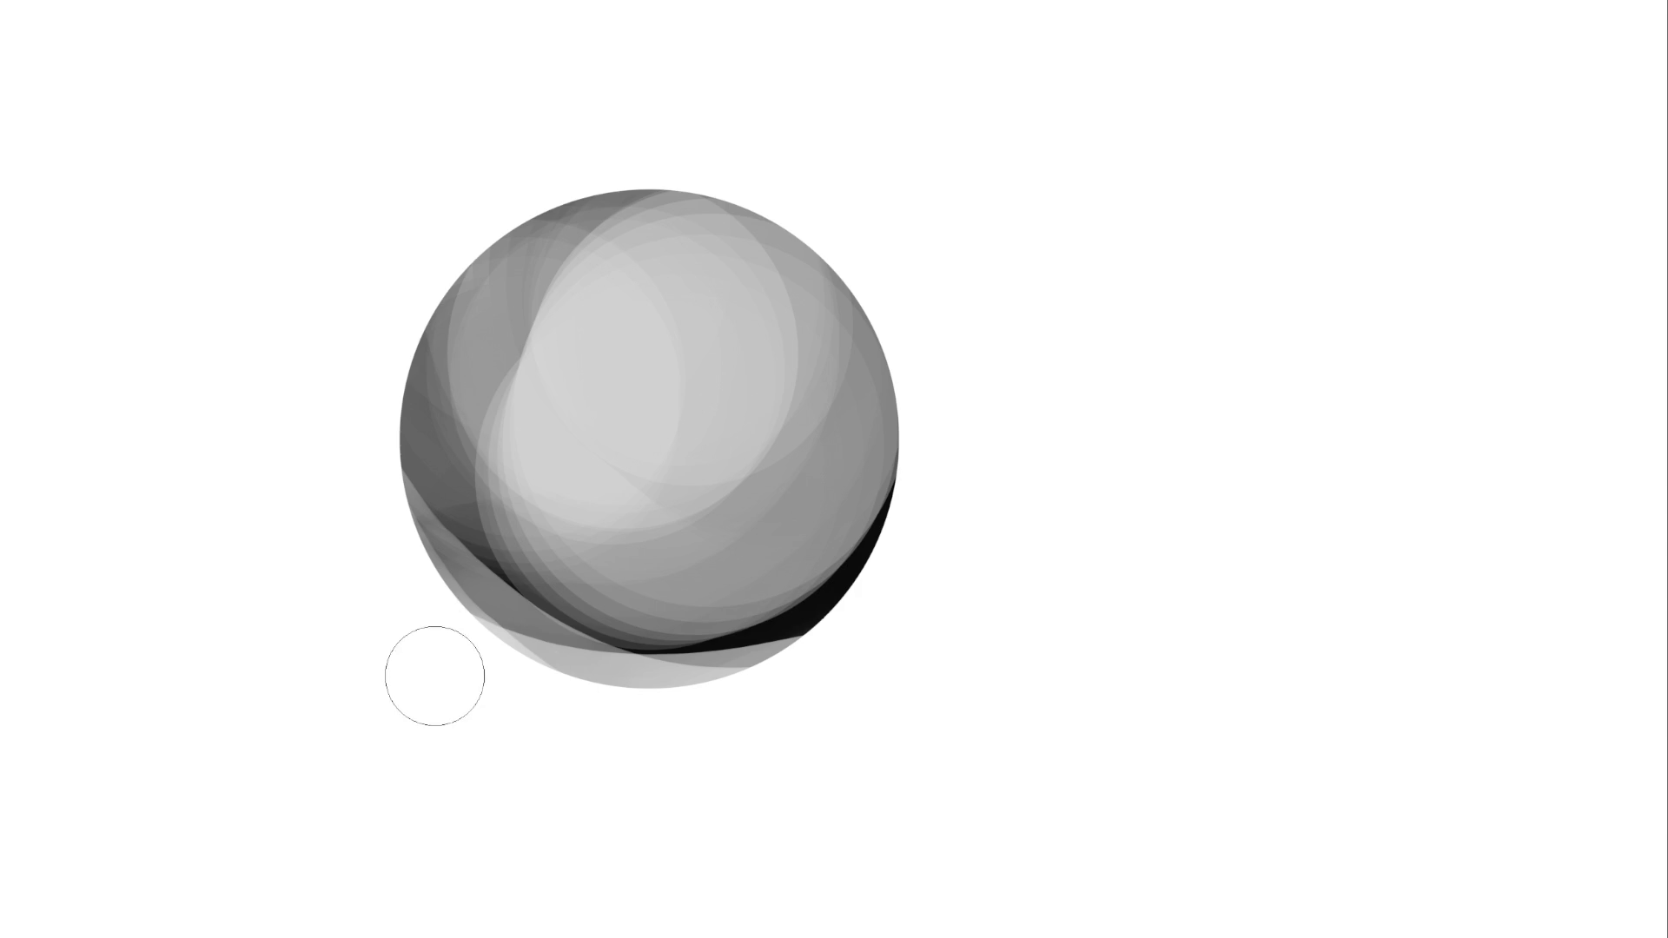
{"action": "left_click_drag", "start_coordinate": [521, 691], "coordinate": [703, 695]}
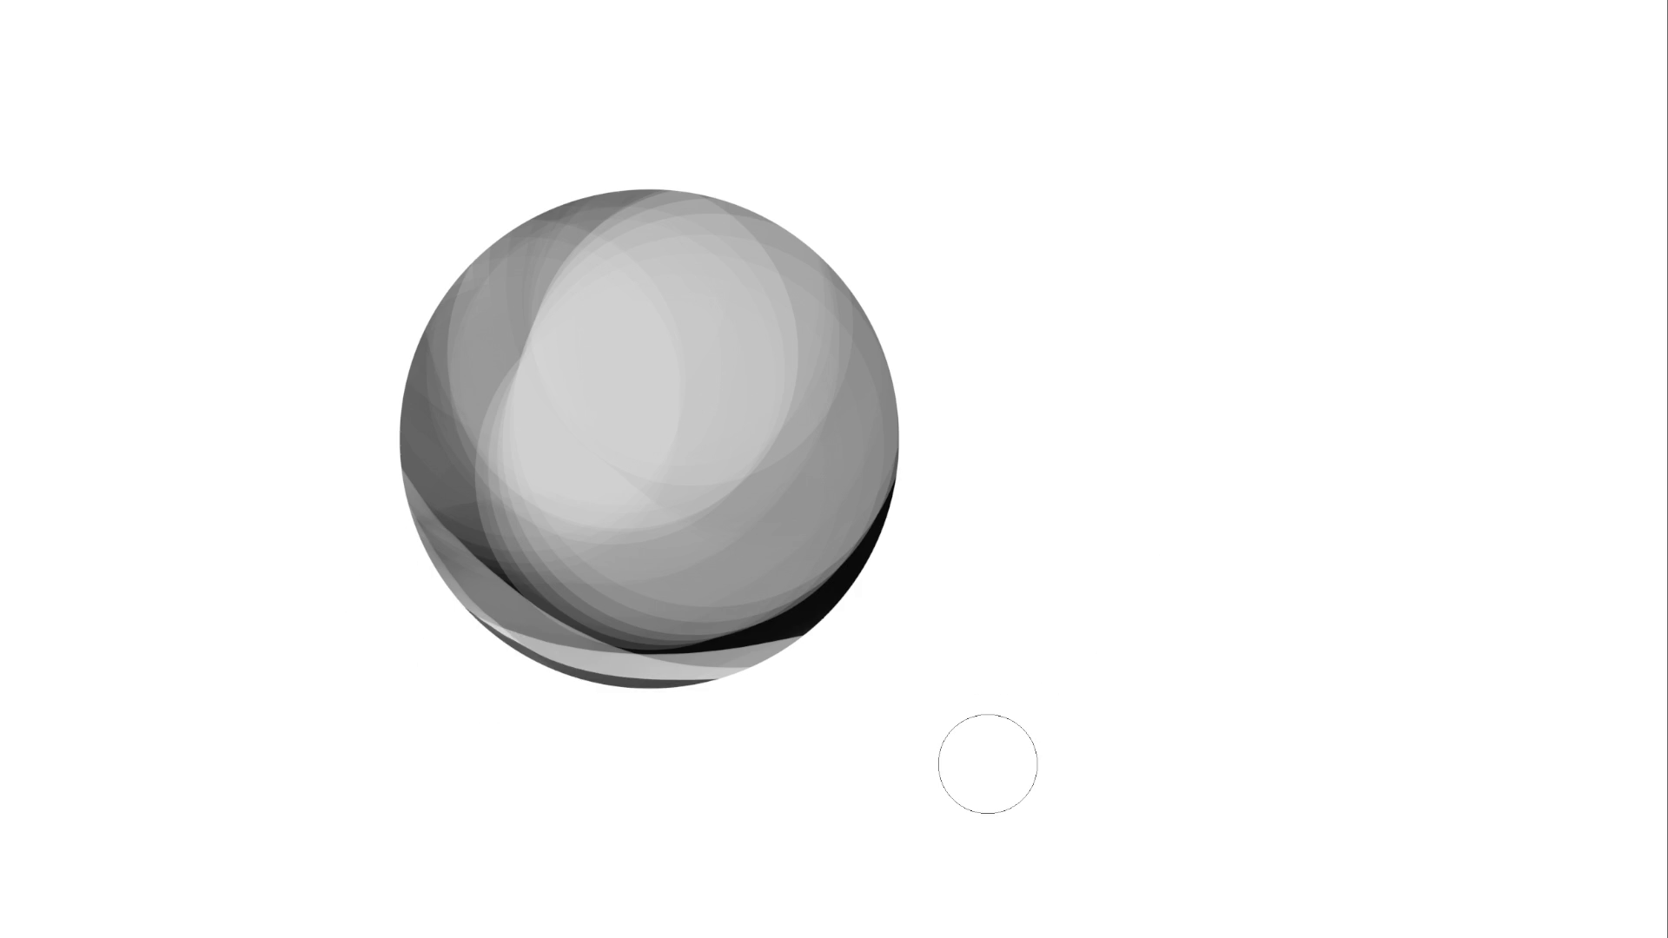
Dab a bright white highlight and softly lighten the sphere's upper area
{"action": "left_click", "coordinate": [672, 346]}
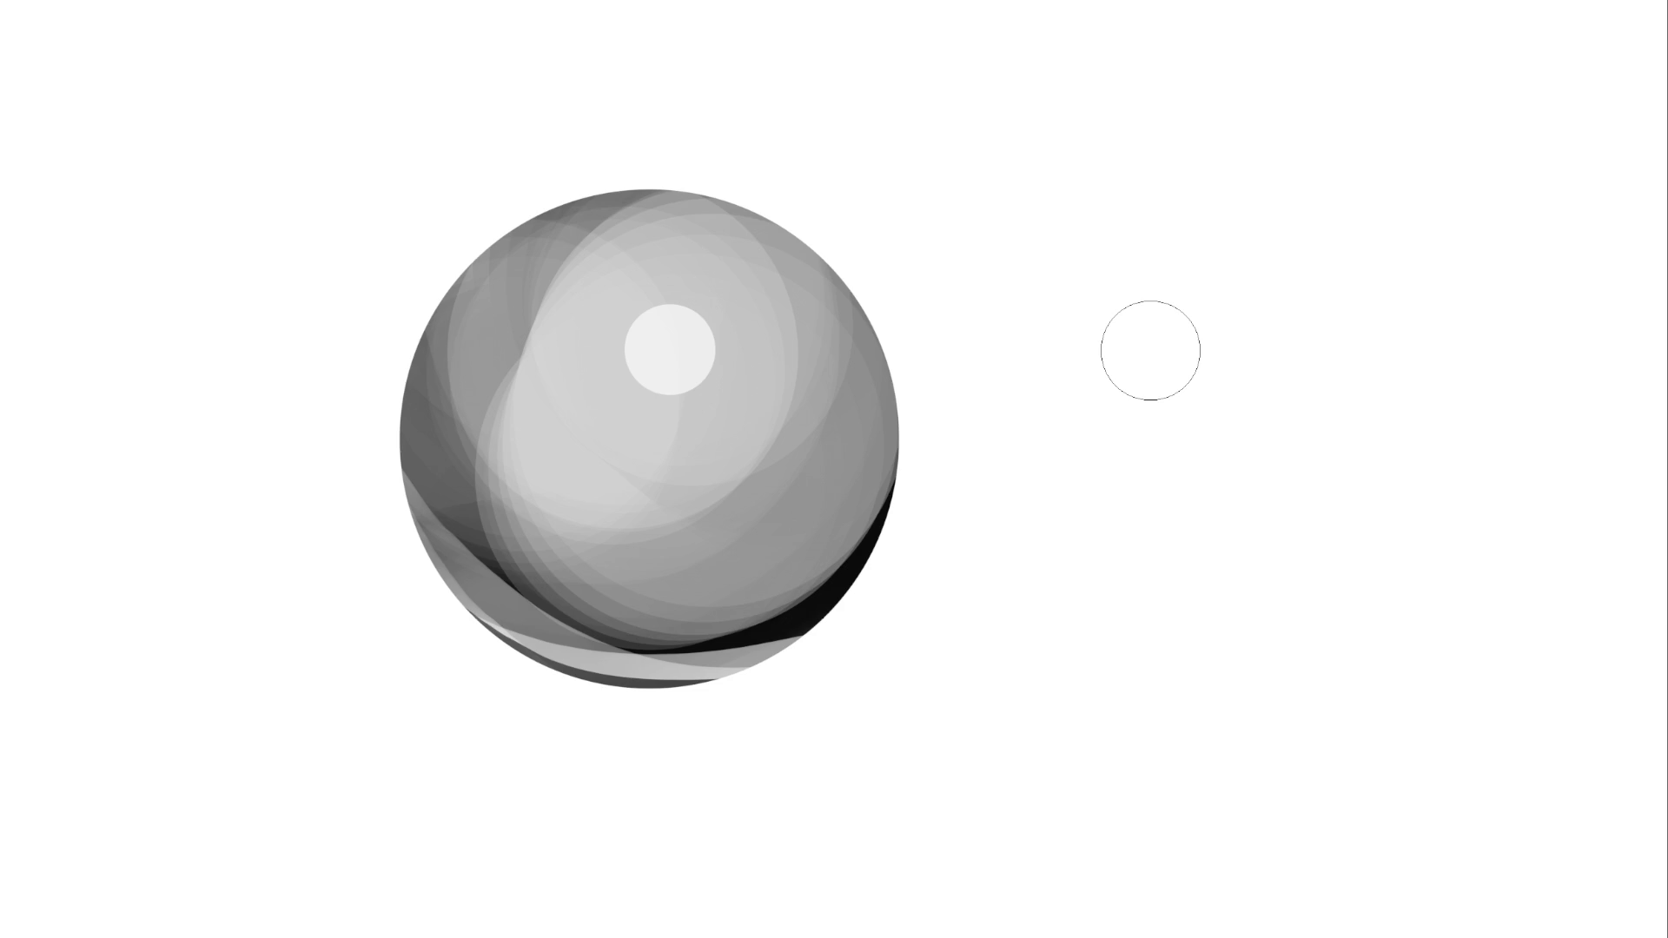
{"action": "key", "text": "bracketleft"}
{"action": "key", "text": "bracketleft"}
{"action": "key", "text": "bracketleft"}
{"action": "key", "text": "bracketright"}
{"action": "key", "text": "bracketright"}
{"action": "key", "text": "bracketright"}
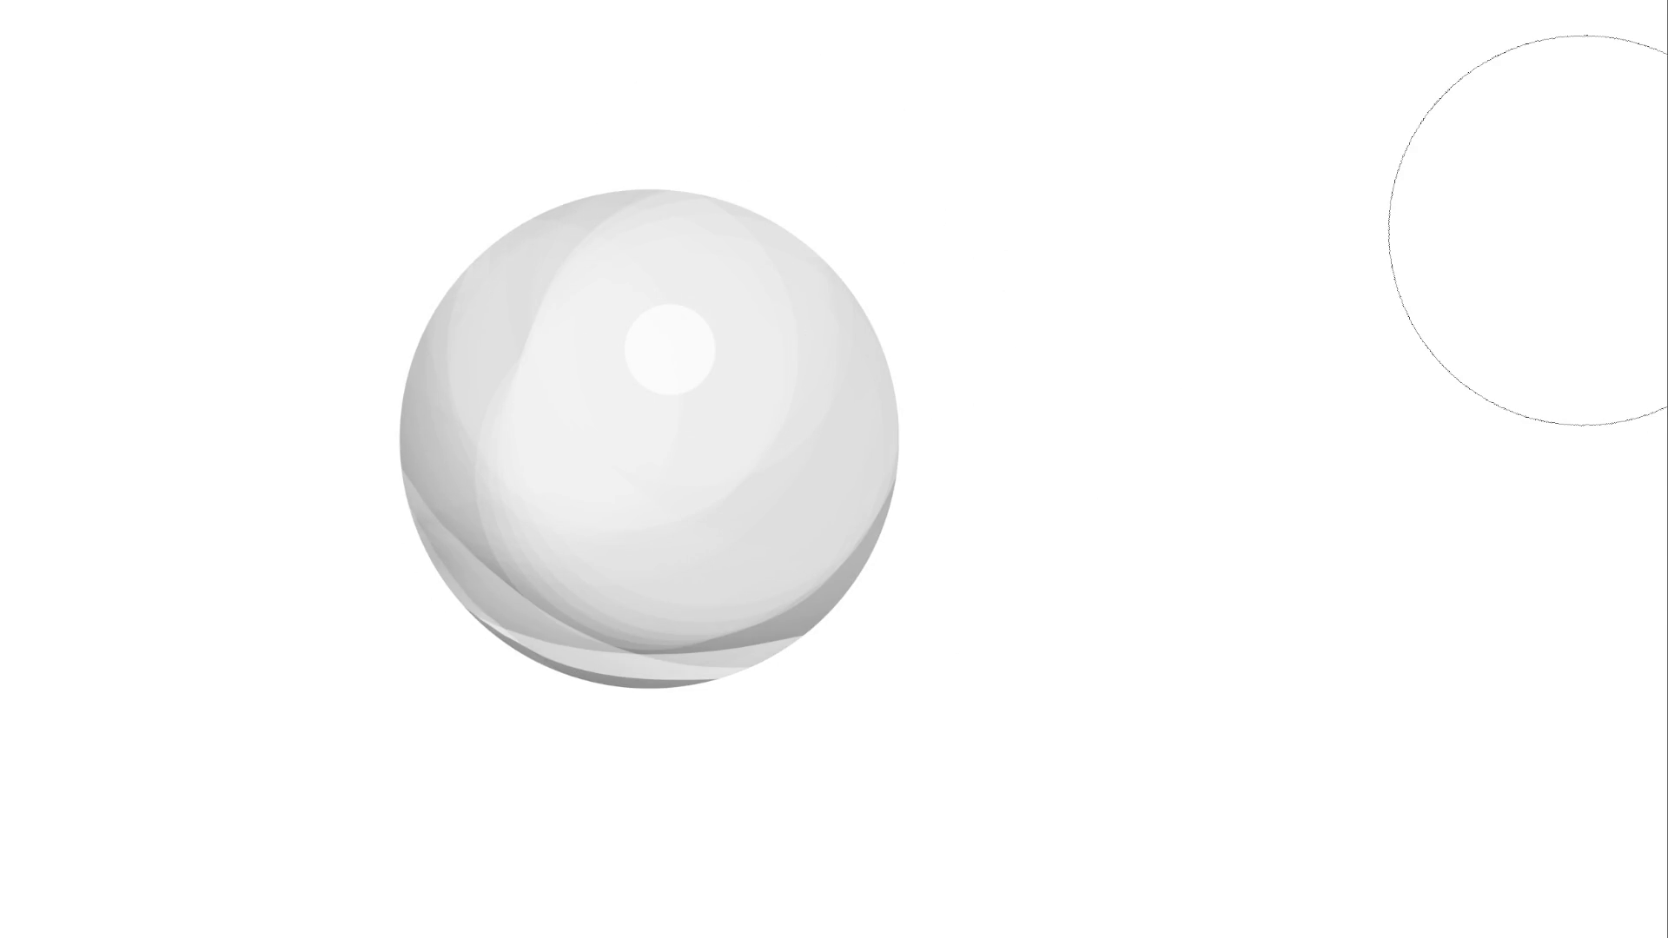
{"action": "key", "text": "ctrl+z"}
{"action": "key", "text": "ctrl+z"}
{"action": "key", "text": "ctrl+z"}
{"action": "key", "text": "ctrl+z"}
{"action": "left_click_drag", "start_coordinate": [596, 298], "coordinate": [853, 334]}
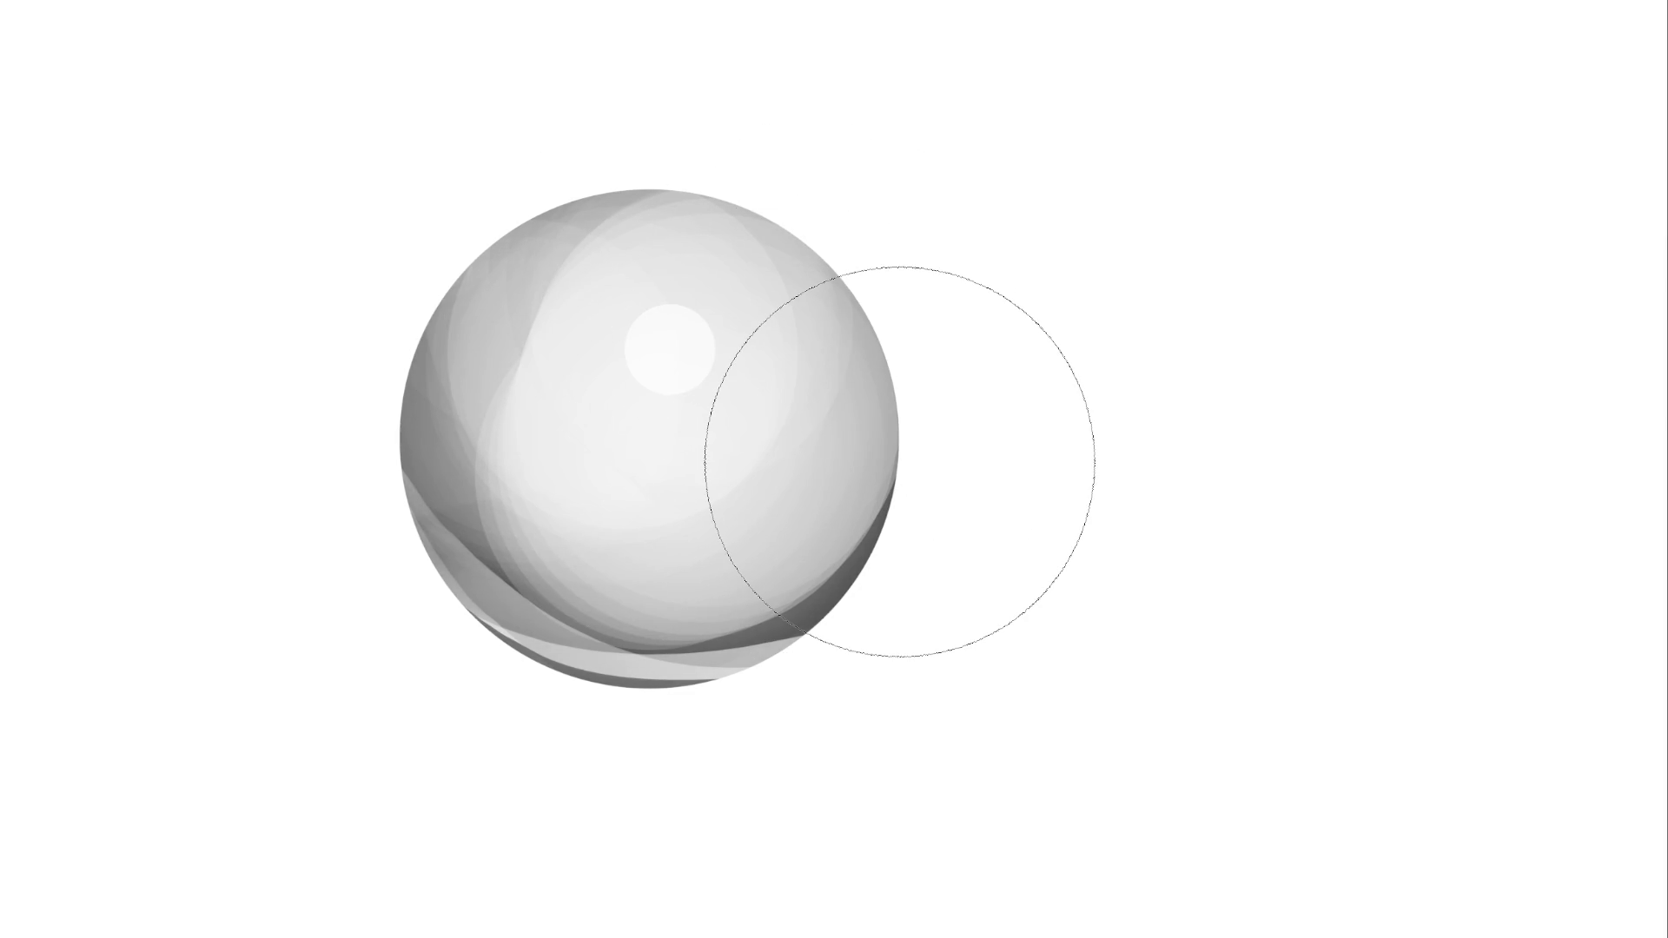
{"action": "key", "text": "bracketleft"}
{"action": "key", "text": "bracketleft"}
{"action": "key", "text": "bracketleft"}
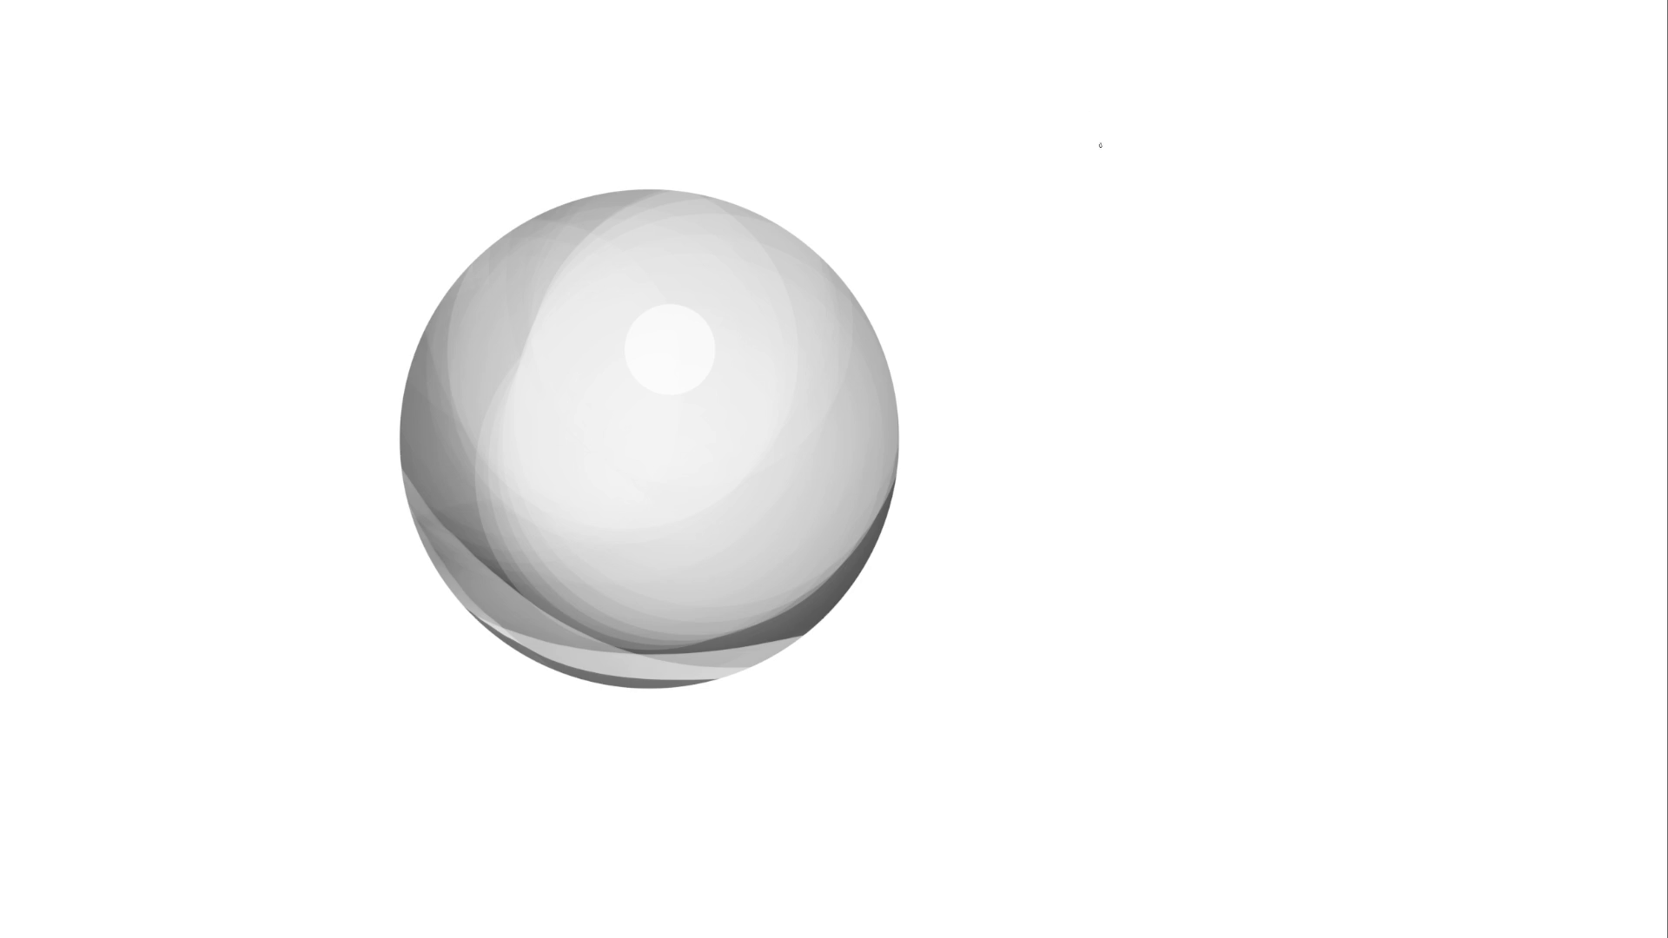
Sketch a loose head, vertical line, egg-shaped torso and arm right of the sphere
{"action": "mouse_move", "coordinate": [1090, 115]}
{"action": "left_mouse_down"}
{"action": "mouse_move", "coordinate": [1298, 122]}
{"action": "mouse_move", "coordinate": [1129, 269]}
{"action": "mouse_move", "coordinate": [1330, 165]}
{"action": "mouse_move", "coordinate": [1251, 304]}
{"action": "mouse_move", "coordinate": [1194, 261]}
{"action": "mouse_move", "coordinate": [1255, 295]}
{"action": "mouse_move", "coordinate": [1332, 155]}
{"action": "mouse_move", "coordinate": [1237, 209]}
{"action": "mouse_move", "coordinate": [1181, 122]}
{"action": "mouse_move", "coordinate": [1312, 65]}
{"action": "mouse_move", "coordinate": [1321, 283]}
{"action": "mouse_move", "coordinate": [1338, 92]}
{"action": "mouse_move", "coordinate": [1234, 299]}
{"action": "mouse_move", "coordinate": [1187, 329]}
{"action": "mouse_move", "coordinate": [1371, 268]}
{"action": "mouse_move", "coordinate": [1172, 323]}
{"action": "mouse_move", "coordinate": [1138, 293]}
{"action": "mouse_move", "coordinate": [1099, 325]}
{"action": "mouse_move", "coordinate": [1285, 384]}
{"action": "mouse_move", "coordinate": [1275, 452]}
{"action": "mouse_move", "coordinate": [1285, 402]}
{"action": "mouse_move", "coordinate": [1216, 508]}
{"action": "mouse_move", "coordinate": [1108, 402]}
{"action": "mouse_move", "coordinate": [1183, 518]}
{"action": "mouse_move", "coordinate": [1086, 556]}
{"action": "mouse_move", "coordinate": [1088, 890]}
{"action": "left_mouse_up"}
{"action": "mouse_move", "coordinate": [1092, 700]}
{"action": "left_mouse_down"}
{"action": "mouse_move", "coordinate": [1228, 554]}
{"action": "mouse_move", "coordinate": [1167, 904]}
{"action": "mouse_move", "coordinate": [1308, 673]}
{"action": "mouse_move", "coordinate": [1216, 933]}
{"action": "mouse_move", "coordinate": [1276, 641]}
{"action": "mouse_move", "coordinate": [1351, 801]}
{"action": "left_mouse_up"}
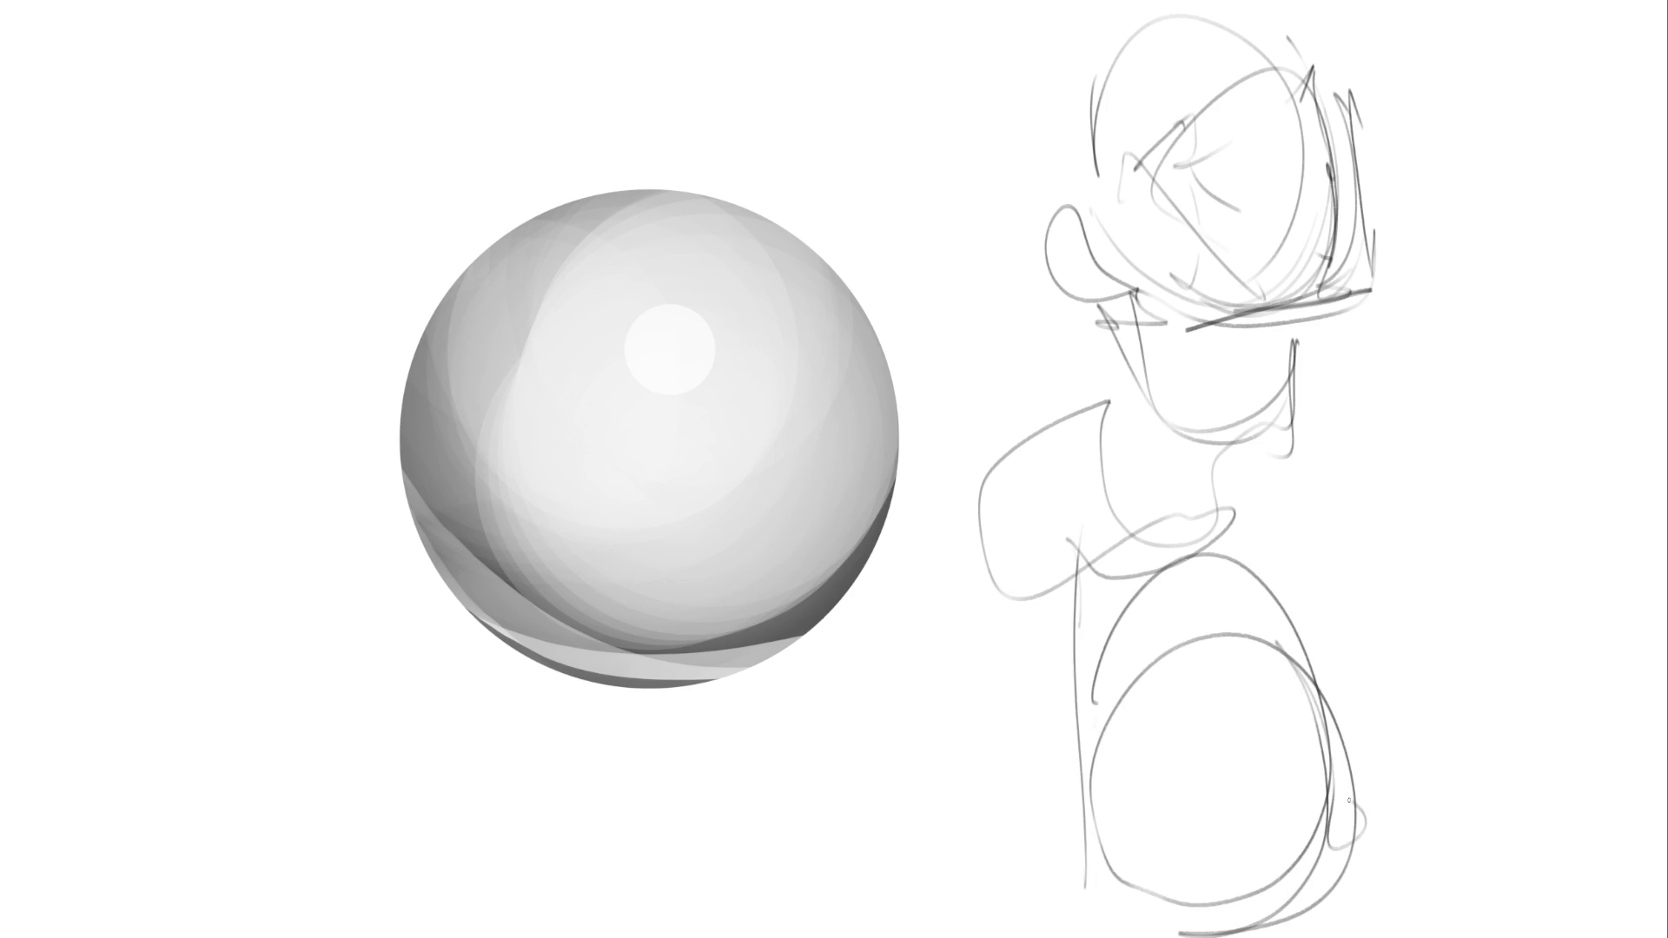
{"action": "mouse_move", "coordinate": [1305, 634]}
{"action": "left_mouse_down"}
{"action": "mouse_move", "coordinate": [1416, 543]}
{"action": "mouse_move", "coordinate": [1359, 869]}
{"action": "left_mouse_up"}
{"action": "left_click_drag", "start_coordinate": [1428, 600], "coordinate": [1447, 823]}
{"action": "mouse_move", "coordinate": [1285, 563]}
{"action": "left_mouse_down"}
{"action": "mouse_move", "coordinate": [1322, 546]}
{"action": "mouse_move", "coordinate": [1379, 866]}
{"action": "mouse_move", "coordinate": [1313, 573]}
{"action": "mouse_move", "coordinate": [1457, 639]}
{"action": "mouse_move", "coordinate": [1311, 421]}
{"action": "mouse_move", "coordinate": [1441, 460]}
{"action": "left_mouse_up"}
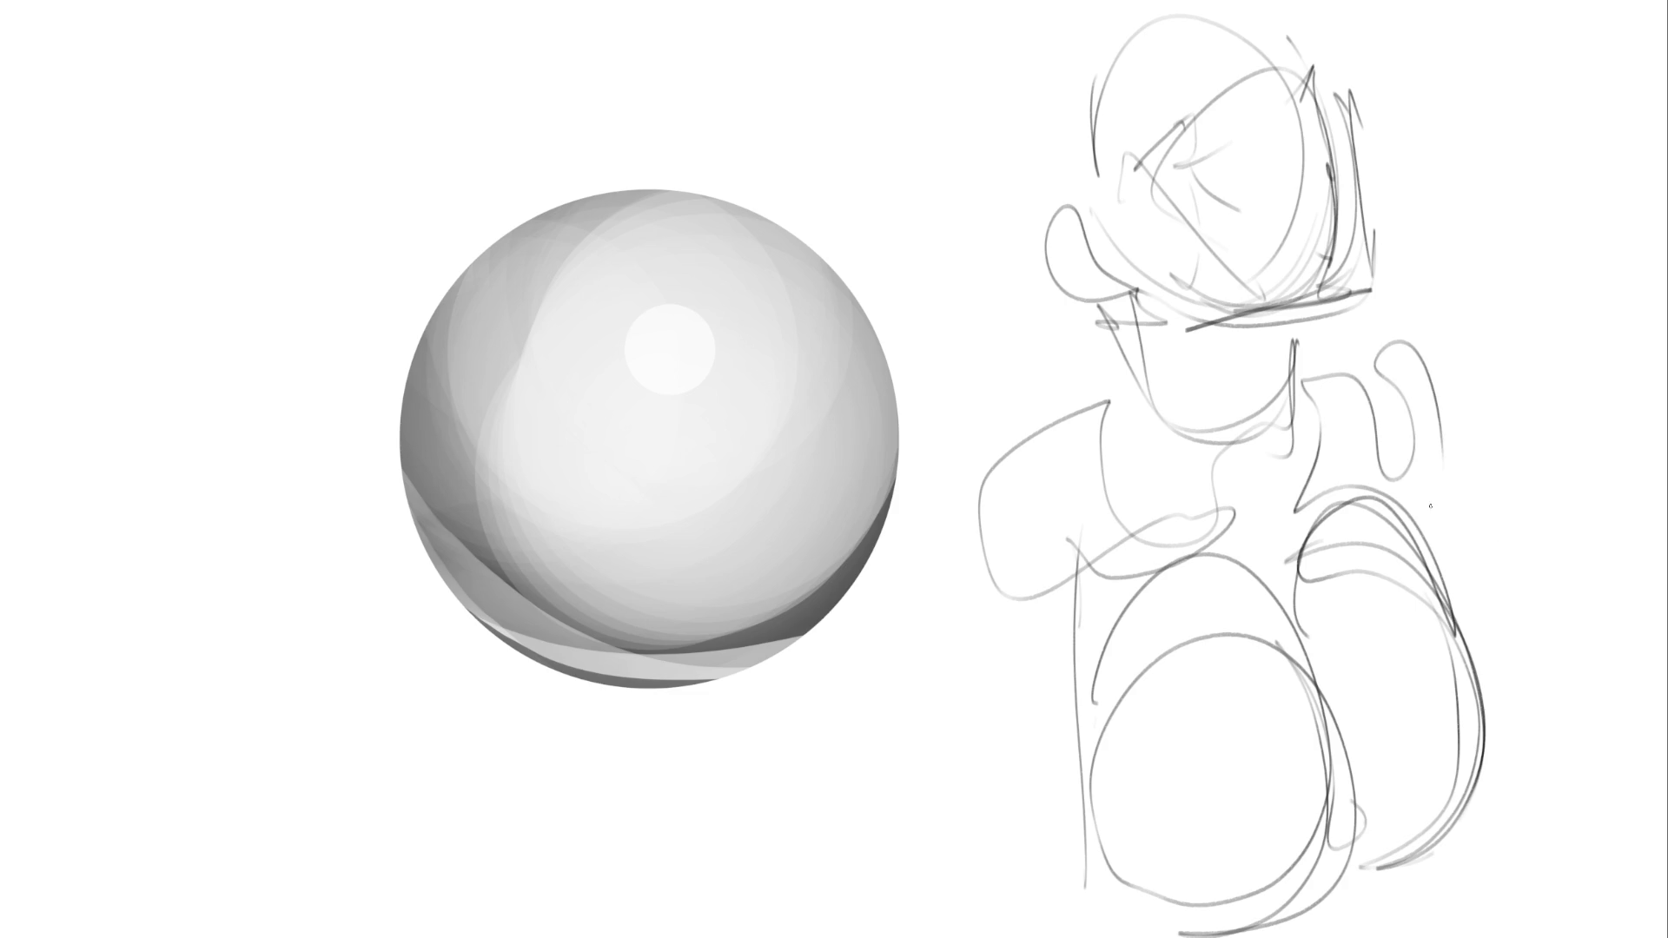
{"action": "key", "text": "bracketright"}
{"action": "key", "text": "bracketright"}
{"action": "key", "text": "bracketright"}
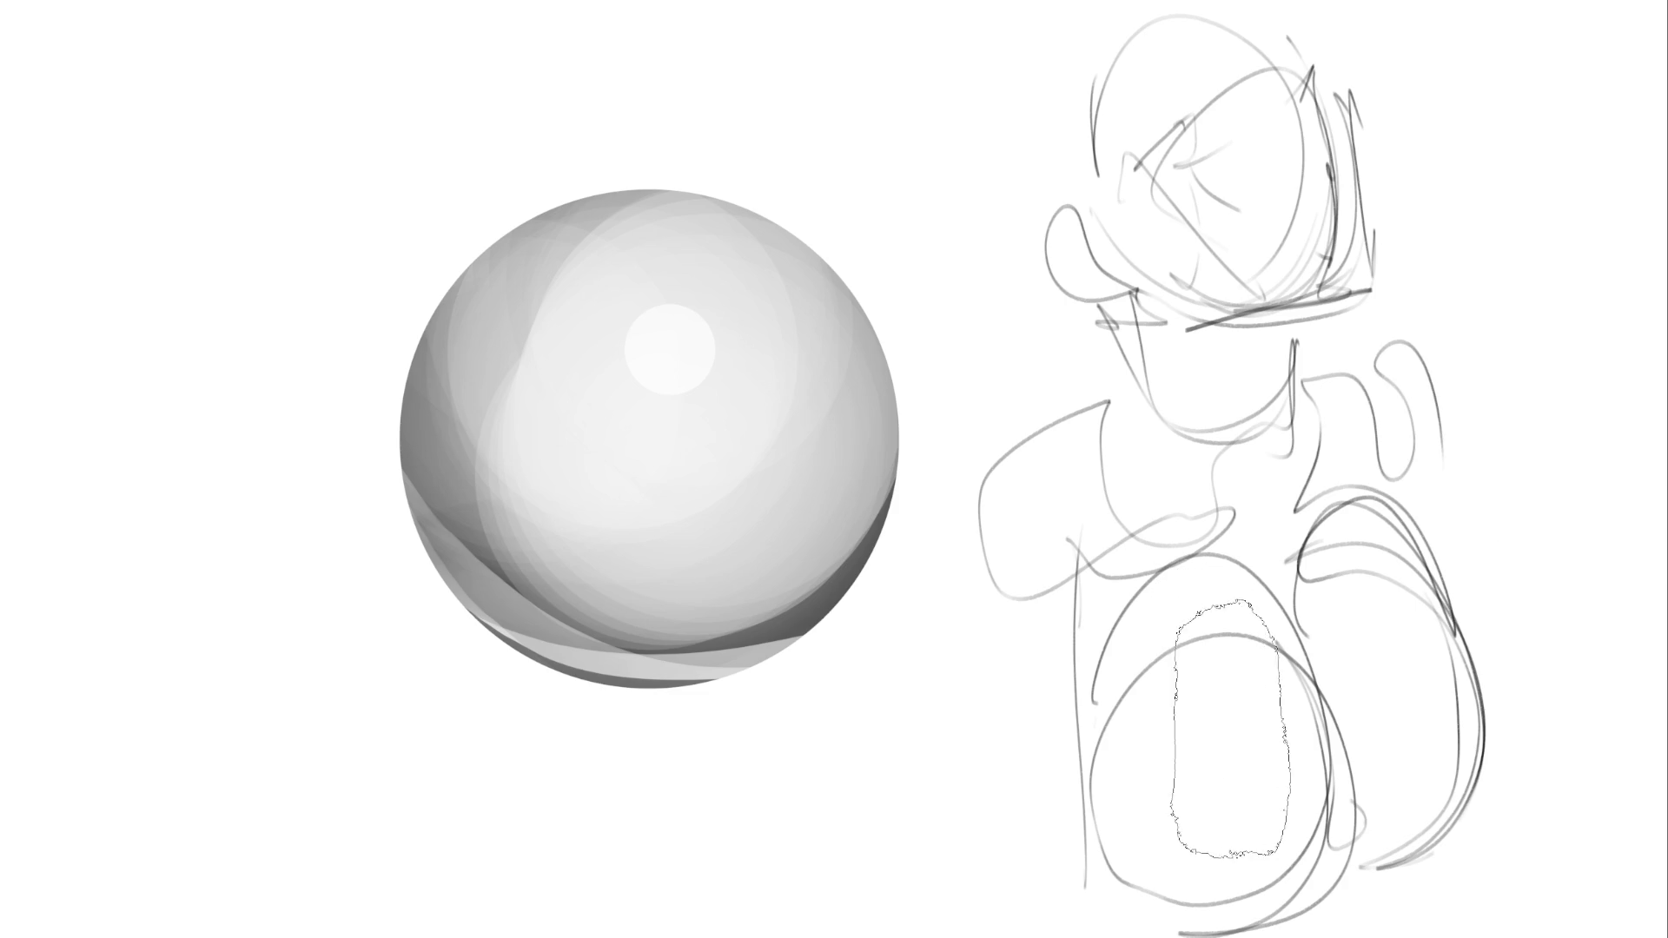
Fill the lower oval with dark paint, then lighten it and its rims to pale grey
{"action": "mouse_move", "coordinate": [1216, 795]}
{"action": "left_mouse_down"}
{"action": "mouse_move", "coordinate": [1221, 810]}
{"action": "mouse_move", "coordinate": [1213, 712]}
{"action": "mouse_move", "coordinate": [1214, 825]}
{"action": "left_mouse_up"}
{"action": "mouse_move", "coordinate": [1227, 718]}
{"action": "left_mouse_down"}
{"action": "mouse_move", "coordinate": [1200, 707]}
{"action": "mouse_move", "coordinate": [1205, 840]}
{"action": "mouse_move", "coordinate": [1240, 781]}
{"action": "mouse_move", "coordinate": [1191, 691]}
{"action": "mouse_move", "coordinate": [1264, 856]}
{"action": "mouse_move", "coordinate": [1321, 889]}
{"action": "mouse_move", "coordinate": [1266, 811]}
{"action": "mouse_move", "coordinate": [1203, 640]}
{"action": "mouse_move", "coordinate": [1247, 689]}
{"action": "mouse_move", "coordinate": [1258, 734]}
{"action": "left_mouse_up"}
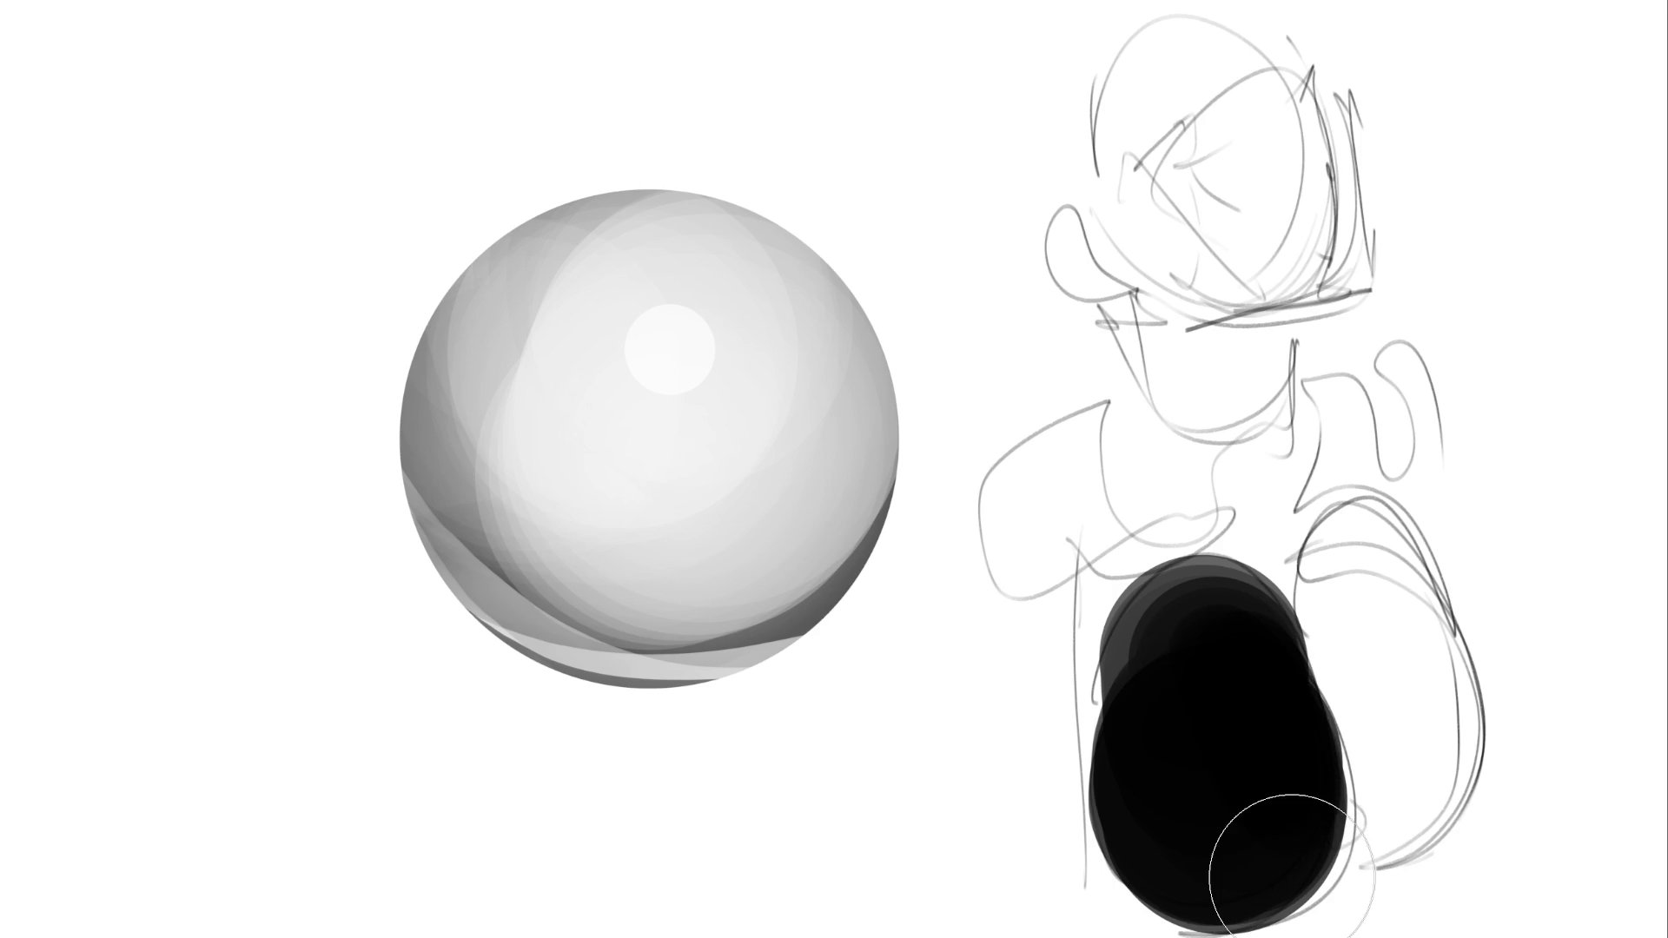
{"action": "key", "text": "bracketright"}
{"action": "key", "text": "bracketright"}
{"action": "key", "text": "bracketright"}
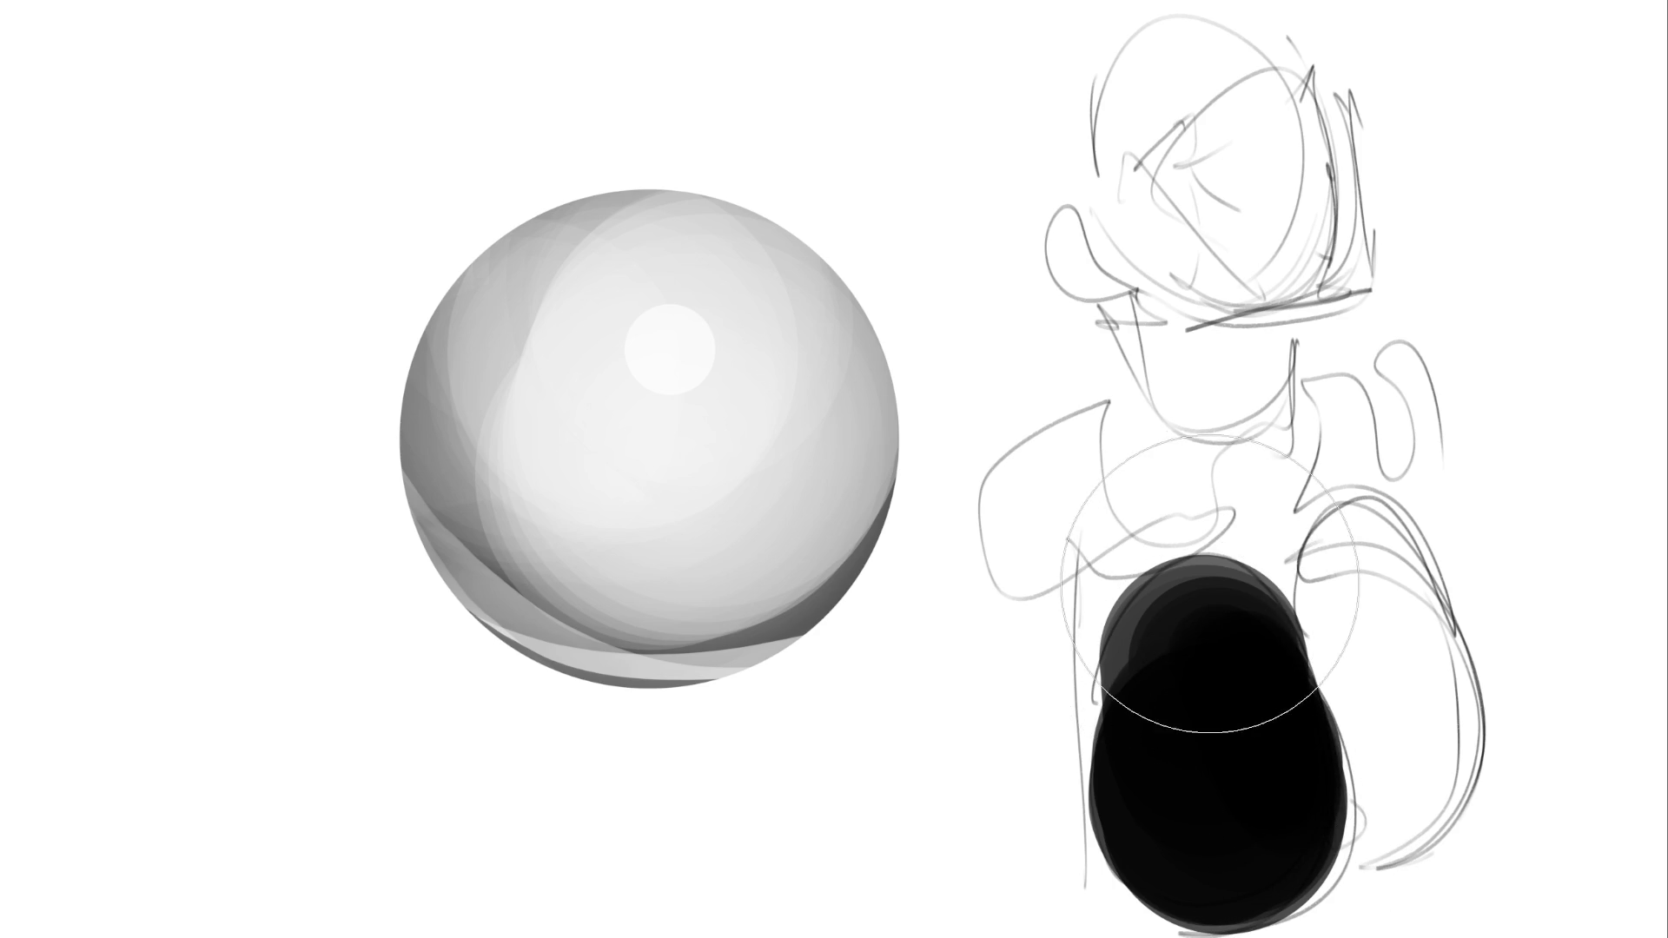
{"action": "mouse_move", "coordinate": [1199, 556]}
{"action": "left_mouse_down"}
{"action": "mouse_move", "coordinate": [1233, 730]}
{"action": "mouse_move", "coordinate": [1210, 743]}
{"action": "mouse_move", "coordinate": [1216, 782]}
{"action": "mouse_move", "coordinate": [1143, 804]}
{"action": "mouse_move", "coordinate": [1172, 837]}
{"action": "mouse_move", "coordinate": [1117, 903]}
{"action": "left_mouse_up"}
{"action": "mouse_move", "coordinate": [991, 864]}
{"action": "left_mouse_down"}
{"action": "mouse_move", "coordinate": [1129, 869]}
{"action": "mouse_move", "coordinate": [1494, 738]}
{"action": "mouse_move", "coordinate": [1439, 769]}
{"action": "left_mouse_up"}
{"action": "left_click", "coordinate": [1439, 769]}
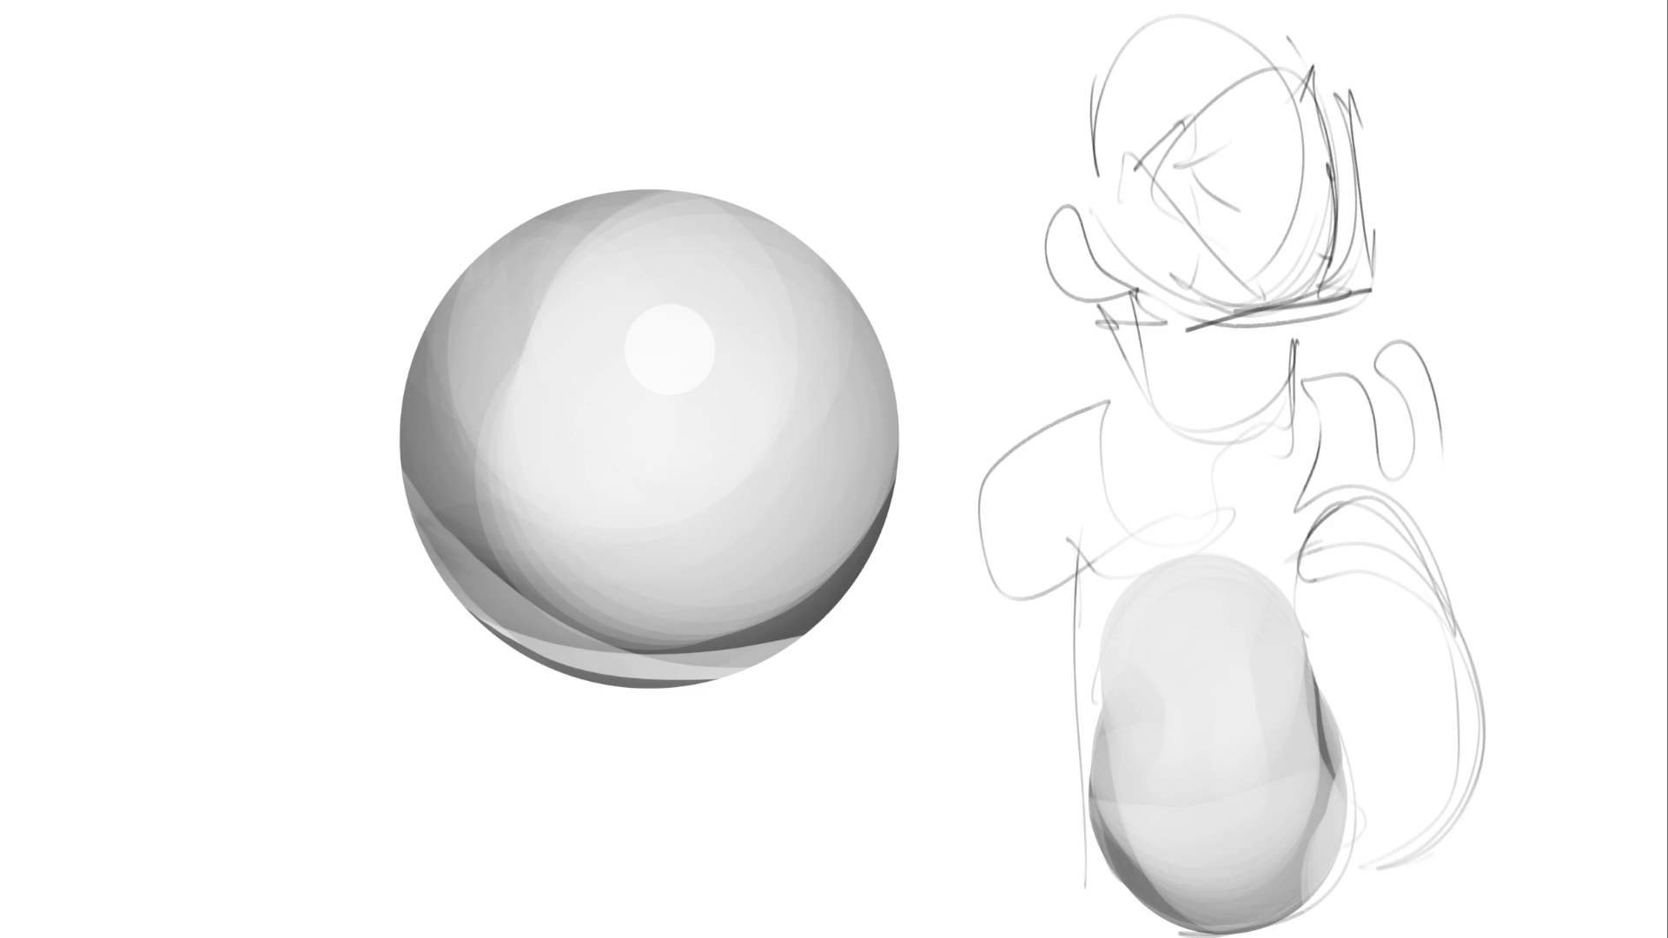
Paint two dark curved bands across the egg shape with a smaller brush
{"action": "left_click", "coordinate": [1098, 517]}
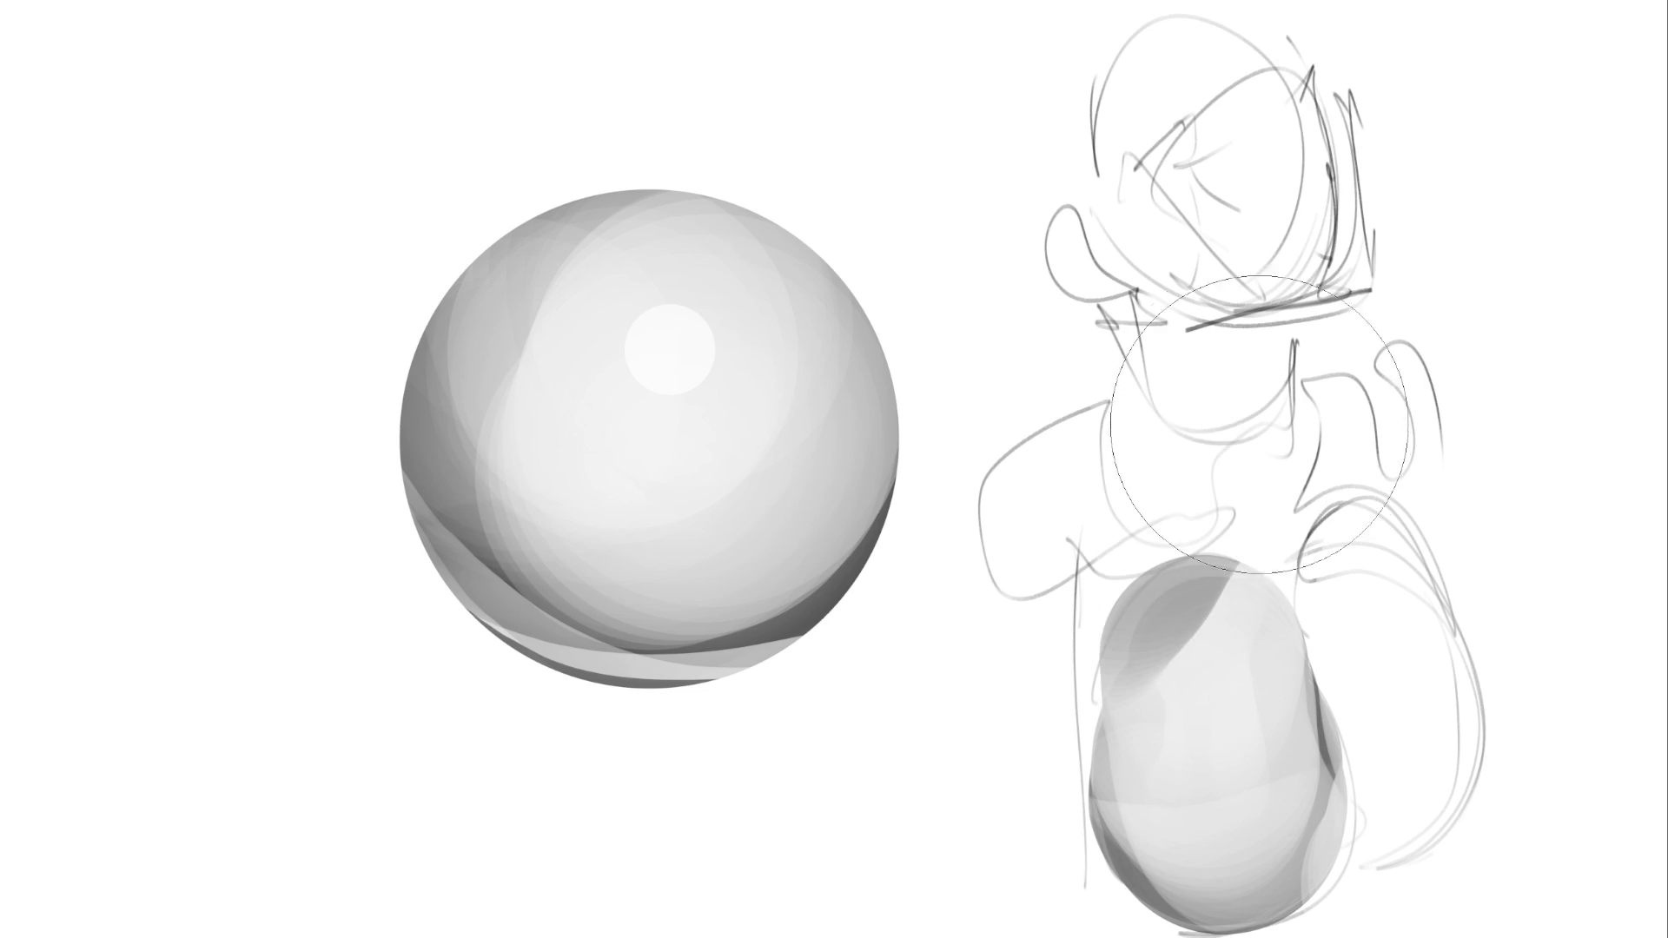
{"action": "key", "text": "ctrl+z"}
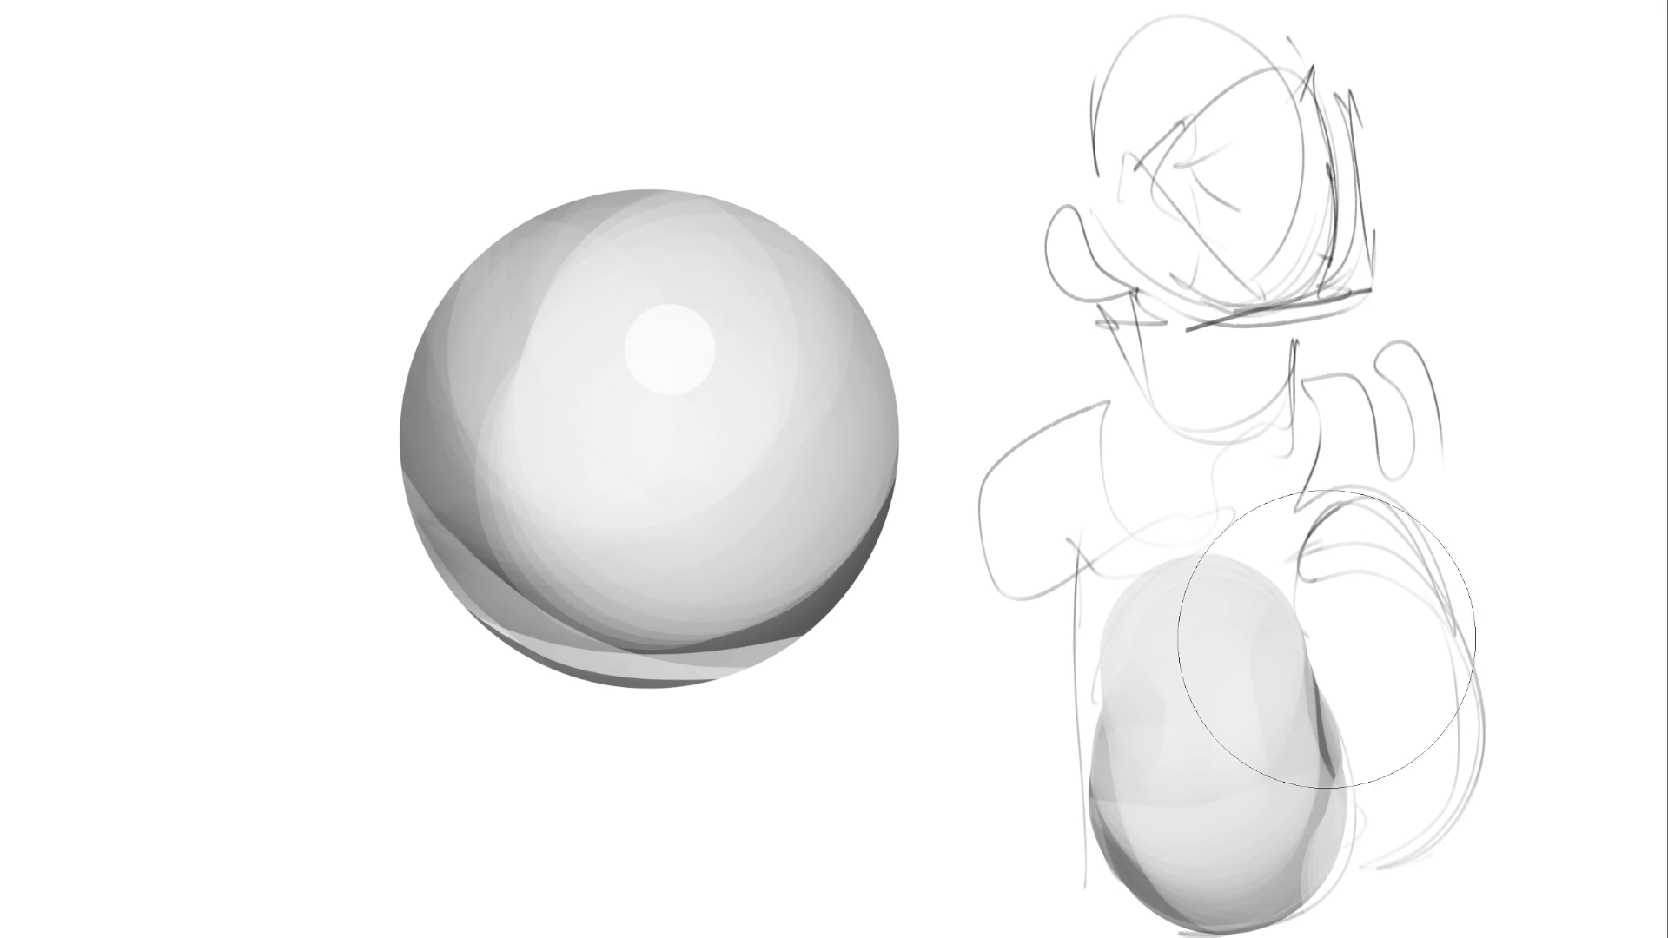
{"action": "key", "text": "bracketleft"}
{"action": "key", "text": "bracketleft"}
{"action": "key", "text": "bracketleft"}
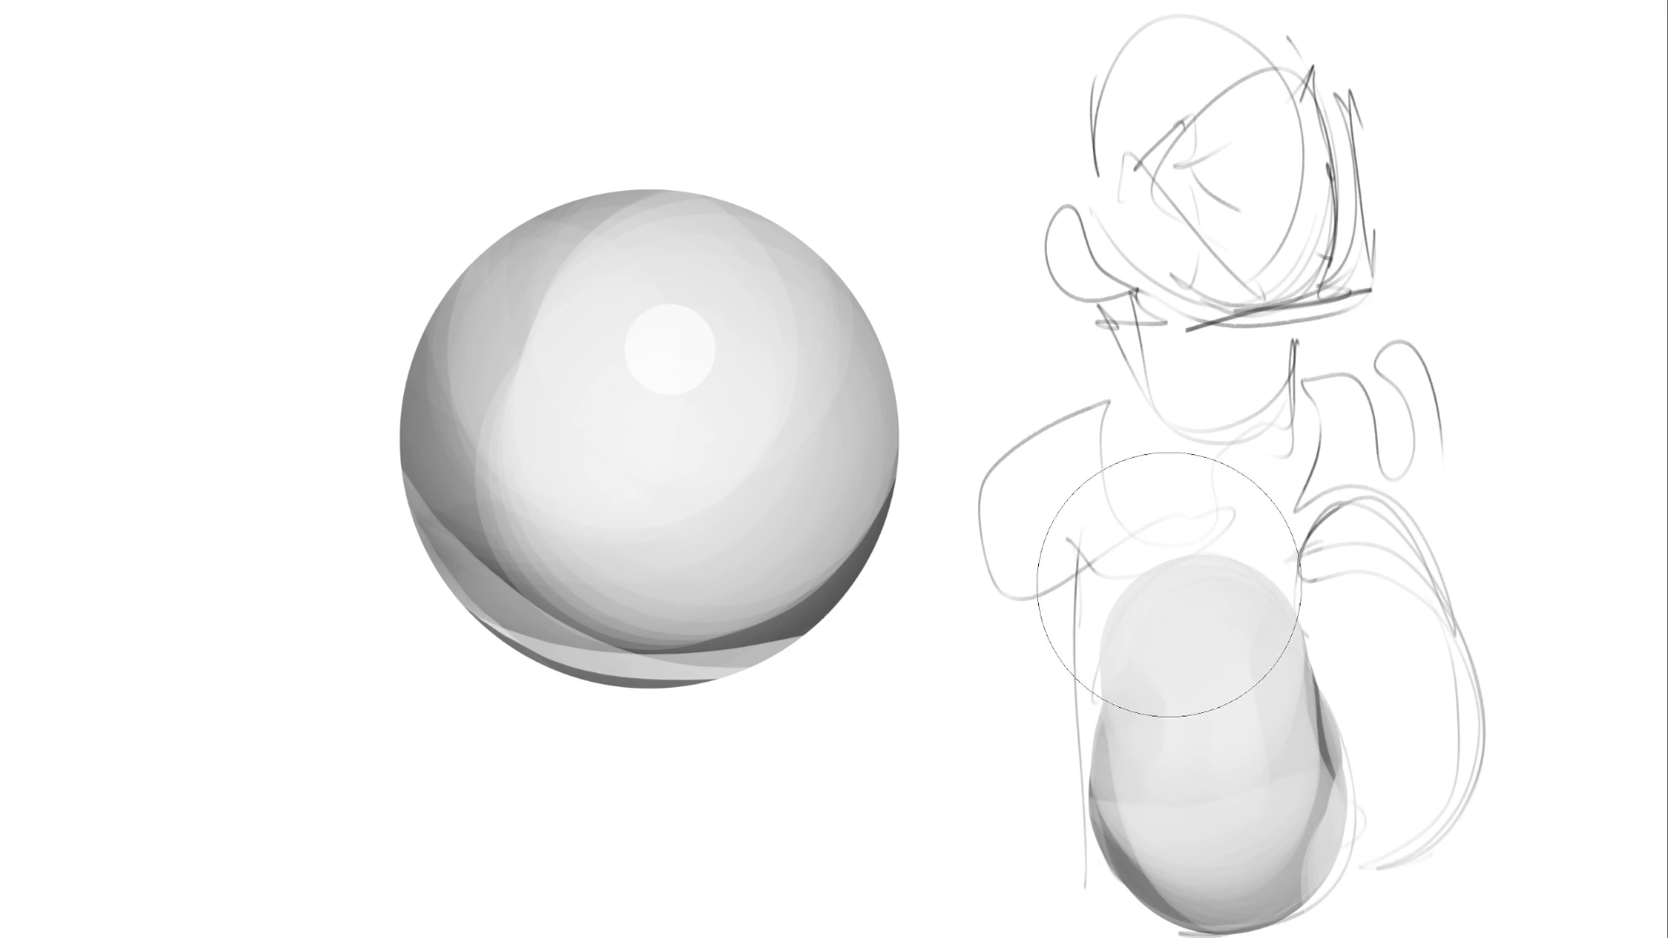
{"action": "key", "text": "bracketleft"}
{"action": "key", "text": "bracketleft"}
{"action": "left_click_drag", "start_coordinate": [1162, 564], "coordinate": [1181, 673]}
{"action": "left_click_drag", "start_coordinate": [1335, 857], "coordinate": [1292, 869]}
{"action": "key", "text": "ctrl+z"}
{"action": "key", "text": "ctrl+z"}
{"action": "left_click_drag", "start_coordinate": [1162, 564], "coordinate": [1318, 886]}
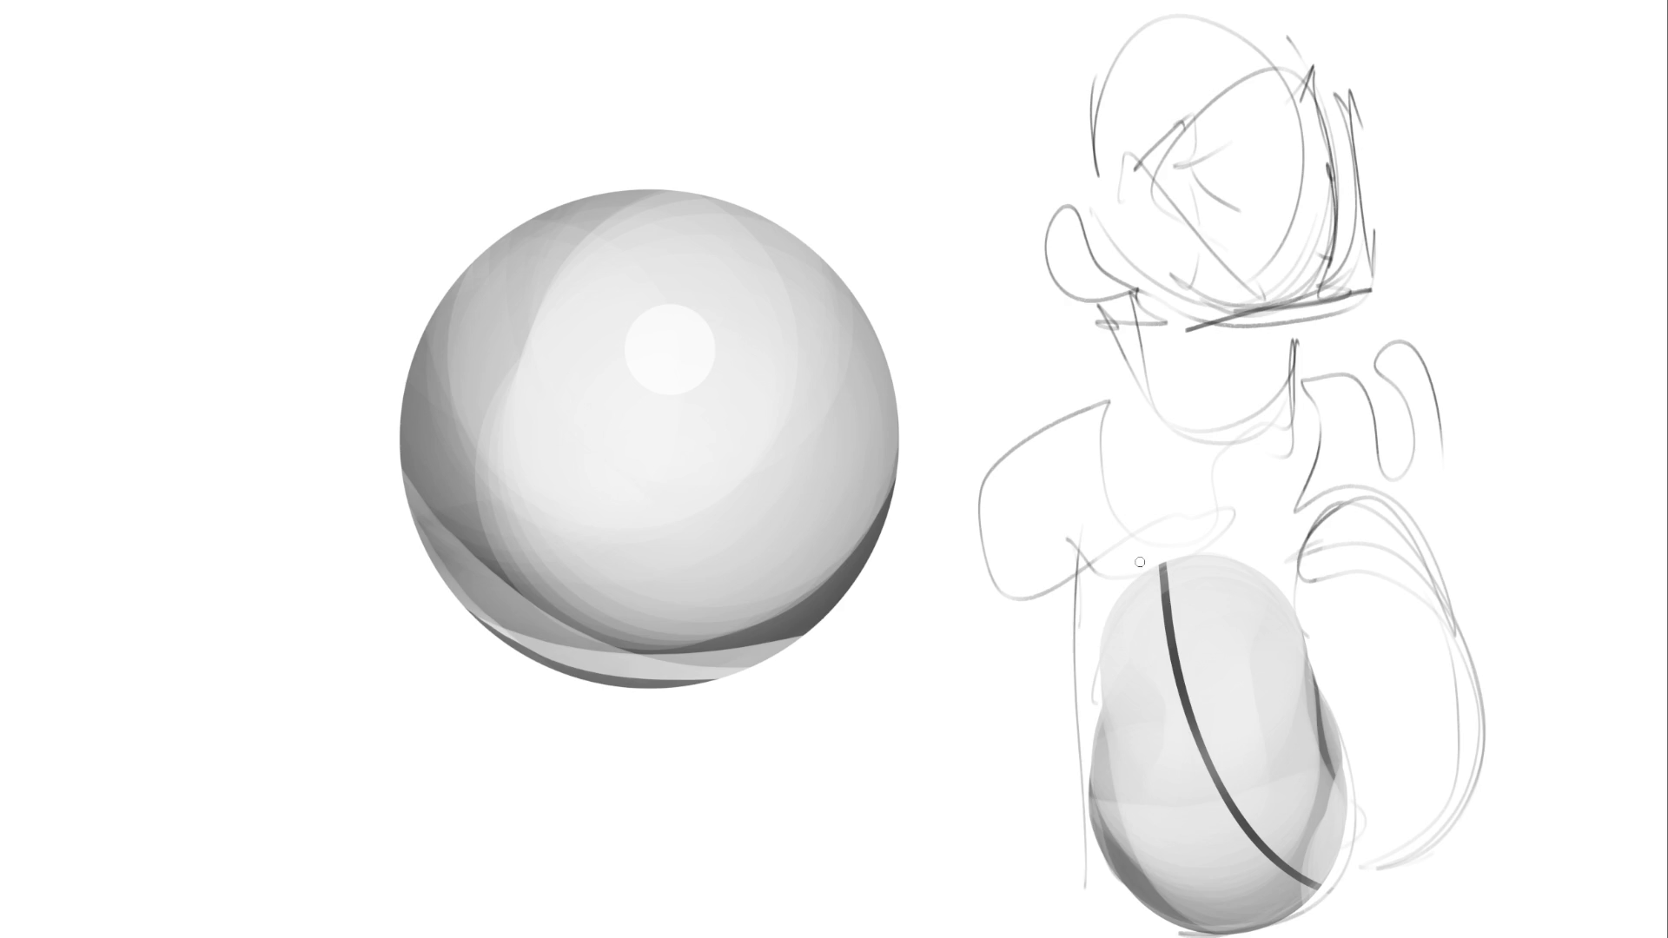
{"action": "left_click_drag", "start_coordinate": [1160, 565], "coordinate": [1108, 746]}
{"action": "key", "text": "ctrl+z"}
{"action": "left_click_drag", "start_coordinate": [1160, 565], "coordinate": [1089, 795]}
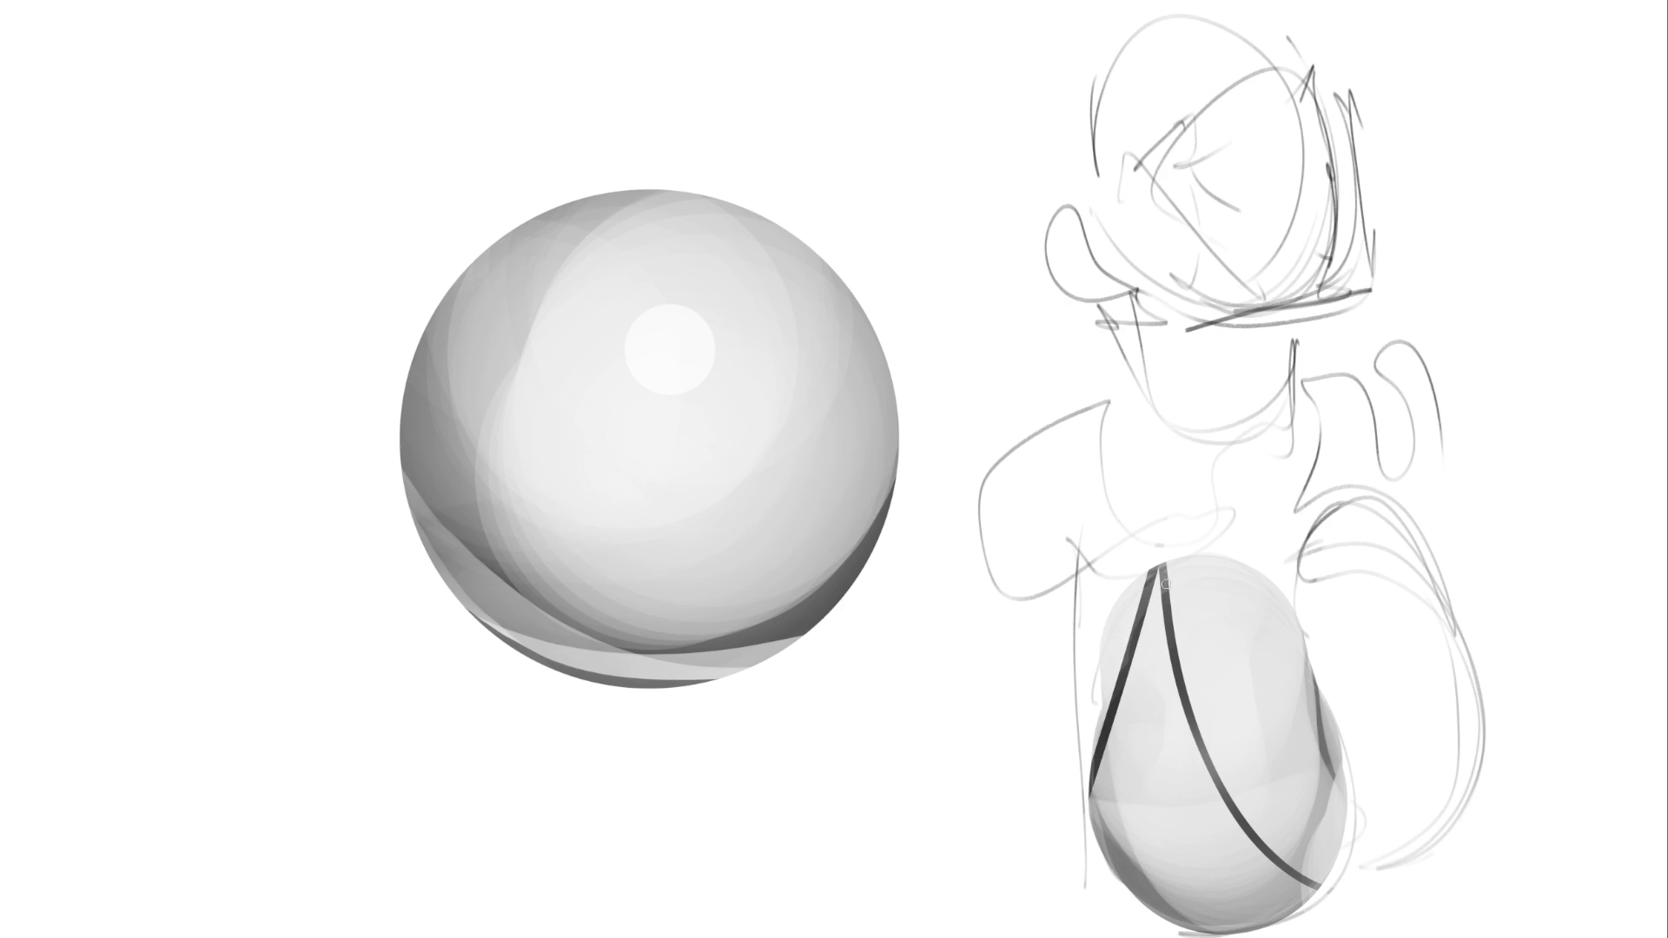
Add white highlights beside both dark bands, blend a soft lower gradient, and darken the right edge
{"action": "left_click_drag", "start_coordinate": [1153, 570], "coordinate": [1125, 765]}
{"action": "left_click_drag", "start_coordinate": [1156, 599], "coordinate": [1100, 833]}
{"action": "left_click_drag", "start_coordinate": [1135, 722], "coordinate": [1099, 864]}
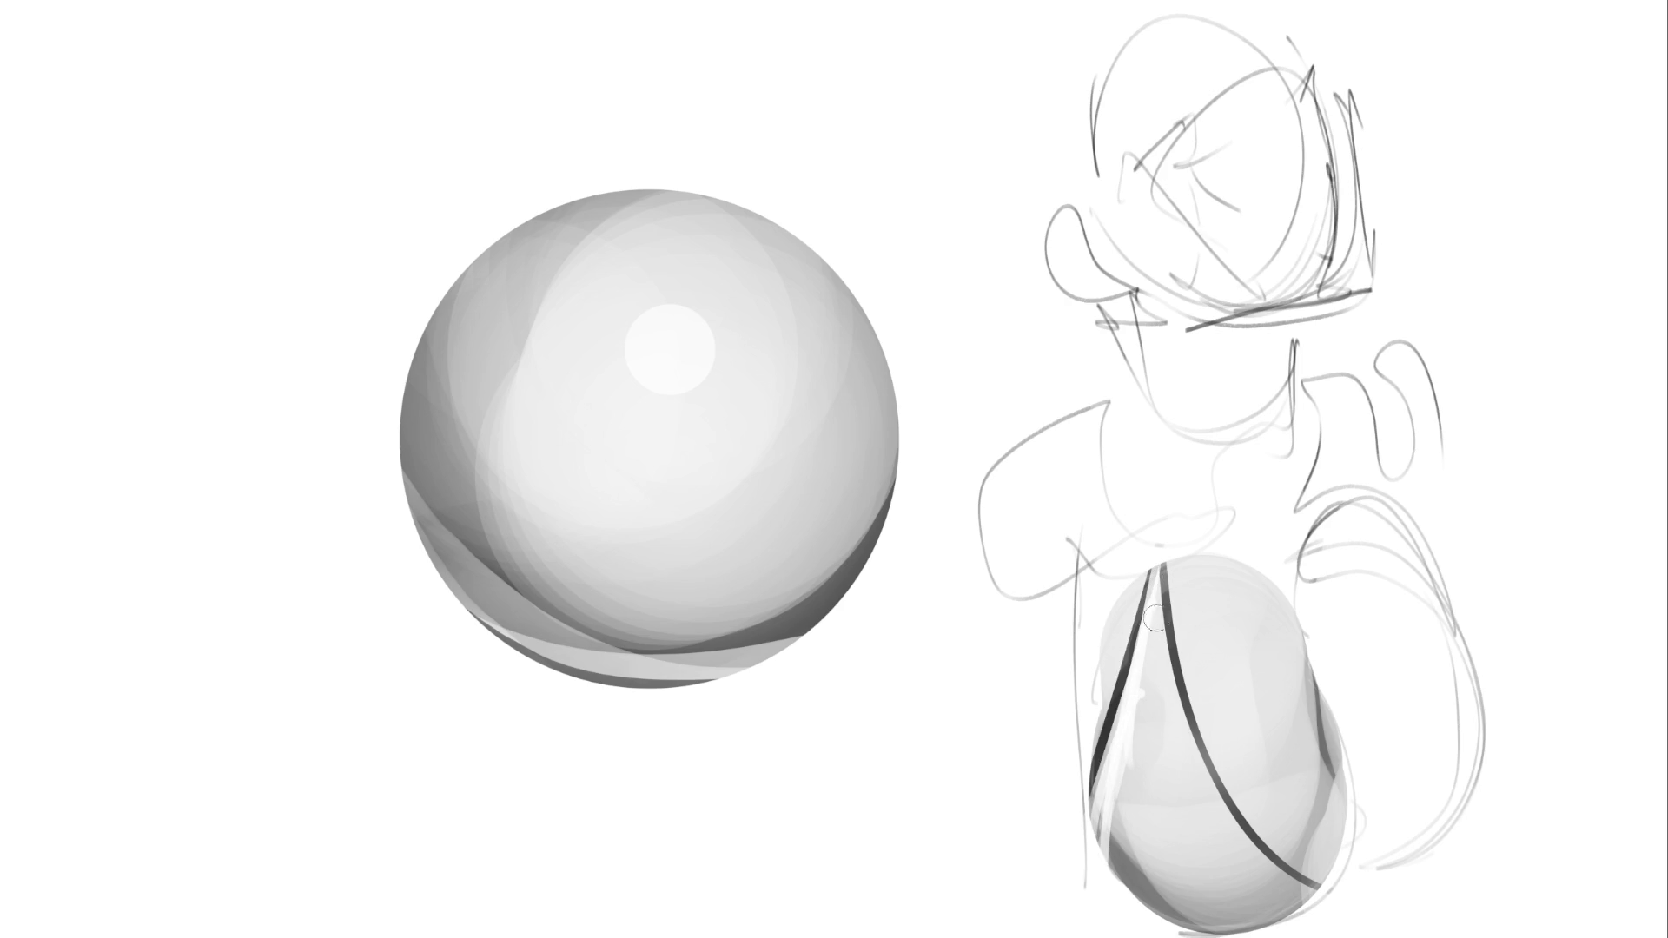
{"action": "mouse_move", "coordinate": [1168, 563]}
{"action": "left_mouse_down"}
{"action": "mouse_move", "coordinate": [1195, 743]}
{"action": "mouse_move", "coordinate": [1285, 888]}
{"action": "mouse_move", "coordinate": [1160, 625]}
{"action": "mouse_move", "coordinate": [1157, 800]}
{"action": "mouse_move", "coordinate": [1233, 895]}
{"action": "left_mouse_up"}
{"action": "left_click_drag", "start_coordinate": [1125, 765], "coordinate": [1172, 903]}
{"action": "mouse_move", "coordinate": [1109, 800]}
{"action": "left_mouse_down"}
{"action": "mouse_move", "coordinate": [1208, 907]}
{"action": "mouse_move", "coordinate": [1156, 798]}
{"action": "mouse_move", "coordinate": [1200, 892]}
{"action": "mouse_move", "coordinate": [1288, 891]}
{"action": "mouse_move", "coordinate": [1172, 907]}
{"action": "left_mouse_up"}
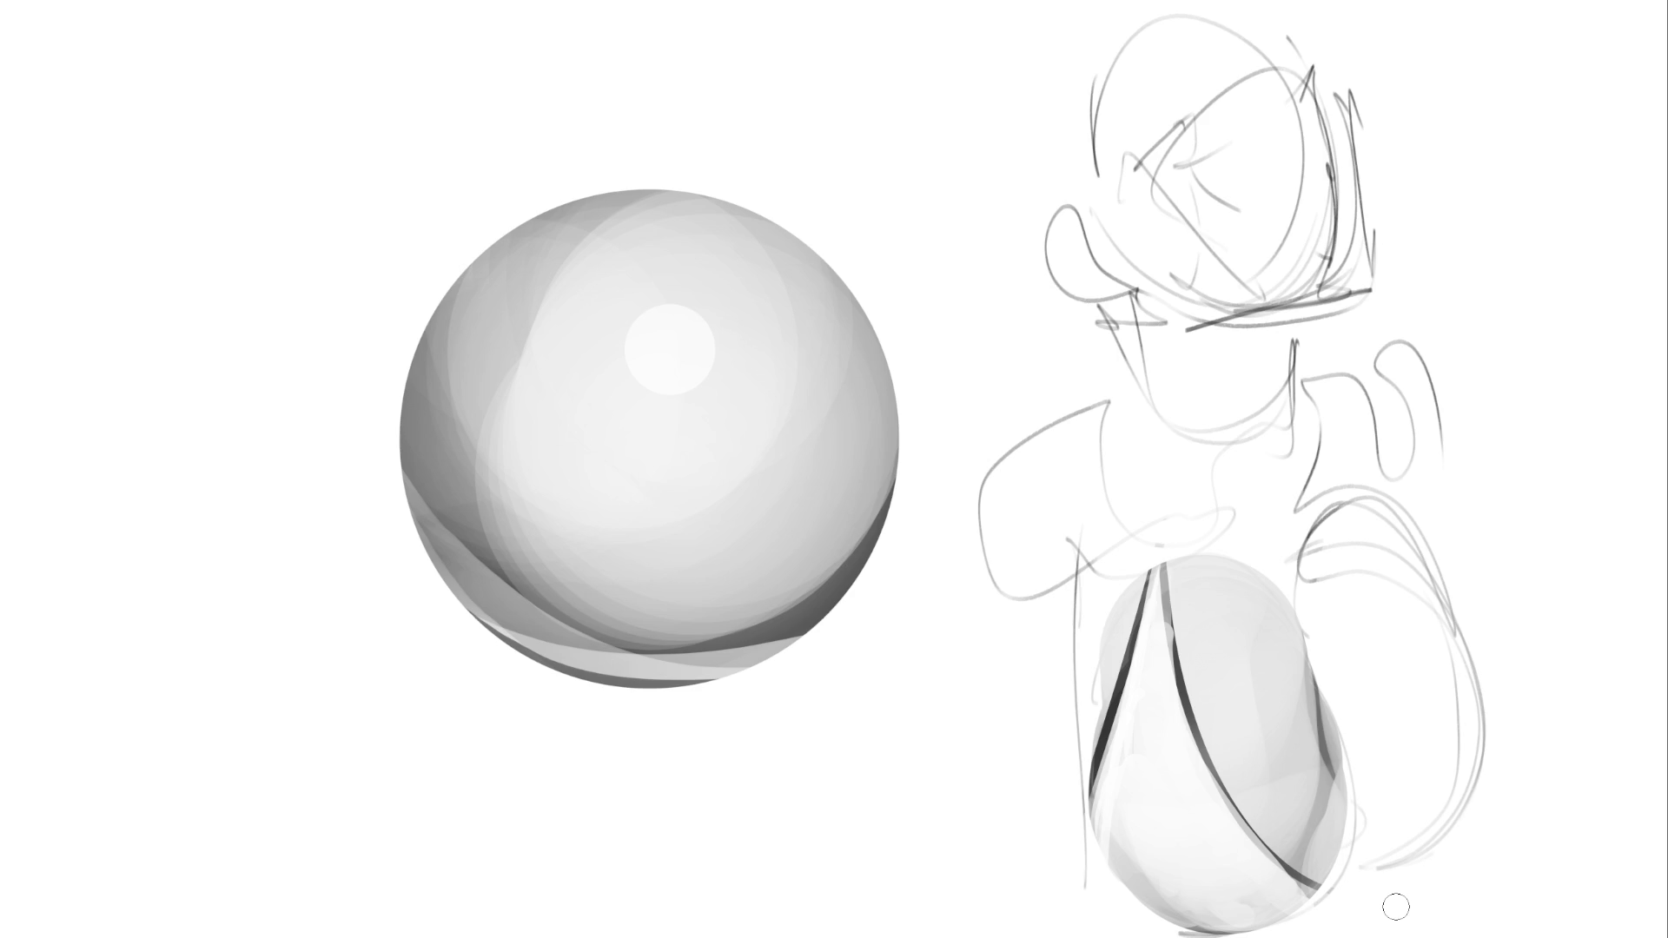
{"action": "left_click_drag", "start_coordinate": [1277, 582], "coordinate": [1339, 763]}
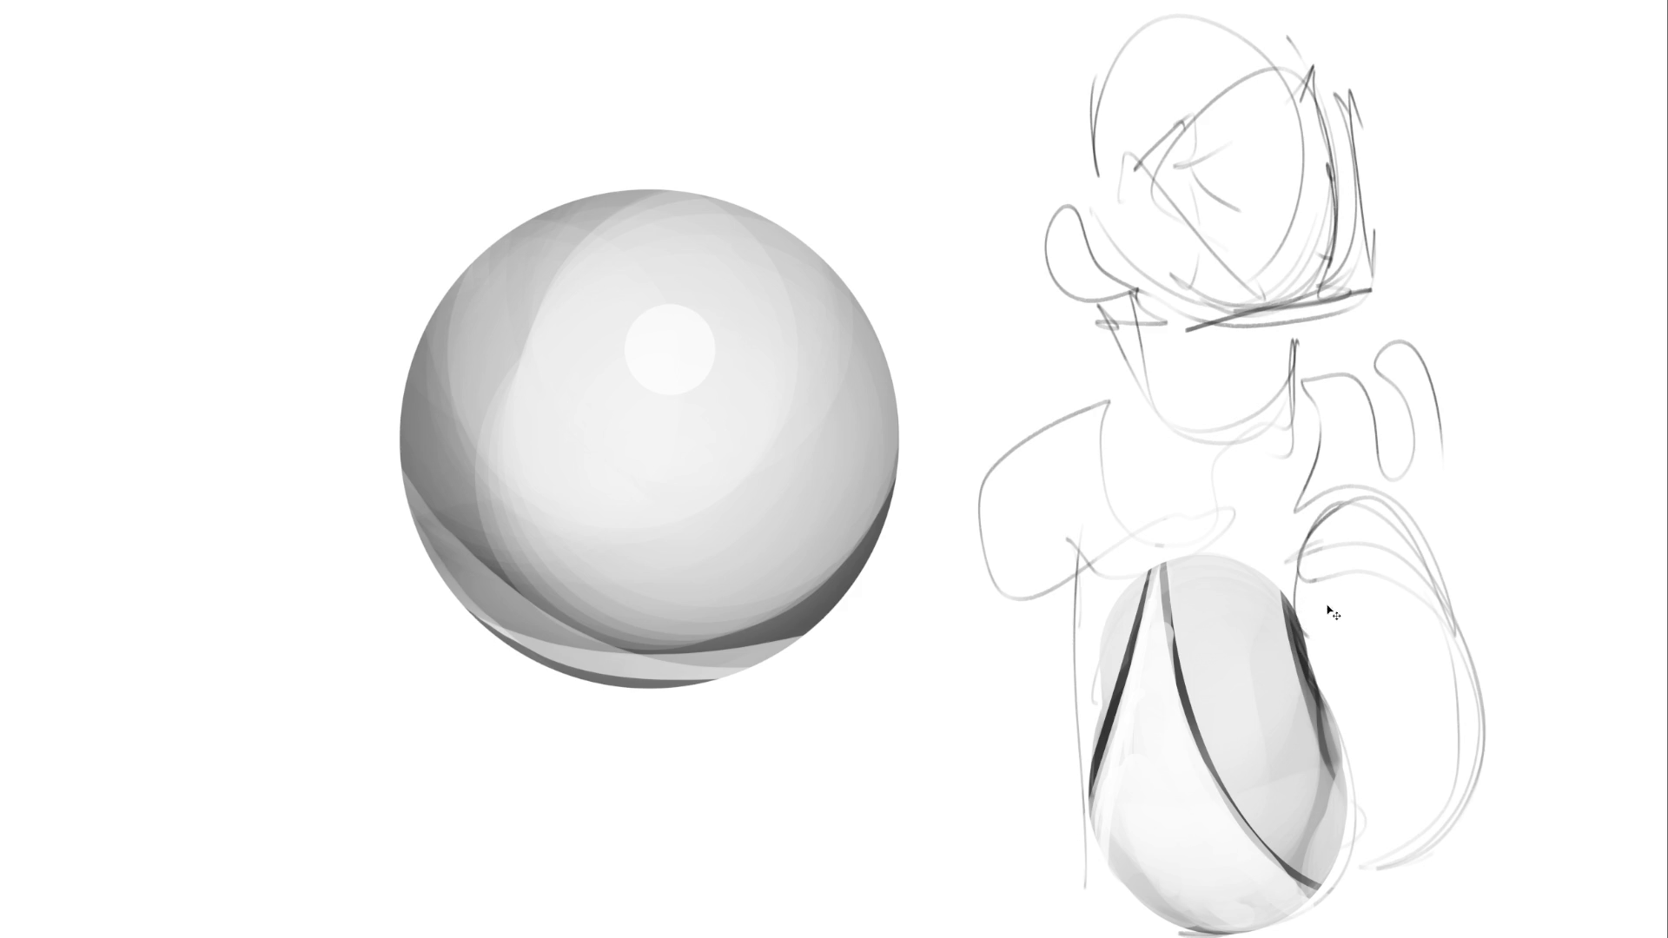
Darken the shading down the egg's right edge from top to lower corner
{"action": "key", "text": "ctrl+z"}
{"action": "left_click_drag", "start_coordinate": [1308, 584], "coordinate": [1304, 671]}
{"action": "key", "text": "ctrl+z"}
{"action": "left_click_drag", "start_coordinate": [1270, 560], "coordinate": [1305, 660]}
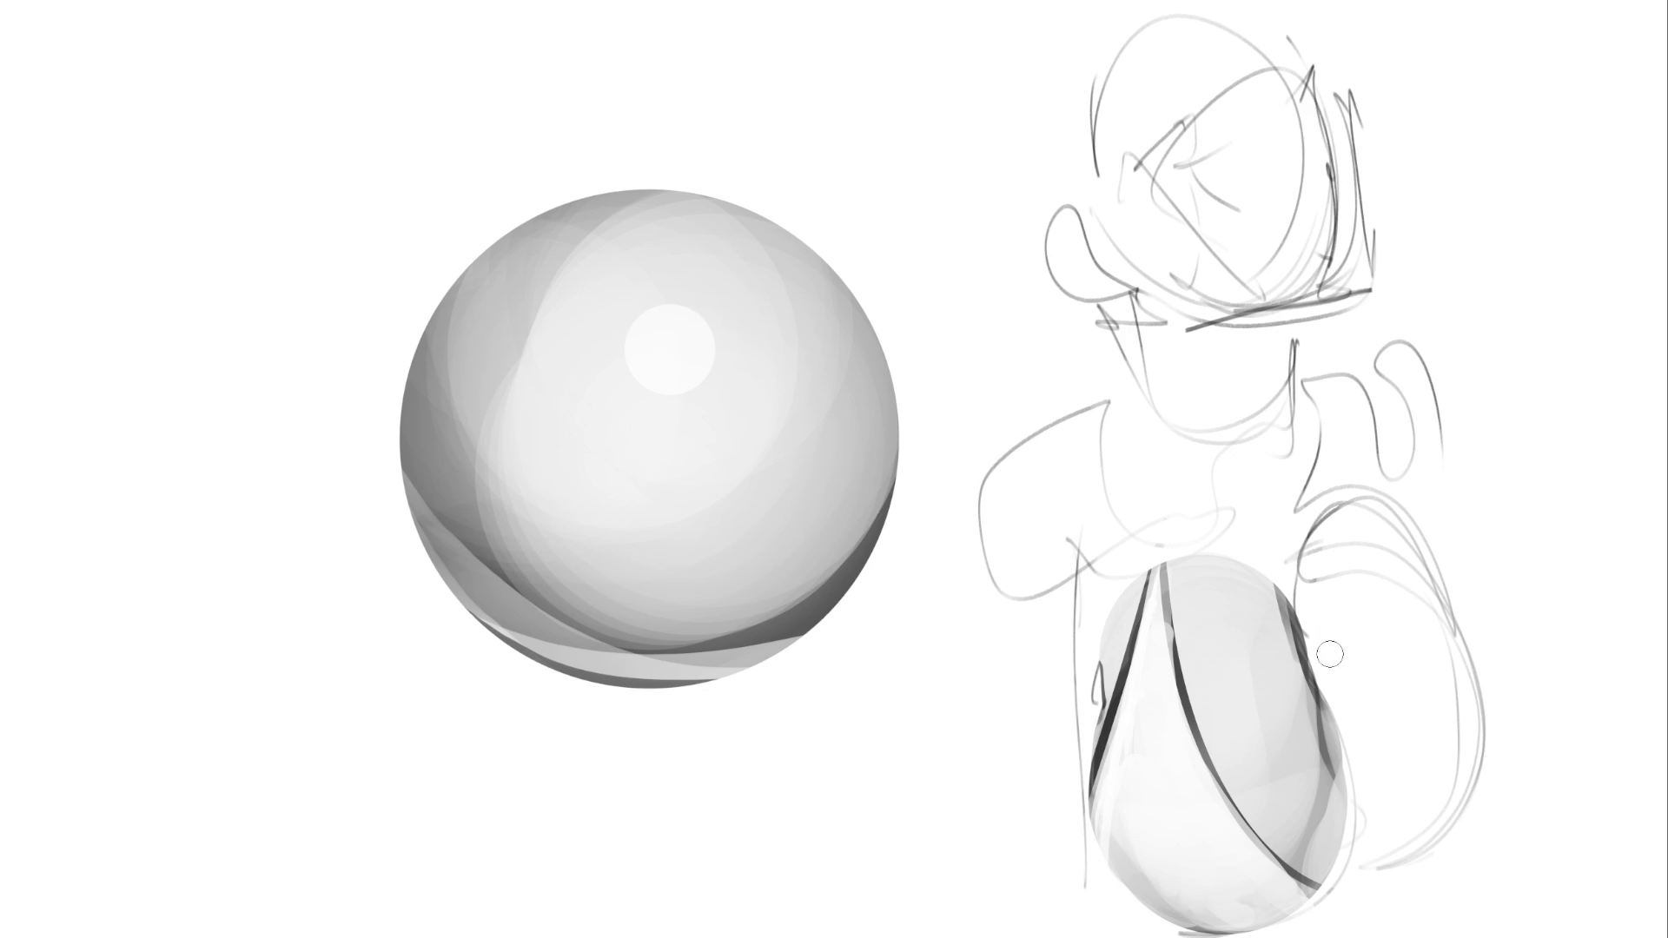
{"action": "left_click_drag", "start_coordinate": [1308, 633], "coordinate": [1365, 826]}
{"action": "left_click_drag", "start_coordinate": [1332, 679], "coordinate": [1346, 903]}
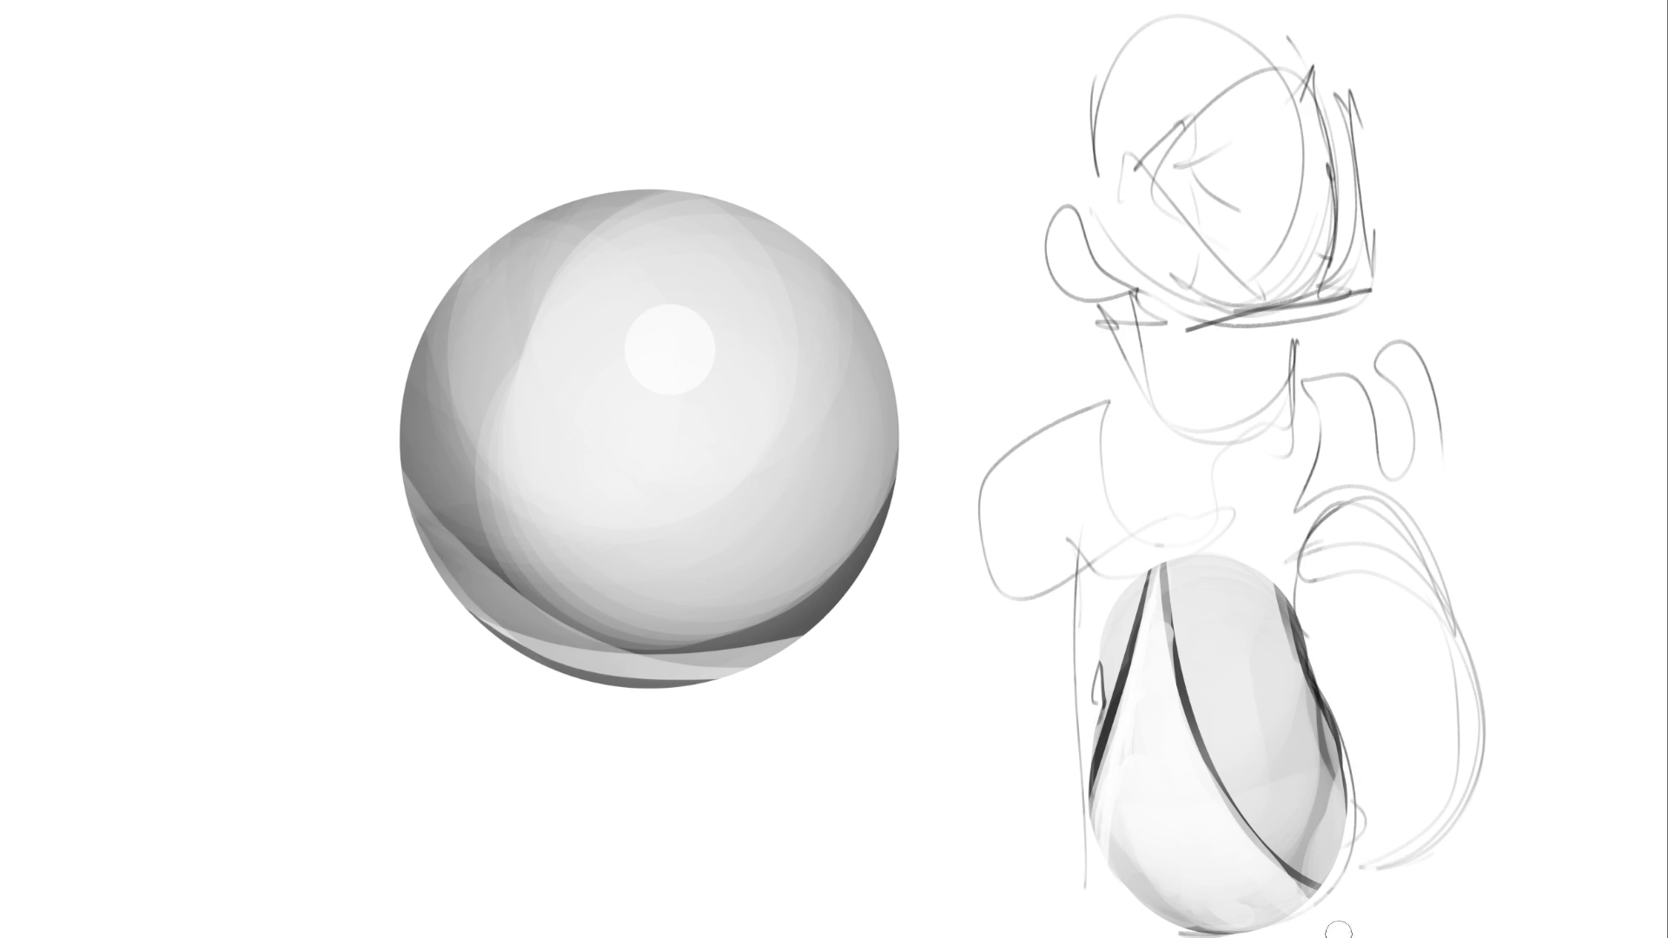
{"action": "left_click_drag", "start_coordinate": [1349, 771], "coordinate": [1321, 886]}
{"action": "key", "text": "ctrl+z"}
{"action": "left_click_drag", "start_coordinate": [1345, 804], "coordinate": [1316, 908]}
Refine the egg's right outline and paint soft, blended white highlights on its upper right
{"action": "left_click_drag", "start_coordinate": [1340, 709], "coordinate": [1339, 817]}
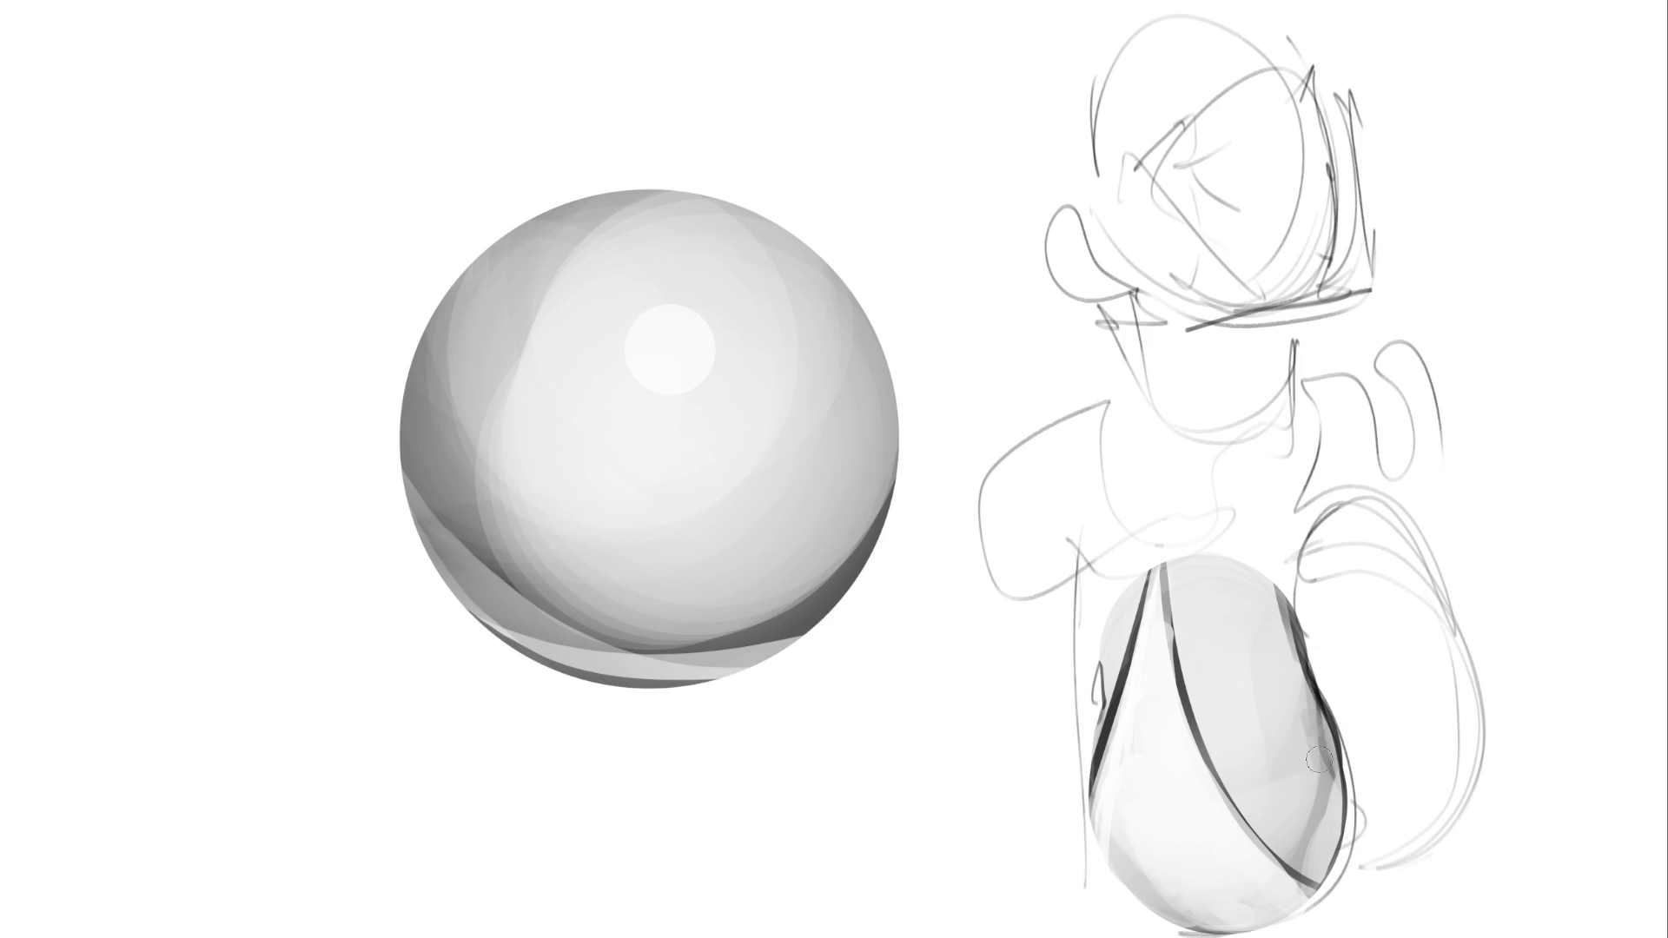
{"action": "left_click_drag", "start_coordinate": [1307, 725], "coordinate": [1305, 836]}
{"action": "left_click_drag", "start_coordinate": [1325, 773], "coordinate": [1294, 858]}
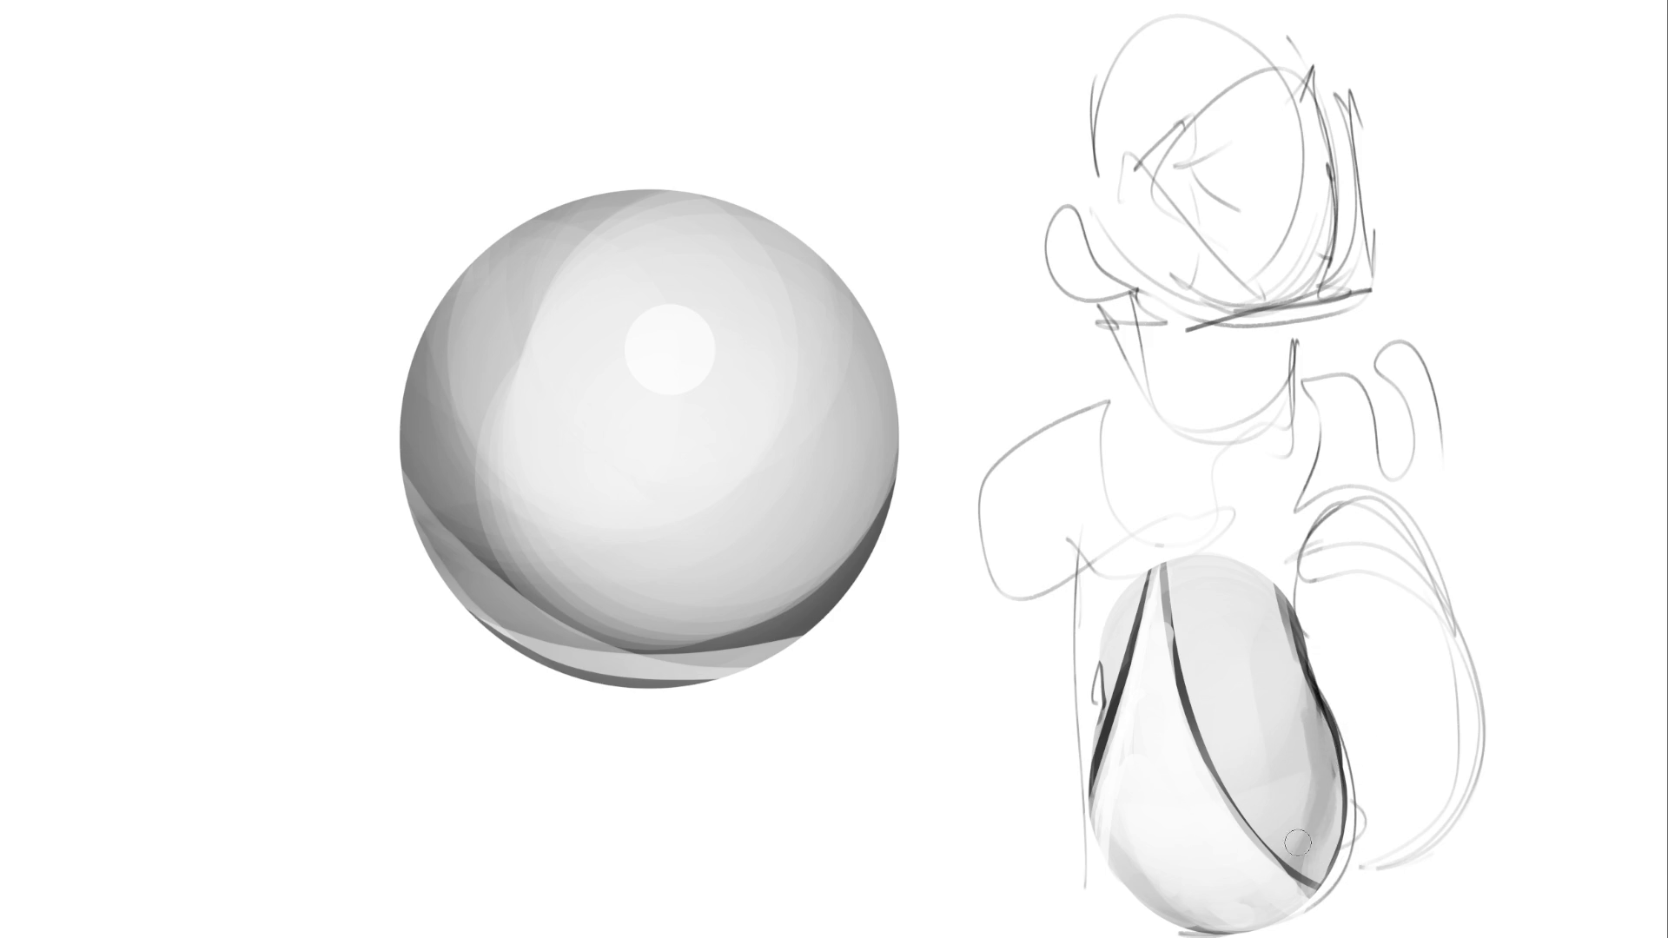
{"action": "mouse_move", "coordinate": [1302, 725]}
{"action": "left_mouse_down"}
{"action": "mouse_move", "coordinate": [1290, 717]}
{"action": "mouse_move", "coordinate": [1309, 720]}
{"action": "mouse_move", "coordinate": [1313, 769]}
{"action": "left_mouse_up"}
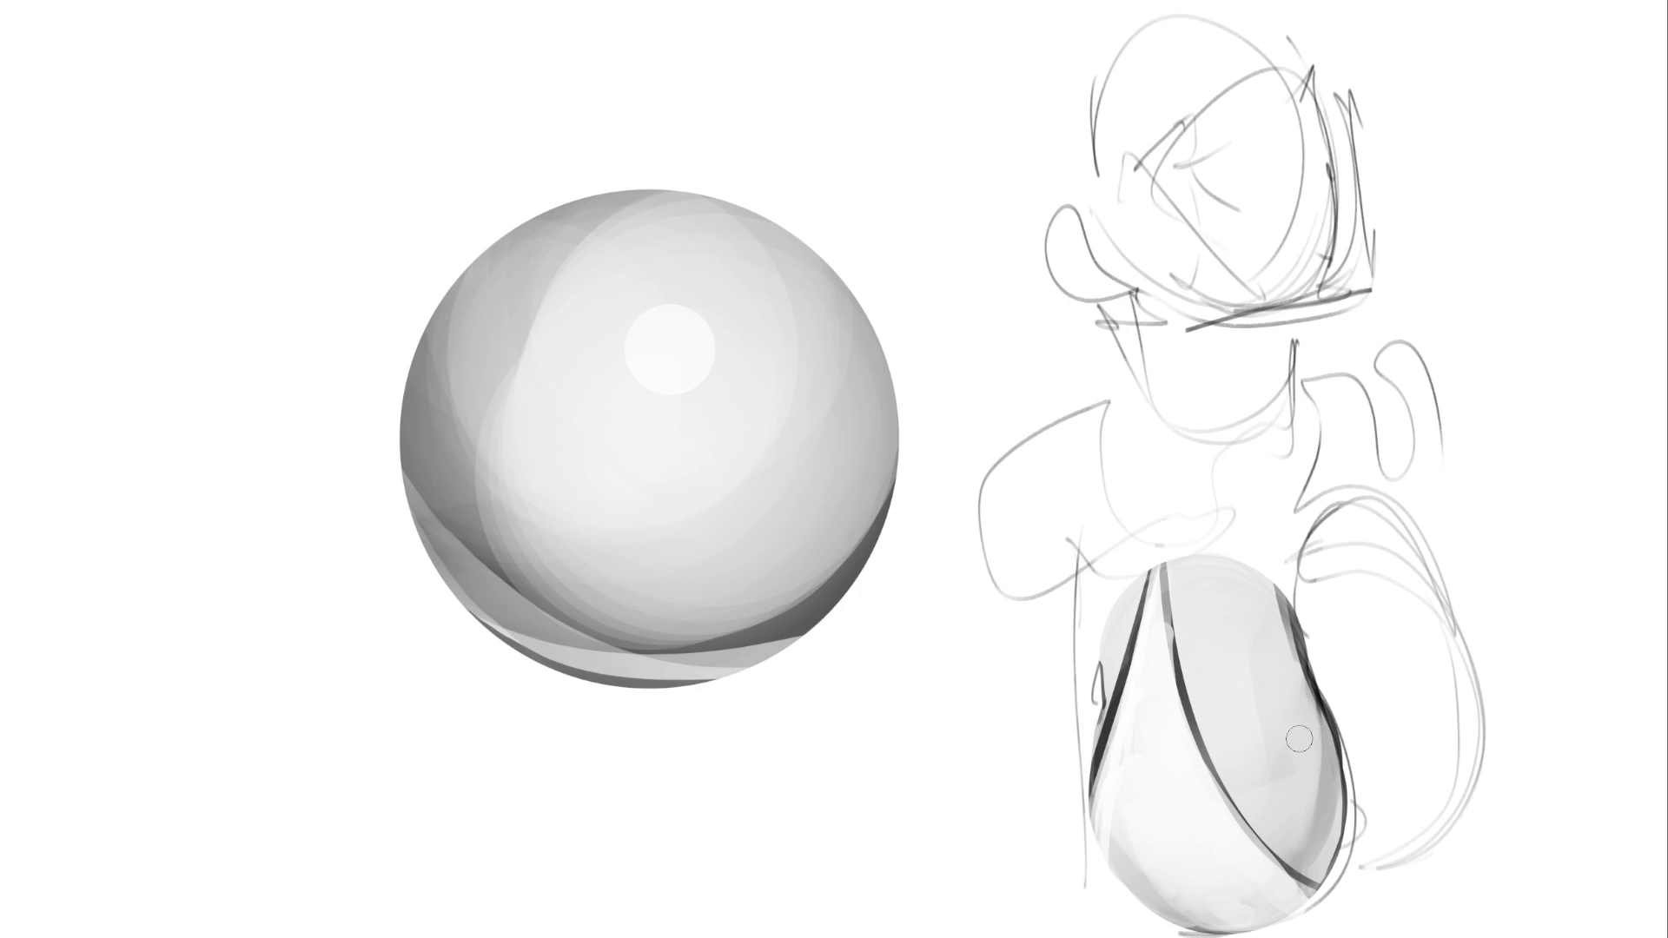
{"action": "left_click_drag", "start_coordinate": [1298, 764], "coordinate": [1266, 774]}
{"action": "mouse_move", "coordinate": [1210, 707]}
{"action": "left_mouse_down"}
{"action": "mouse_move", "coordinate": [1223, 723]}
{"action": "mouse_move", "coordinate": [1220, 695]}
{"action": "mouse_move", "coordinate": [1242, 713]}
{"action": "mouse_move", "coordinate": [1251, 786]}
{"action": "left_mouse_up"}
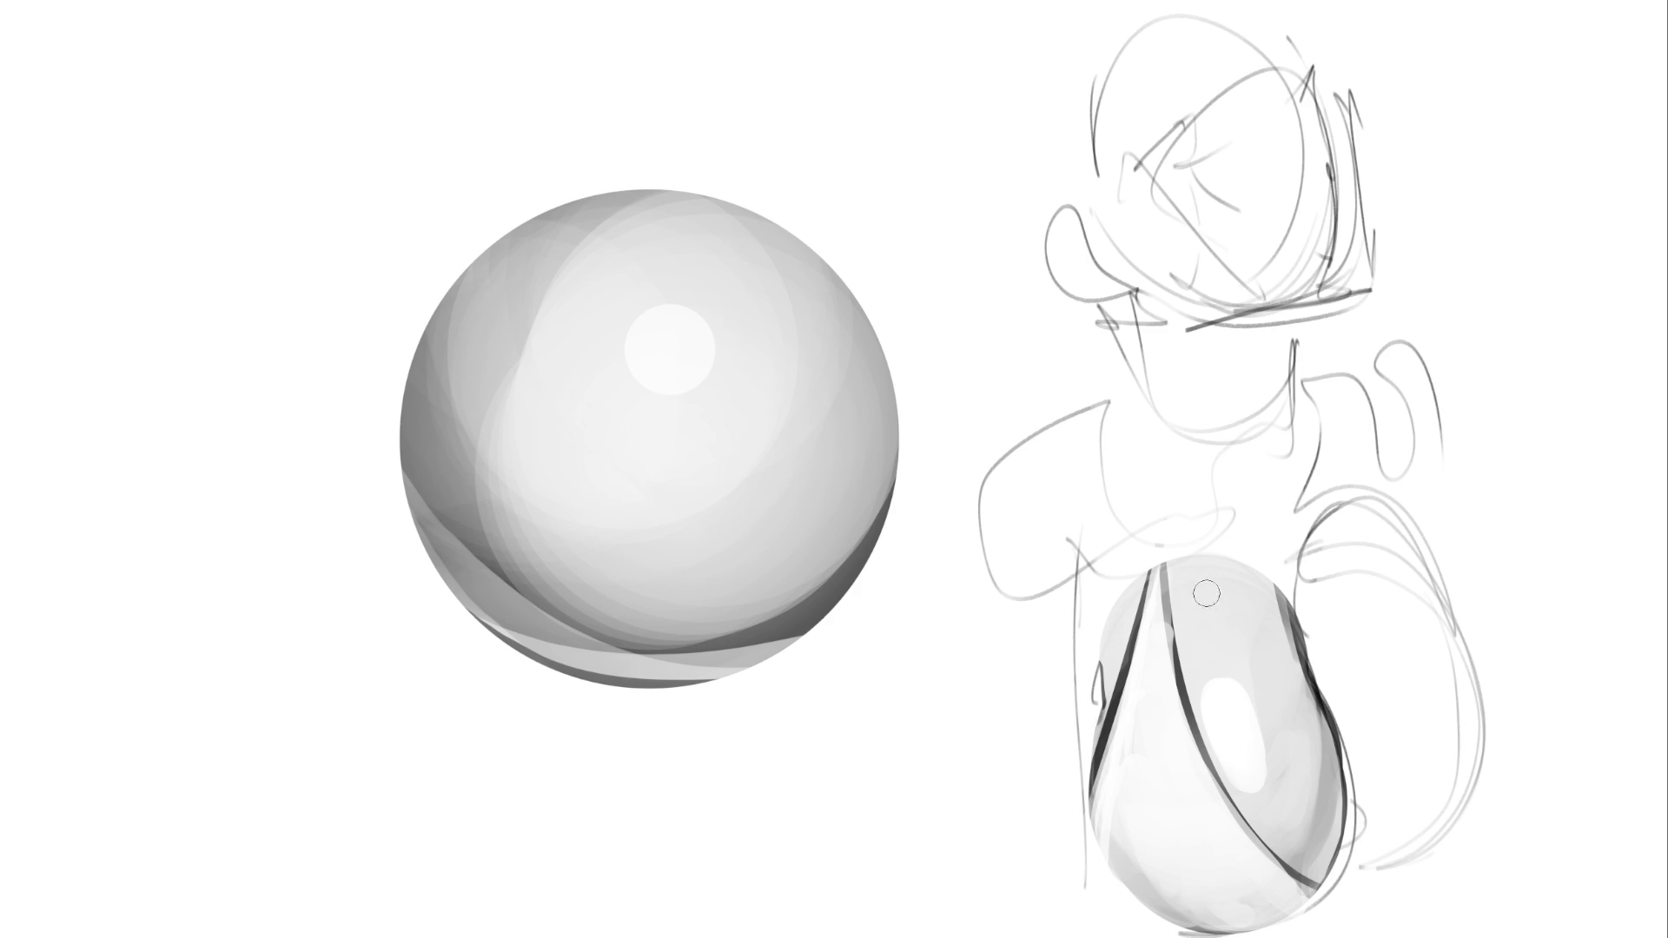
{"action": "key", "text": "bracketright"}
{"action": "key", "text": "bracketright"}
{"action": "key", "text": "bracketright"}
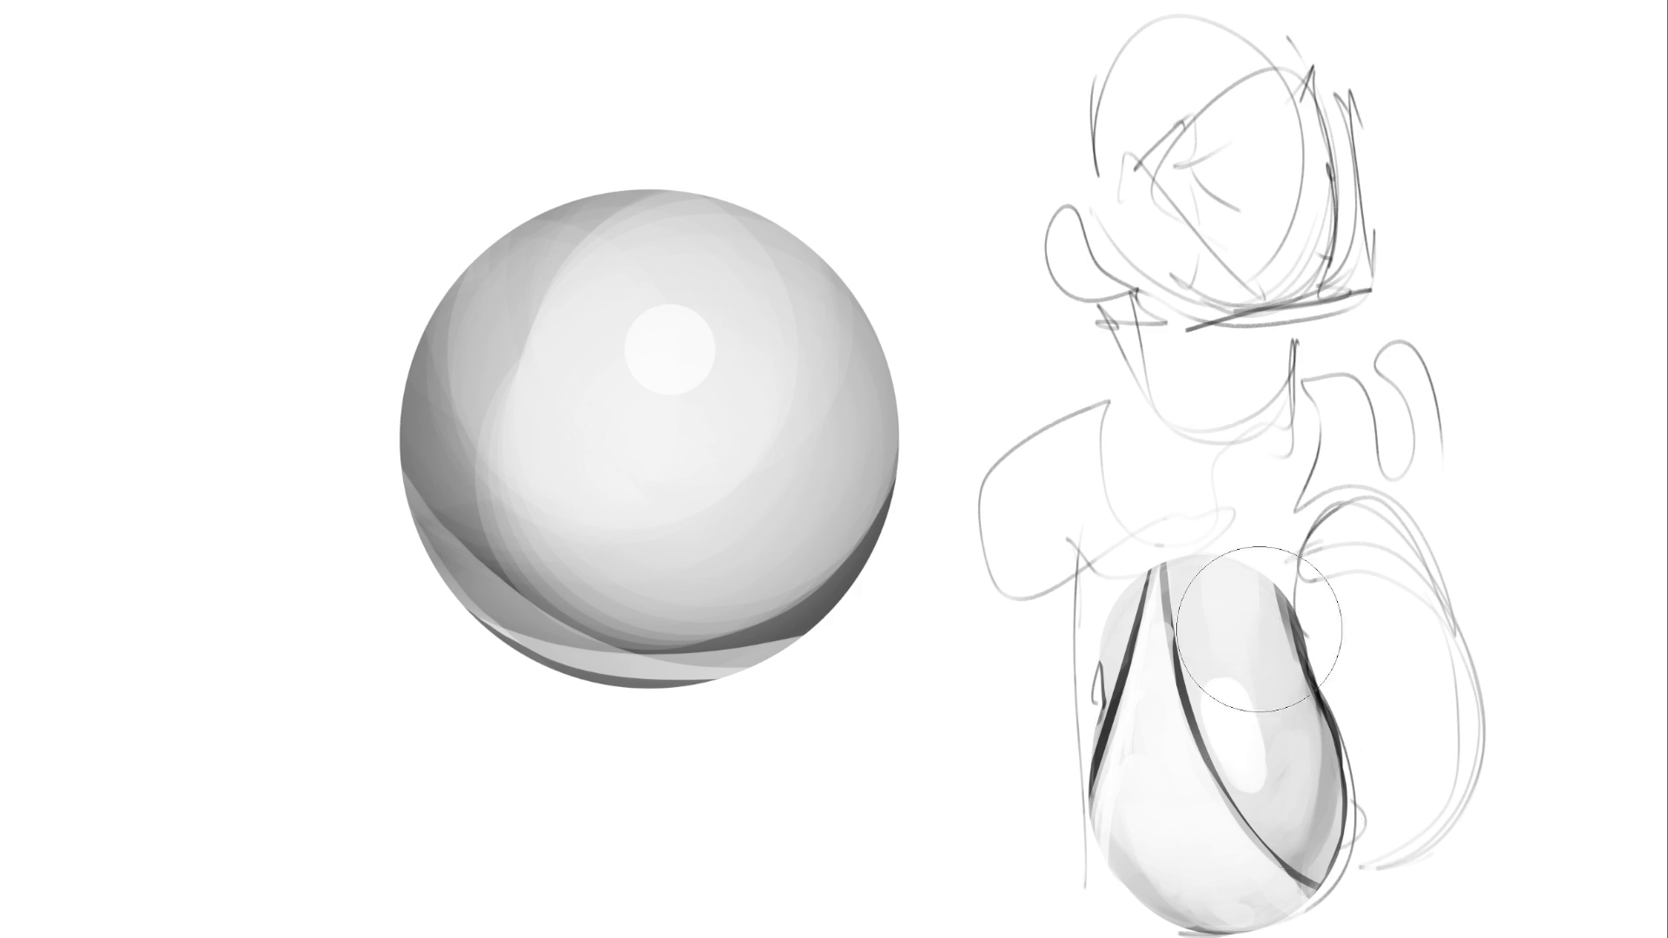
{"action": "left_click_drag", "start_coordinate": [1242, 599], "coordinate": [1272, 764]}
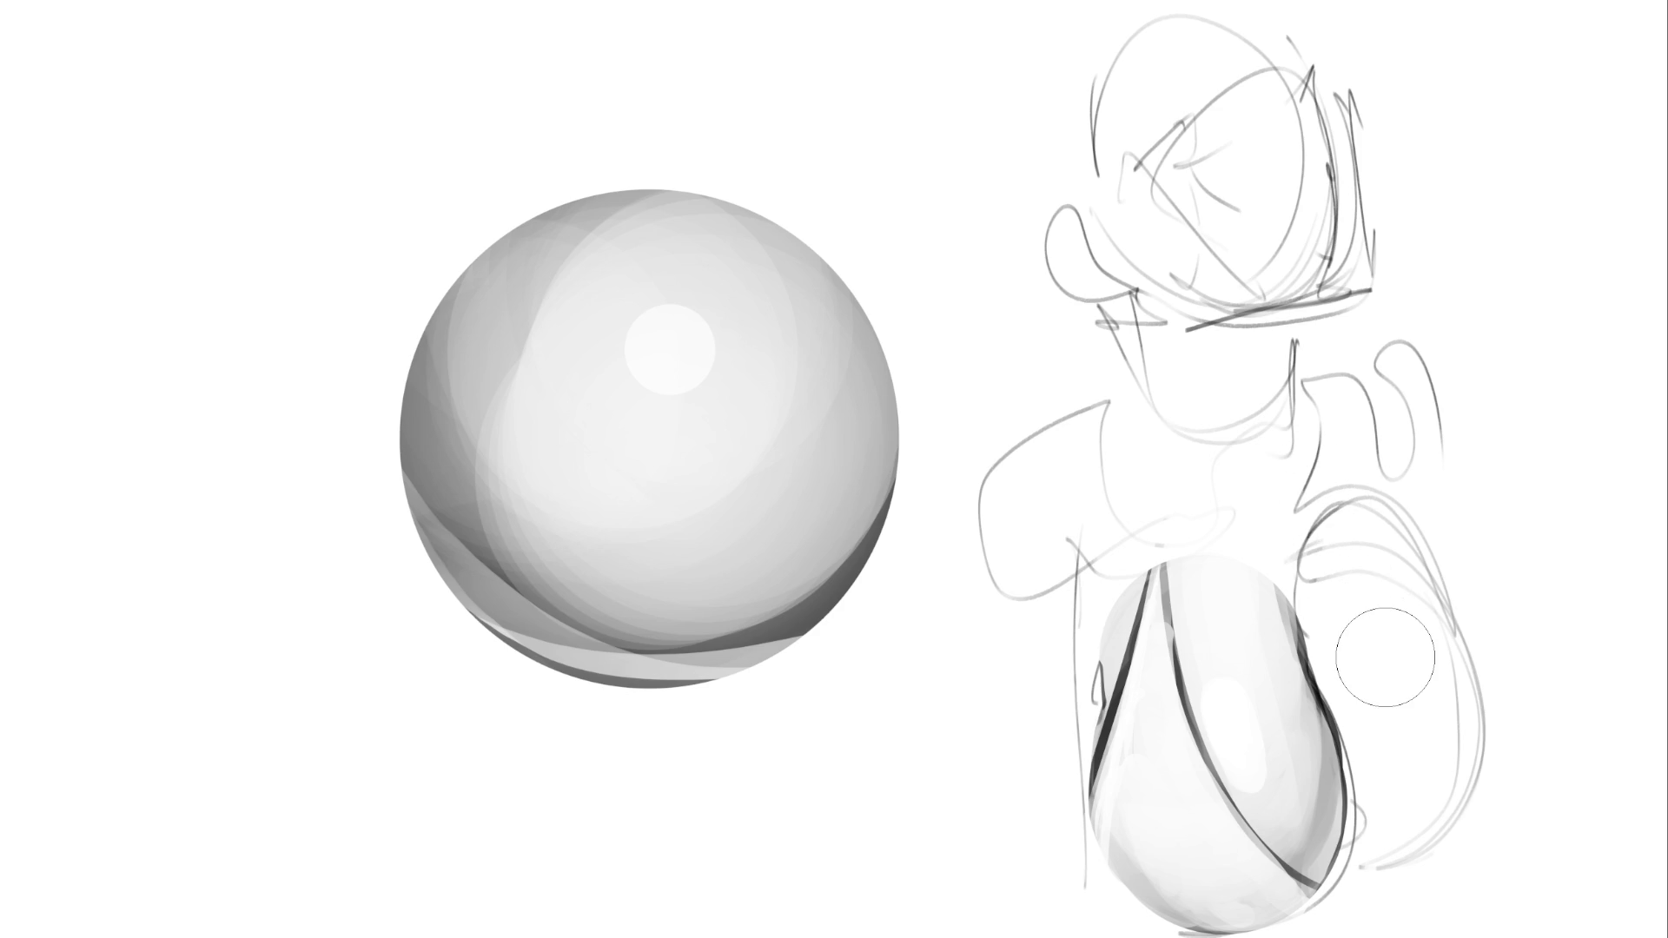
Draw a fine dark contour line down from the head and a soft grey shadow beneath it
{"action": "key", "text": "bracketleft"}
{"action": "key", "text": "bracketleft"}
{"action": "key", "text": "bracketleft"}
{"action": "left_click_drag", "start_coordinate": [1131, 379], "coordinate": [1138, 578]}
{"action": "key", "text": "ctrl+z"}
{"action": "left_click_drag", "start_coordinate": [1135, 370], "coordinate": [1165, 639]}
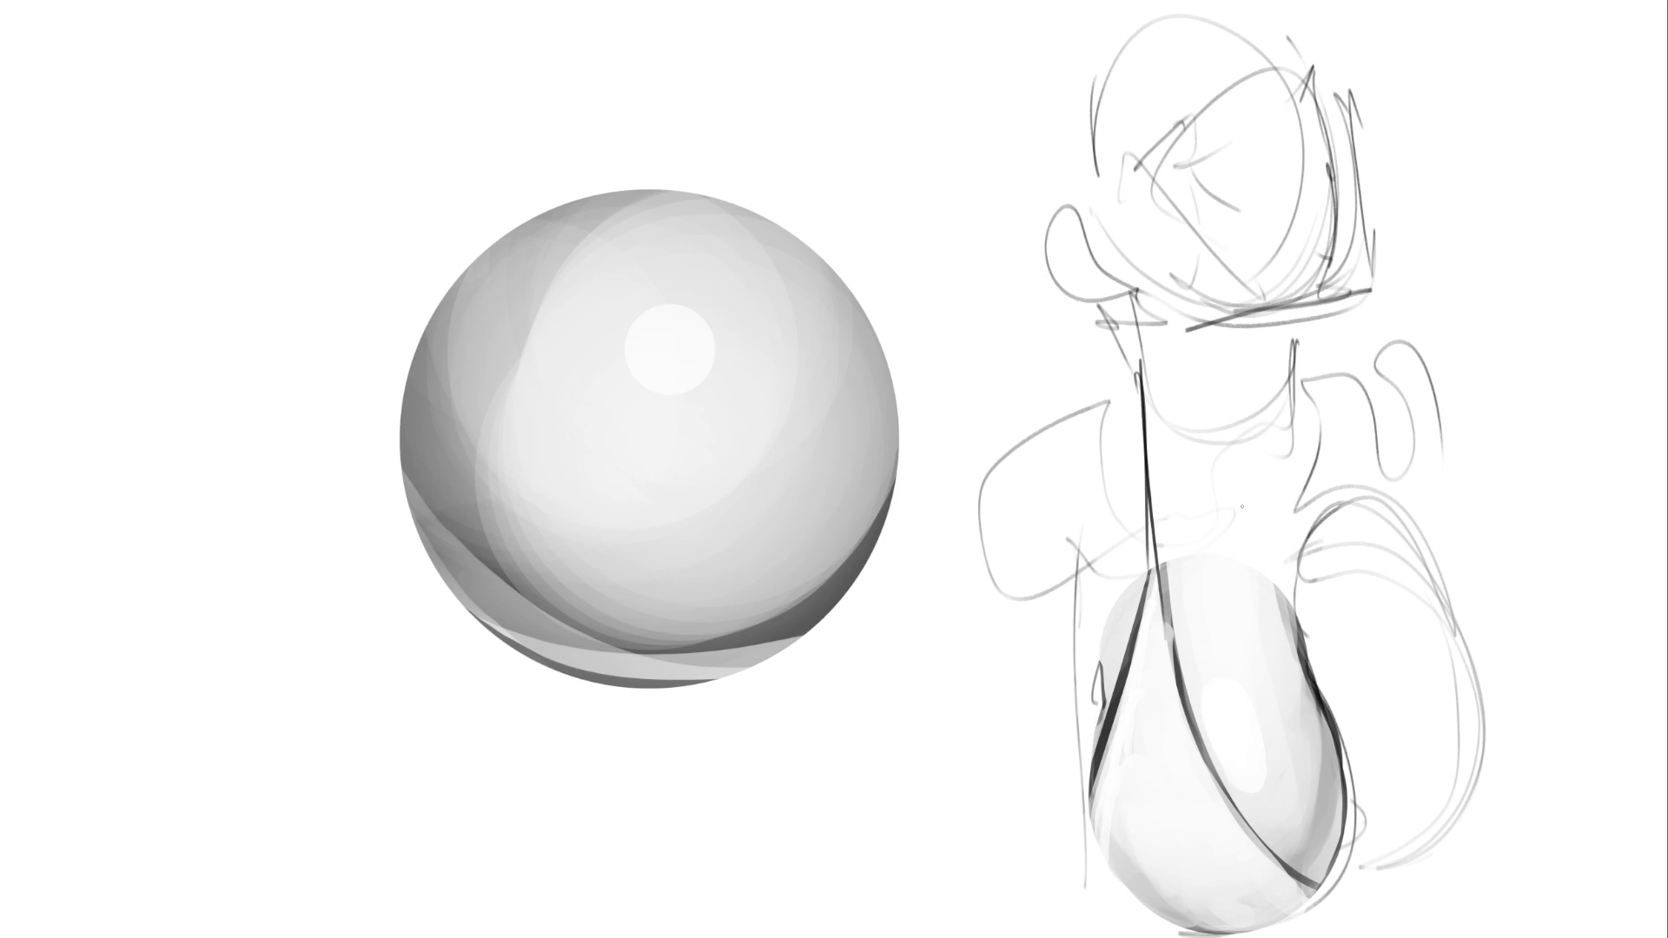
{"action": "key", "text": "bracketright"}
{"action": "key", "text": "bracketright"}
{"action": "key", "text": "bracketright"}
{"action": "key", "text": "bracketleft"}
{"action": "key", "text": "bracketleft"}
{"action": "key", "text": "bracketleft"}
{"action": "mouse_move", "coordinate": [1160, 348]}
{"action": "left_mouse_down"}
{"action": "mouse_move", "coordinate": [1260, 362]}
{"action": "mouse_move", "coordinate": [1211, 395]}
{"action": "left_mouse_up"}
Dab dark grey over the neck and chest, block the left arm, and whiten the sphere's edge
{"action": "mouse_move", "coordinate": [1182, 452]}
{"action": "left_mouse_down"}
{"action": "mouse_move", "coordinate": [1271, 502]}
{"action": "mouse_move", "coordinate": [1285, 486]}
{"action": "mouse_move", "coordinate": [1216, 417]}
{"action": "mouse_move", "coordinate": [1279, 385]}
{"action": "mouse_move", "coordinate": [1216, 356]}
{"action": "mouse_move", "coordinate": [1250, 521]}
{"action": "mouse_move", "coordinate": [1199, 346]}
{"action": "mouse_move", "coordinate": [1228, 521]}
{"action": "left_mouse_up"}
{"action": "key", "text": "bracketright"}
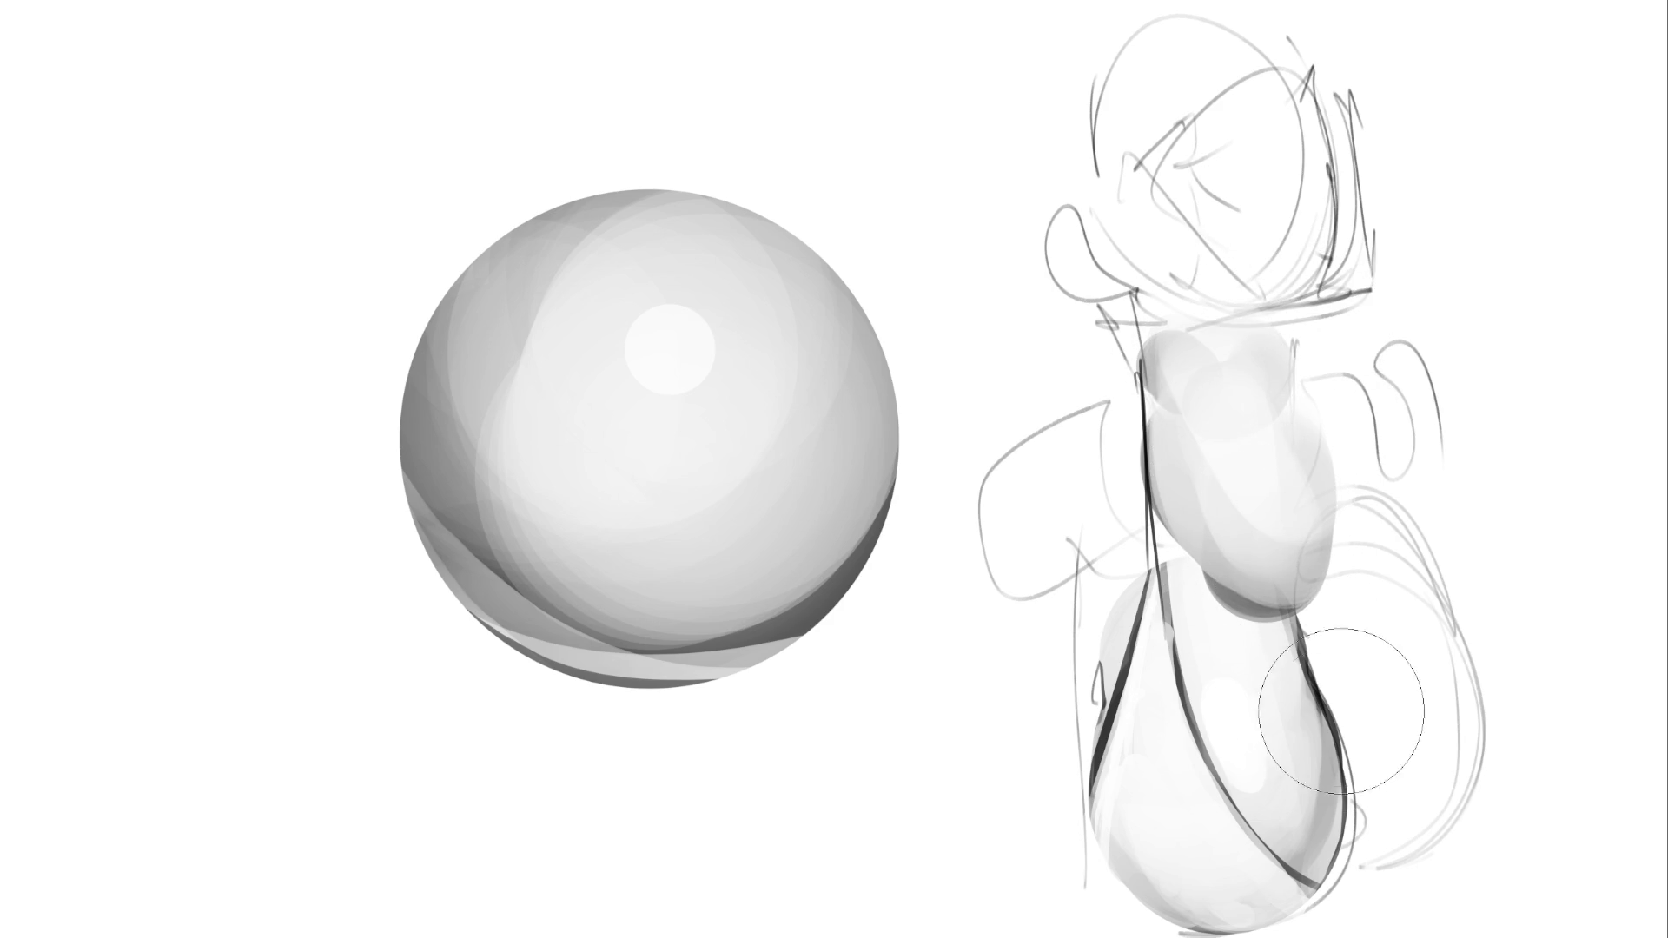
{"action": "mouse_move", "coordinate": [1284, 678]}
{"action": "left_mouse_down"}
{"action": "mouse_move", "coordinate": [1308, 634]}
{"action": "mouse_move", "coordinate": [1264, 601]}
{"action": "left_mouse_up"}
{"action": "mouse_move", "coordinate": [1090, 452]}
{"action": "left_mouse_down"}
{"action": "mouse_move", "coordinate": [1034, 636]}
{"action": "mouse_move", "coordinate": [1090, 435]}
{"action": "mouse_move", "coordinate": [981, 417]}
{"action": "mouse_move", "coordinate": [1060, 469]}
{"action": "mouse_move", "coordinate": [1052, 345]}
{"action": "left_mouse_up"}
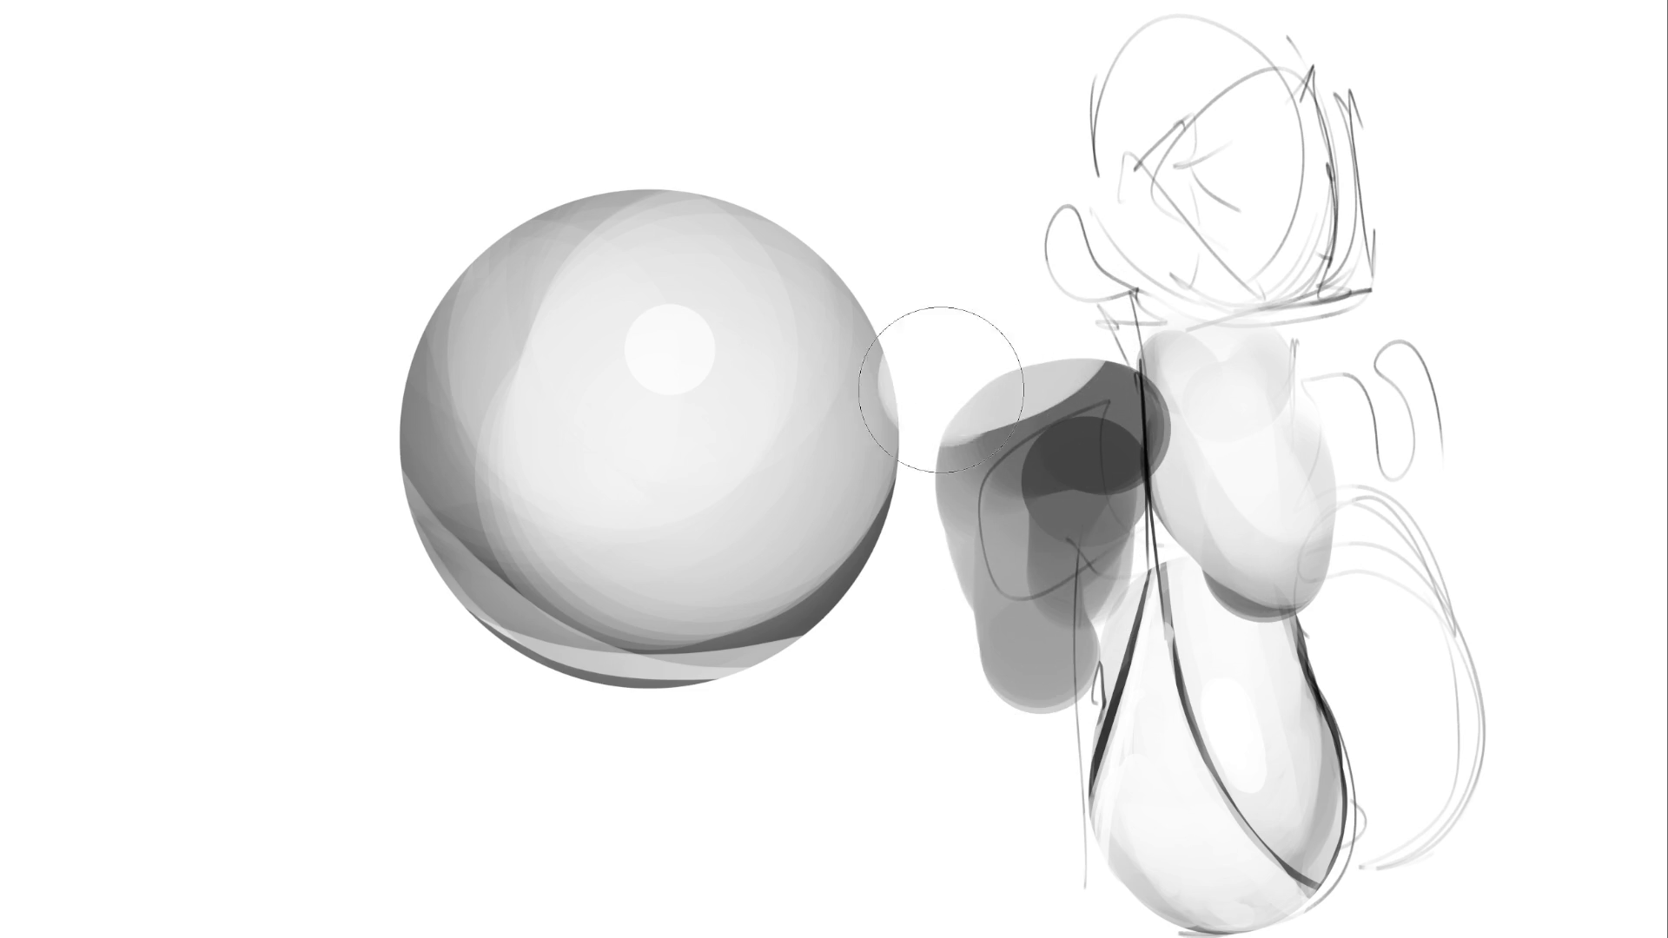
{"action": "left_click_drag", "start_coordinate": [929, 373], "coordinate": [912, 565]}
{"action": "mouse_move", "coordinate": [886, 371]}
{"action": "left_mouse_down"}
{"action": "mouse_move", "coordinate": [863, 521]}
{"action": "mouse_move", "coordinate": [886, 417]}
{"action": "mouse_move", "coordinate": [883, 476]}
{"action": "left_mouse_up"}
{"action": "mouse_move", "coordinate": [1043, 365]}
{"action": "left_mouse_down"}
{"action": "mouse_move", "coordinate": [1060, 486]}
{"action": "mouse_move", "coordinate": [1033, 695]}
{"action": "mouse_move", "coordinate": [1046, 683]}
{"action": "left_mouse_up"}
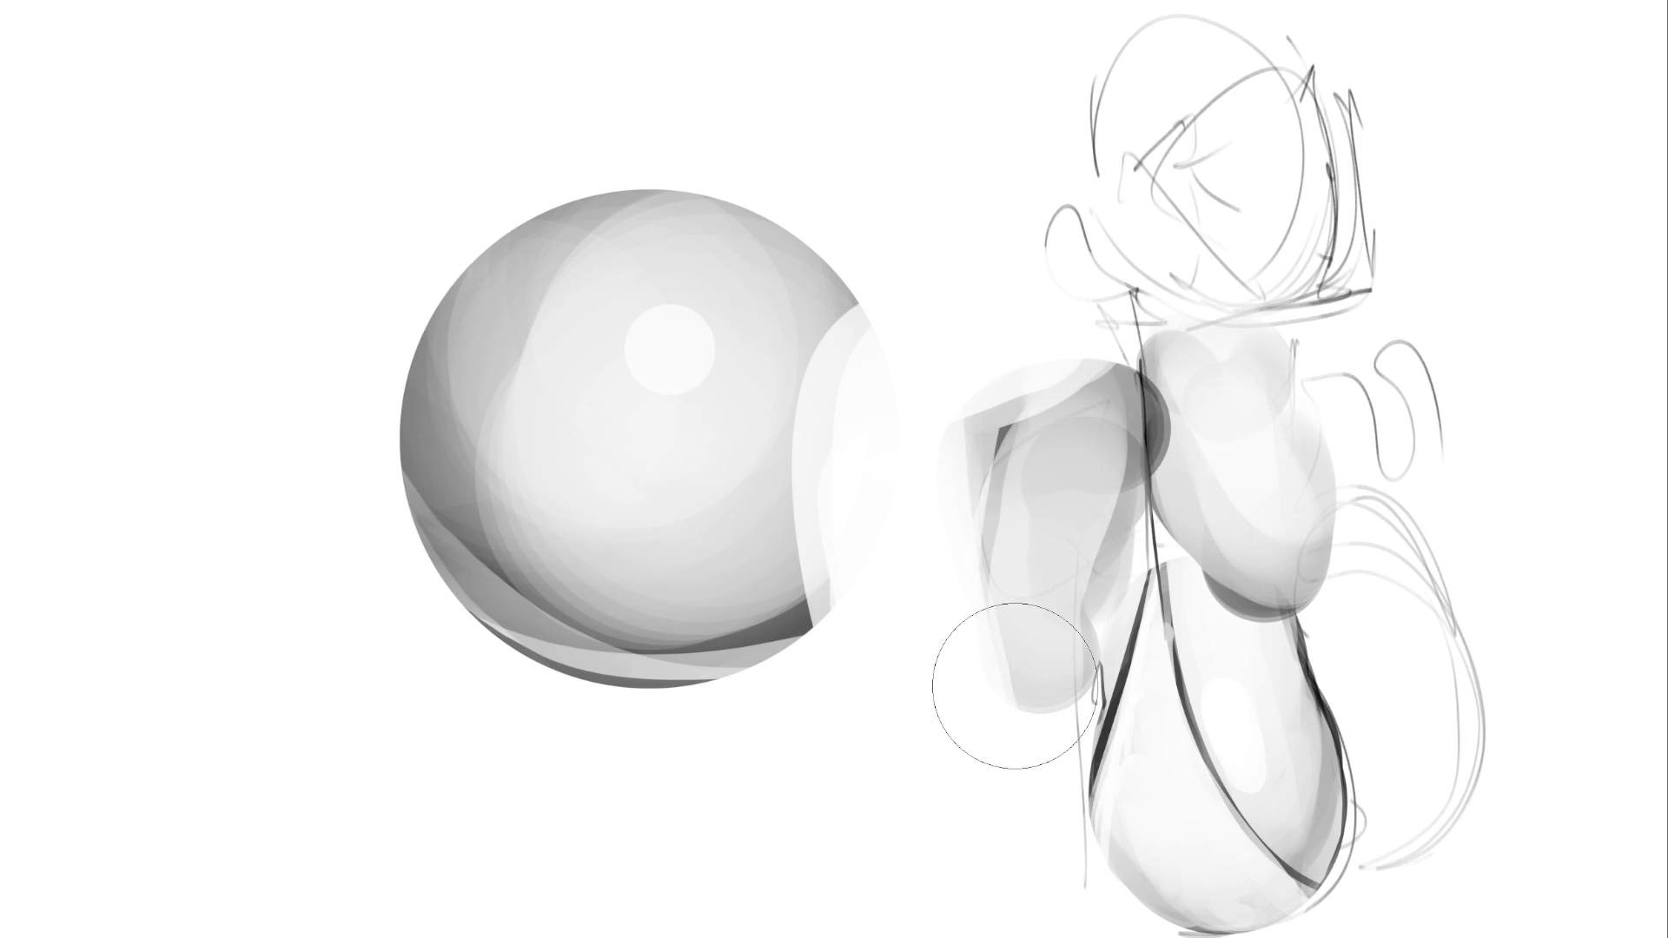
Extend the lower arm, paint soft strokes to the bottom, and start dark hair ovals on top
{"action": "mouse_move", "coordinate": [1034, 773]}
{"action": "left_mouse_down"}
{"action": "mouse_move", "coordinate": [1045, 710]}
{"action": "mouse_move", "coordinate": [1038, 860]}
{"action": "left_mouse_up"}
{"action": "left_click_drag", "start_coordinate": [921, 493], "coordinate": [894, 920]}
{"action": "mouse_move", "coordinate": [849, 417]}
{"action": "left_mouse_down"}
{"action": "mouse_move", "coordinate": [878, 708]}
{"action": "mouse_move", "coordinate": [952, 869]}
{"action": "left_mouse_up"}
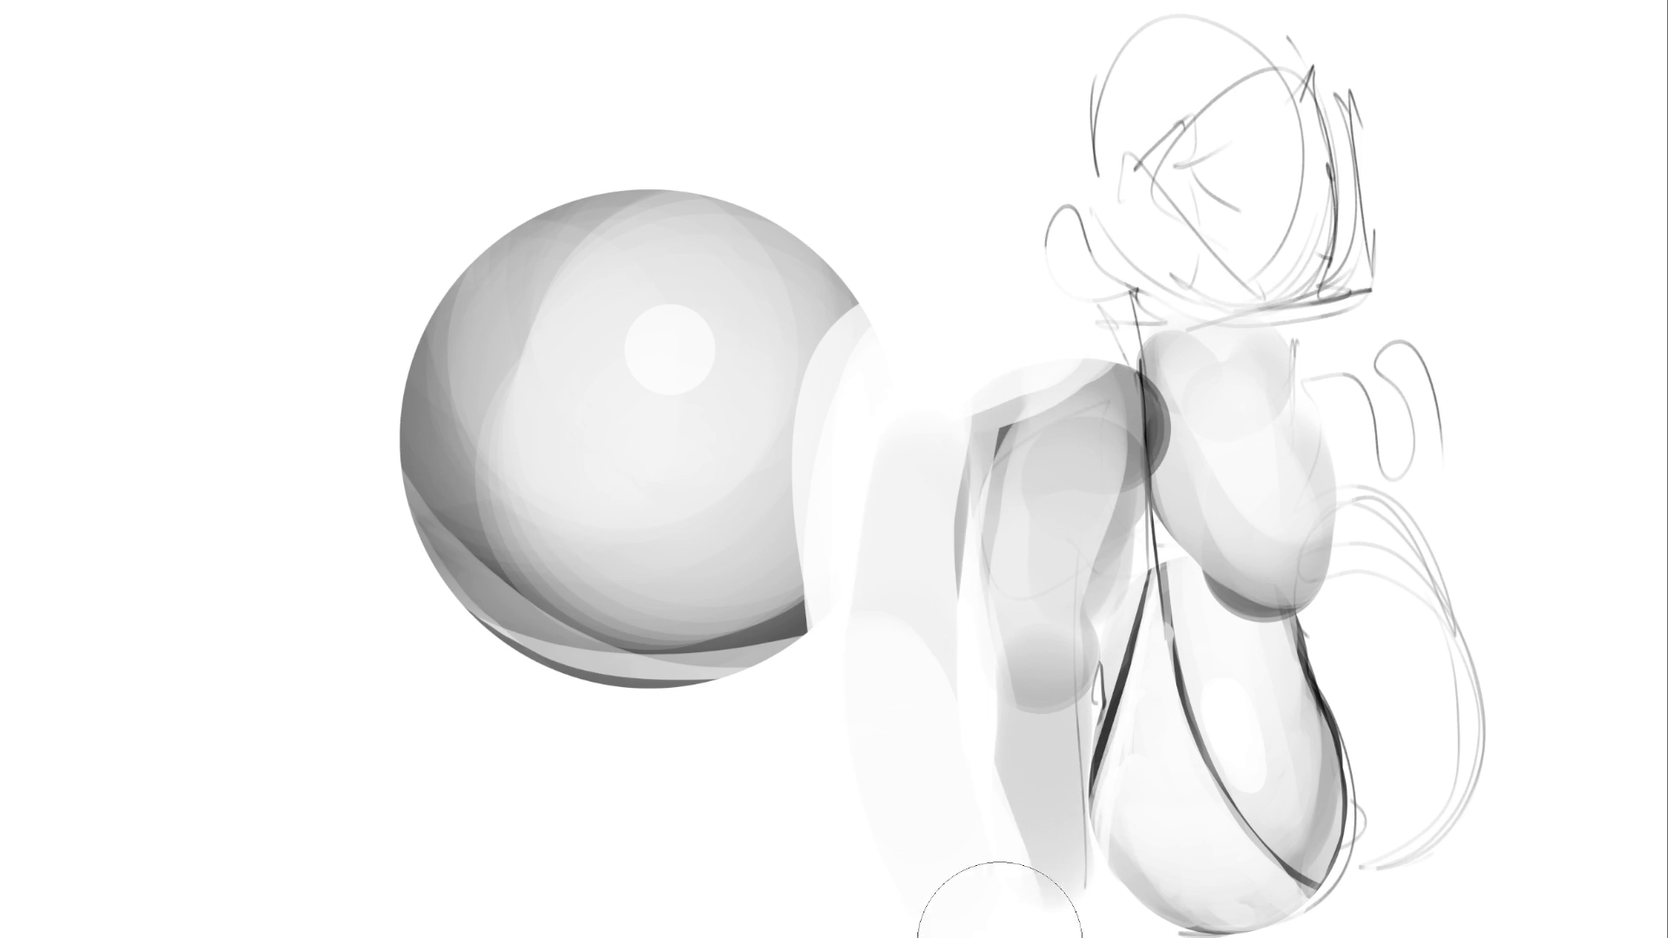
{"action": "left_click_drag", "start_coordinate": [894, 357], "coordinate": [882, 361]}
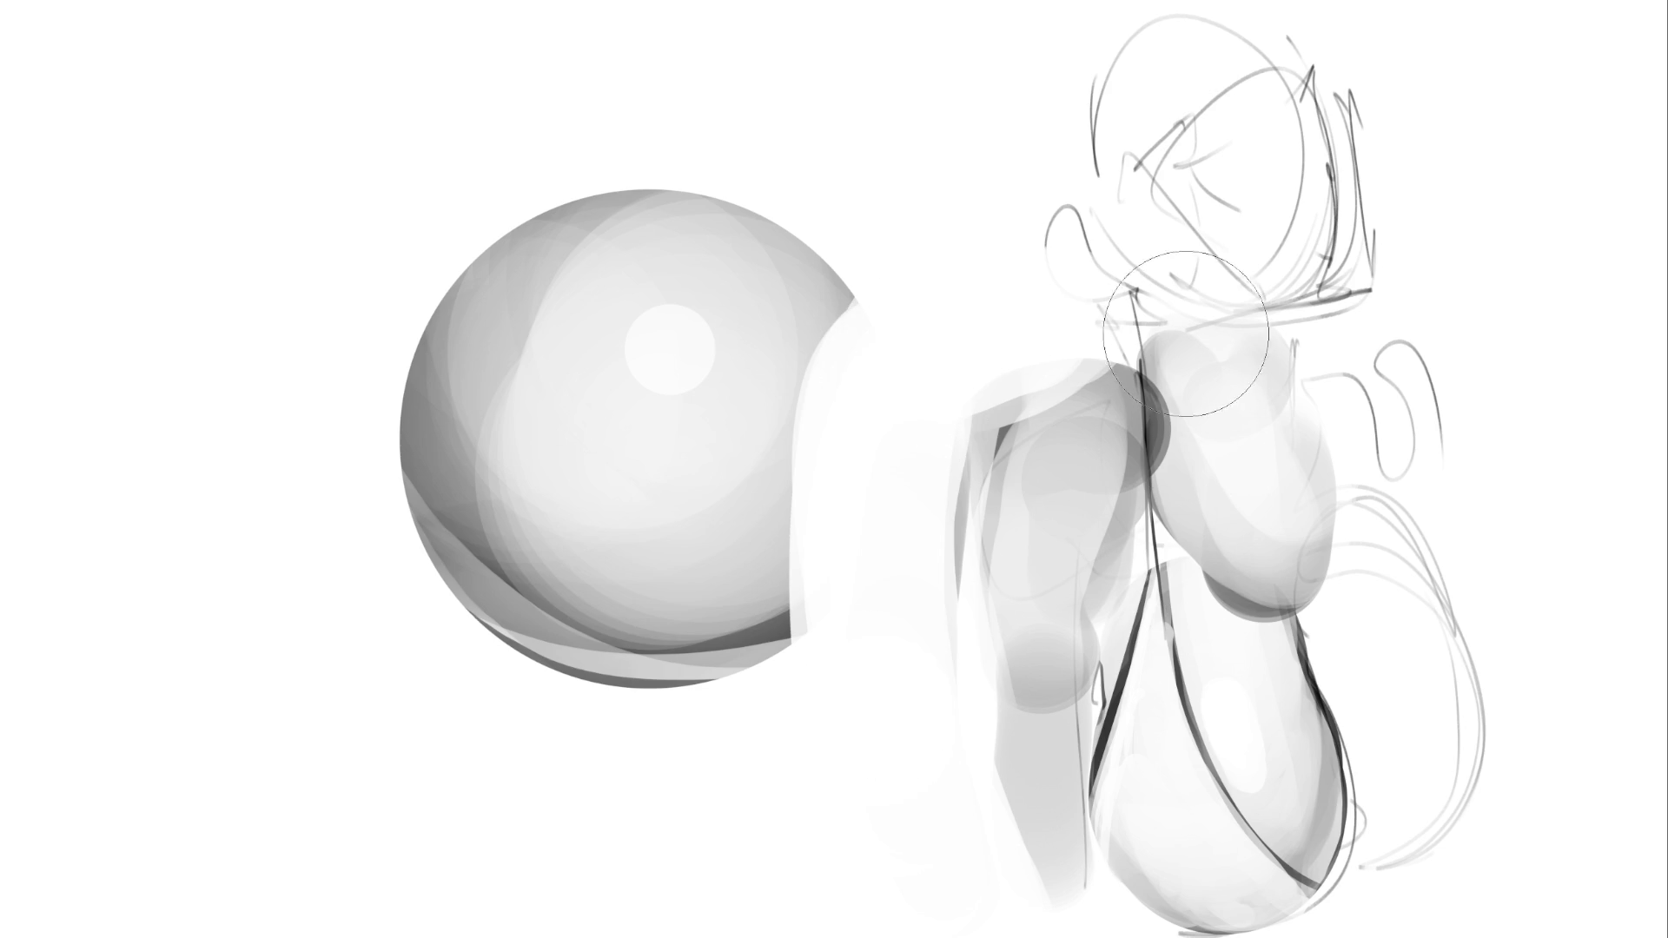
{"action": "mouse_move", "coordinate": [1130, 87]}
{"action": "left_mouse_down"}
{"action": "mouse_move", "coordinate": [1077, 365]}
{"action": "mouse_move", "coordinate": [1005, 90]}
{"action": "mouse_move", "coordinate": [999, 109]}
{"action": "mouse_move", "coordinate": [1121, 70]}
{"action": "left_mouse_up"}
{"action": "left_click_drag", "start_coordinate": [1433, 96], "coordinate": [1427, 363]}
Build dark hair masses around the head, swapping to white with X to lighten parts
{"action": "left_click", "coordinate": [1426, 366]}
{"action": "key", "text": "x"}
{"action": "mouse_move", "coordinate": [849, 70]}
{"action": "left_mouse_down"}
{"action": "mouse_move", "coordinate": [893, 372]}
{"action": "mouse_move", "coordinate": [837, 435]}
{"action": "left_mouse_up"}
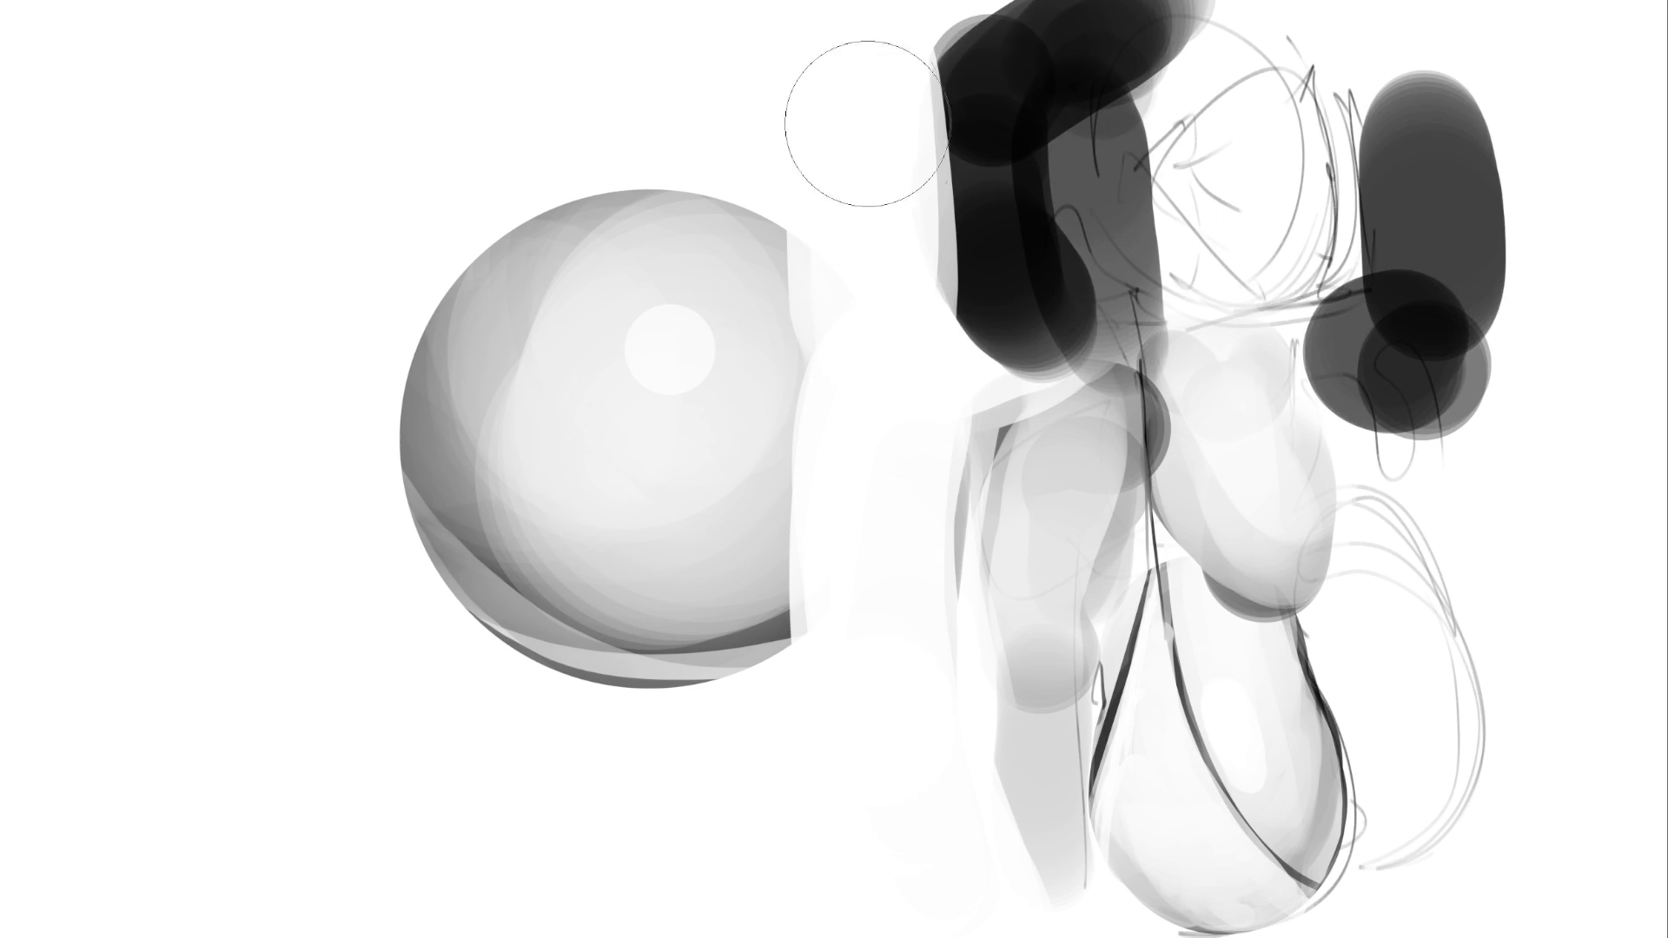
{"action": "left_click_drag", "start_coordinate": [870, 148], "coordinate": [834, 365]}
{"action": "key", "text": "x"}
{"action": "mouse_move", "coordinate": [834, 34]}
{"action": "left_mouse_down"}
{"action": "mouse_move", "coordinate": [826, 168]}
{"action": "mouse_move", "coordinate": [940, 66]}
{"action": "mouse_move", "coordinate": [903, 365]}
{"action": "mouse_move", "coordinate": [947, 130]}
{"action": "mouse_move", "coordinate": [999, 52]}
{"action": "left_mouse_up"}
{"action": "key", "text": "x"}
{"action": "key", "text": "x"}
{"action": "left_click_drag", "start_coordinate": [1411, 35], "coordinate": [1424, 487]}
{"action": "mouse_move", "coordinate": [1395, 328]}
{"action": "left_mouse_down"}
{"action": "mouse_move", "coordinate": [1390, 348]}
{"action": "mouse_move", "coordinate": [1286, 382]}
{"action": "mouse_move", "coordinate": [1426, 330]}
{"action": "mouse_move", "coordinate": [1482, 278]}
{"action": "mouse_move", "coordinate": [1500, 354]}
{"action": "left_mouse_up"}
Add small dark marks for the eyes and a zigzag mouth with a smaller brush
{"action": "key", "text": "bracketleft"}
{"action": "key", "text": "bracketleft"}
{"action": "key", "text": "bracketleft"}
{"action": "mouse_move", "coordinate": [1154, 168]}
{"action": "left_mouse_down"}
{"action": "mouse_move", "coordinate": [1201, 141]}
{"action": "mouse_move", "coordinate": [1169, 160]}
{"action": "mouse_move", "coordinate": [1194, 154]}
{"action": "left_mouse_up"}
{"action": "left_click_drag", "start_coordinate": [1261, 113], "coordinate": [1270, 101]}
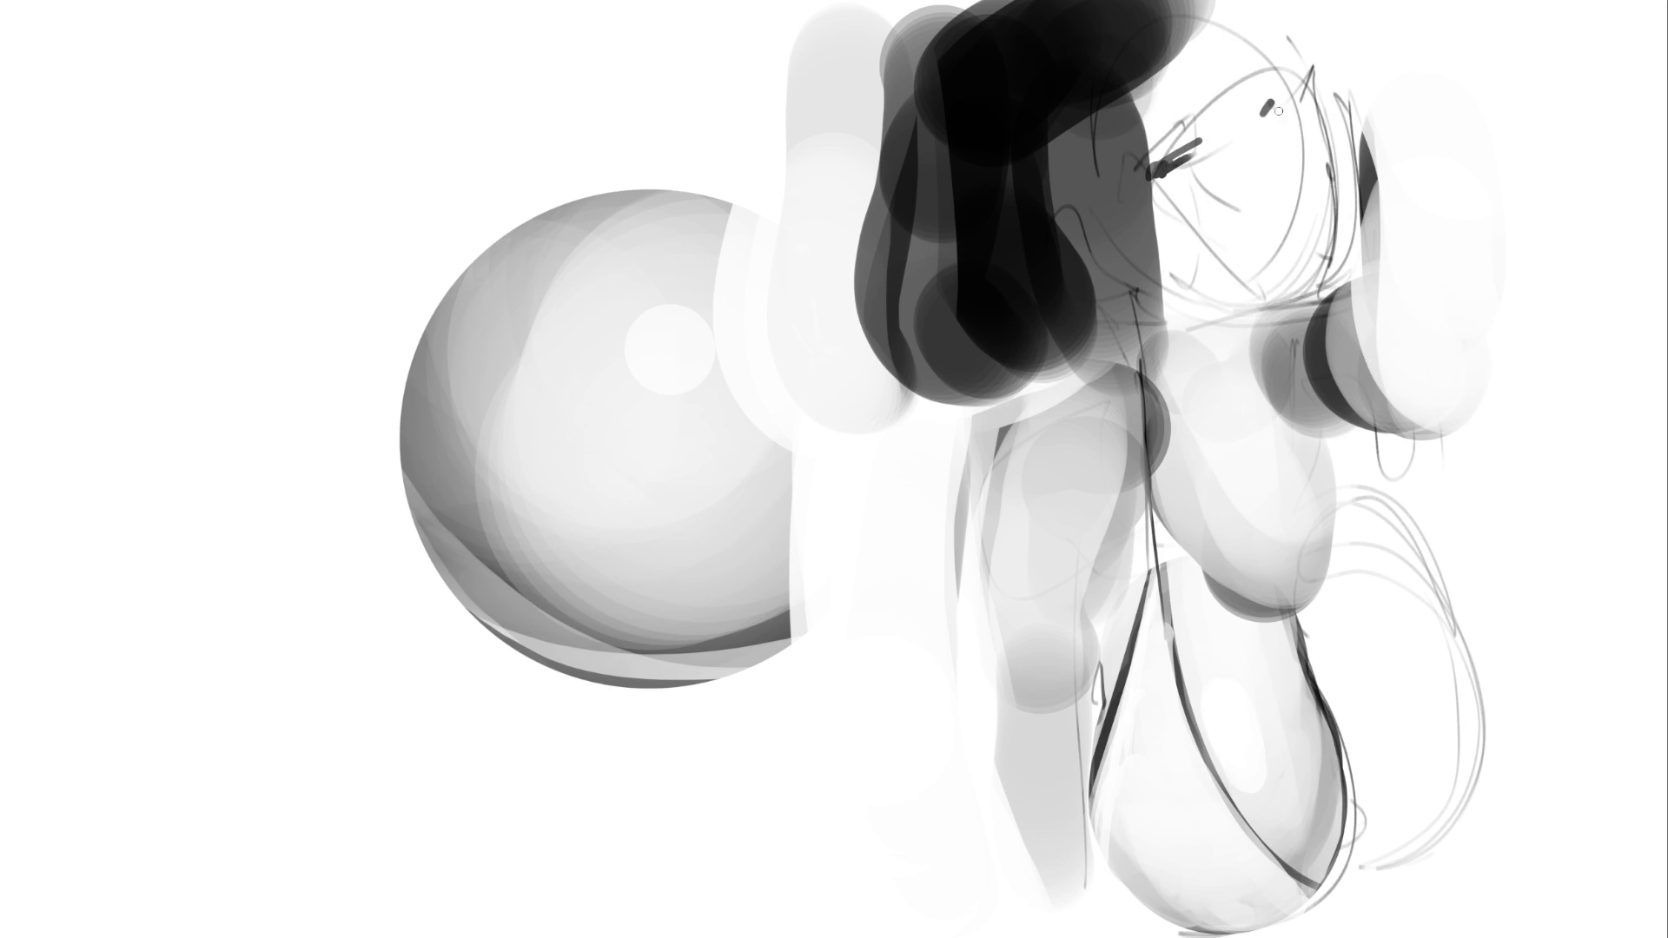
{"action": "left_click_drag", "start_coordinate": [1296, 185], "coordinate": [1259, 265]}
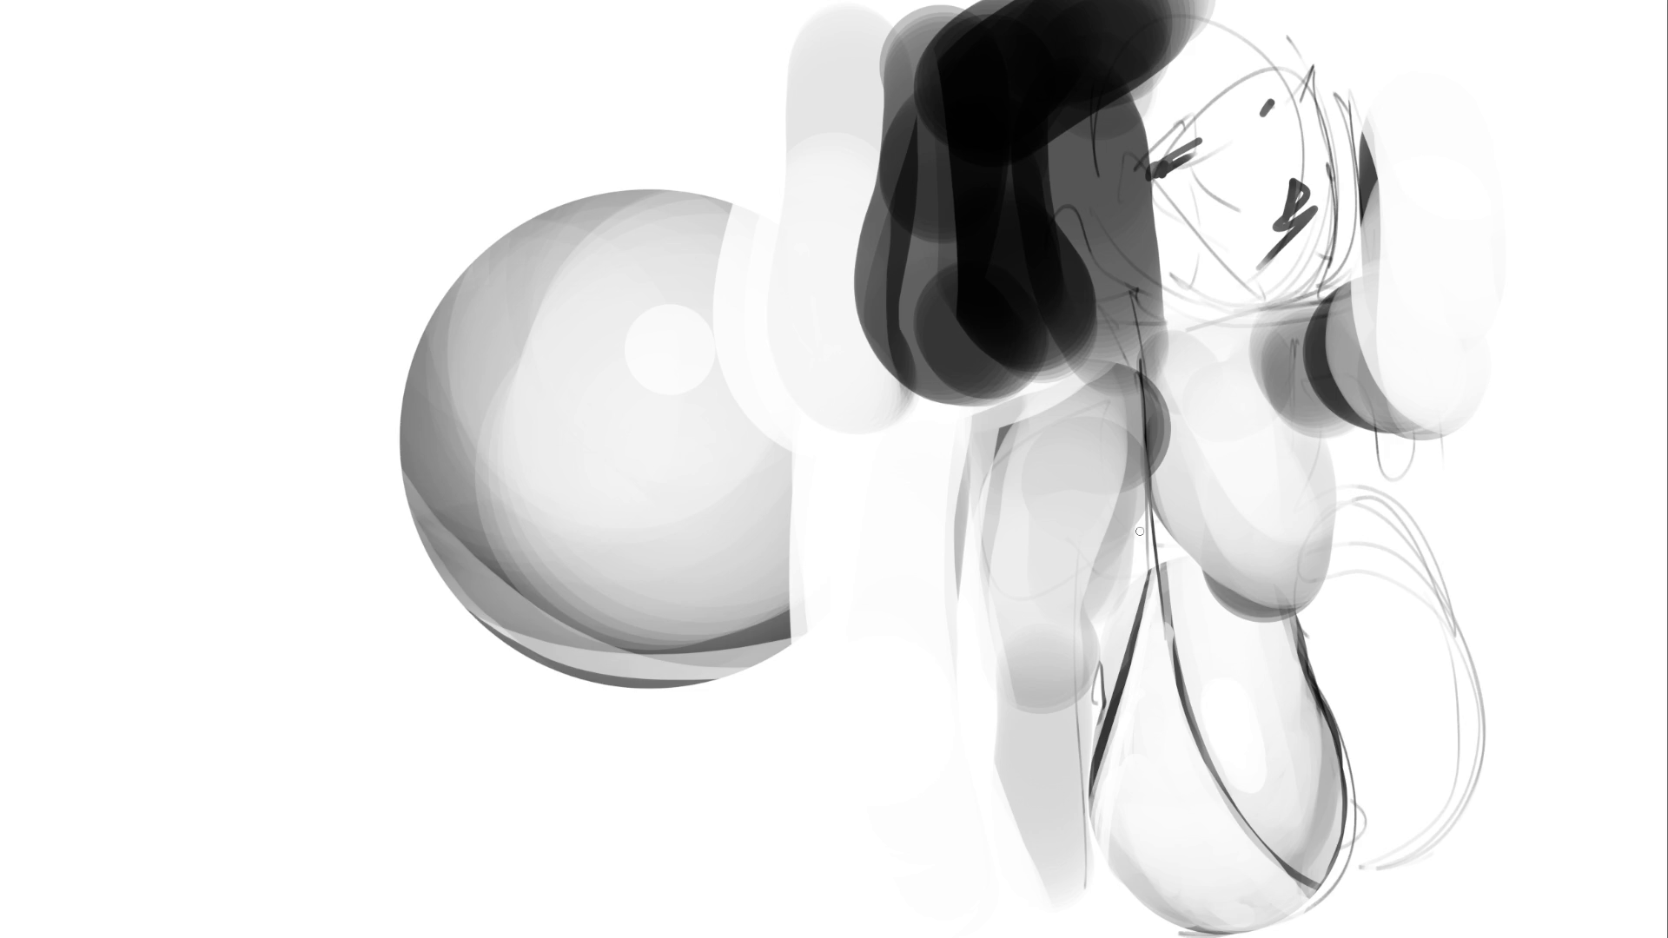
{"action": "key", "text": "bracketright"}
{"action": "key", "text": "bracketright"}
{"action": "key", "text": "bracketright"}
Dab a black spot at right and sketch the left side of a new head outline
{"action": "left_click", "coordinate": [1390, 305]}
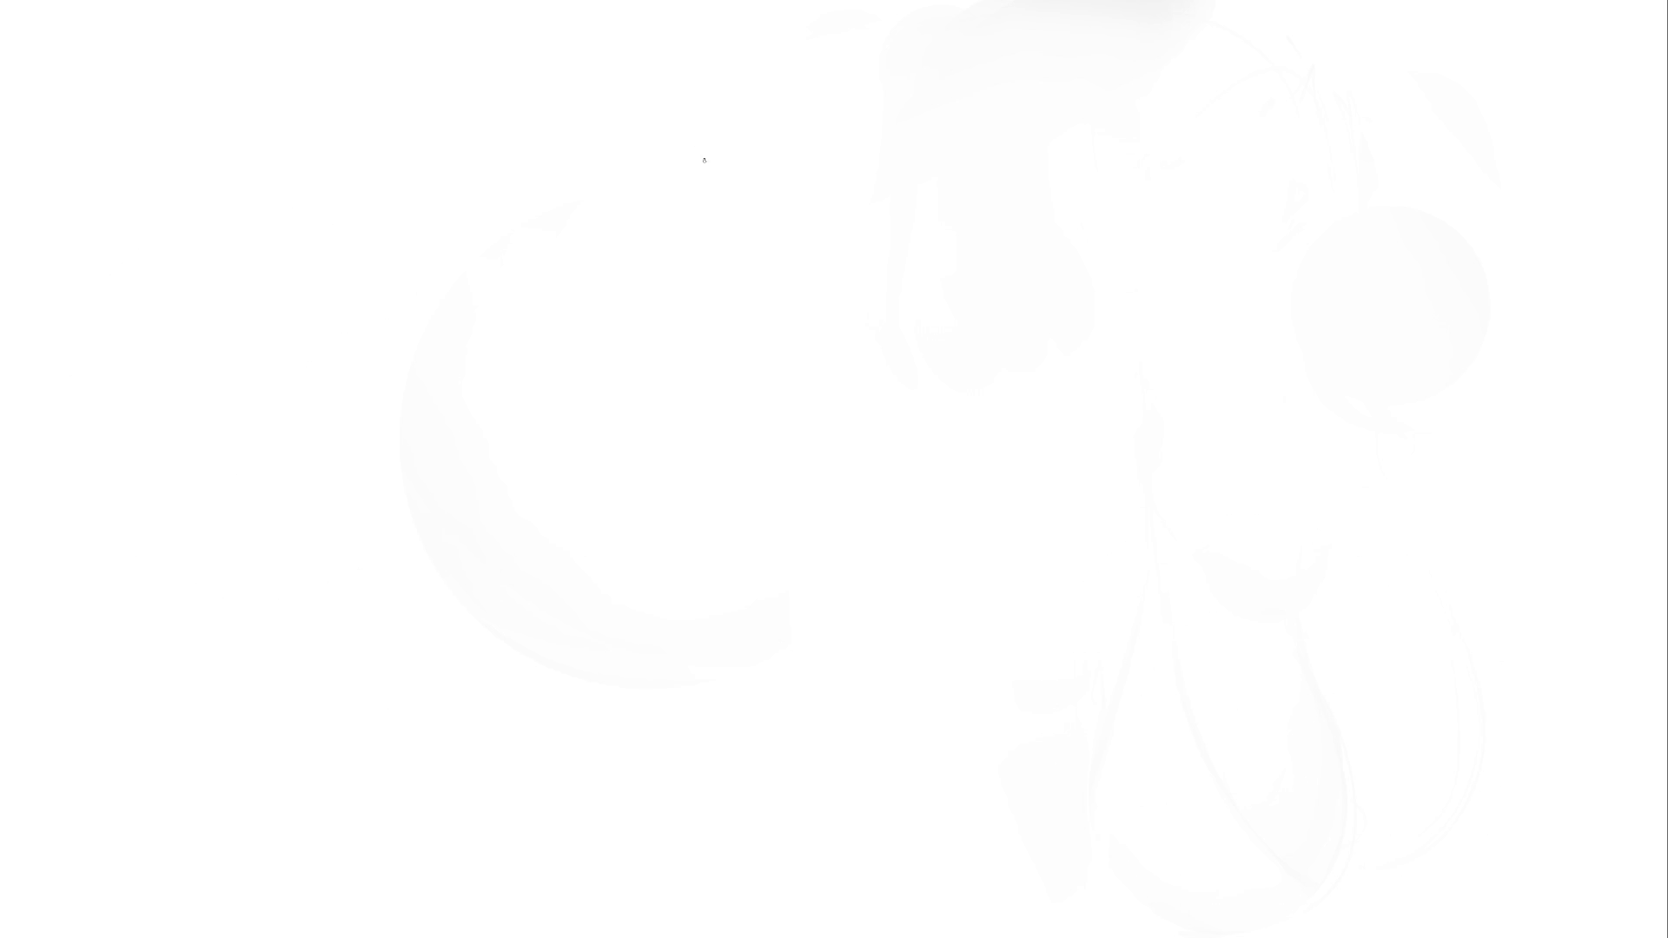
{"action": "left_click_drag", "start_coordinate": [733, 121], "coordinate": [729, 256]}
Pencil-sketch the head outline with the arched top, both sides and the jaw lines
{"action": "mouse_move", "coordinate": [724, 161]}
{"action": "left_mouse_down"}
{"action": "mouse_move", "coordinate": [941, 138]}
{"action": "mouse_move", "coordinate": [956, 227]}
{"action": "left_mouse_up"}
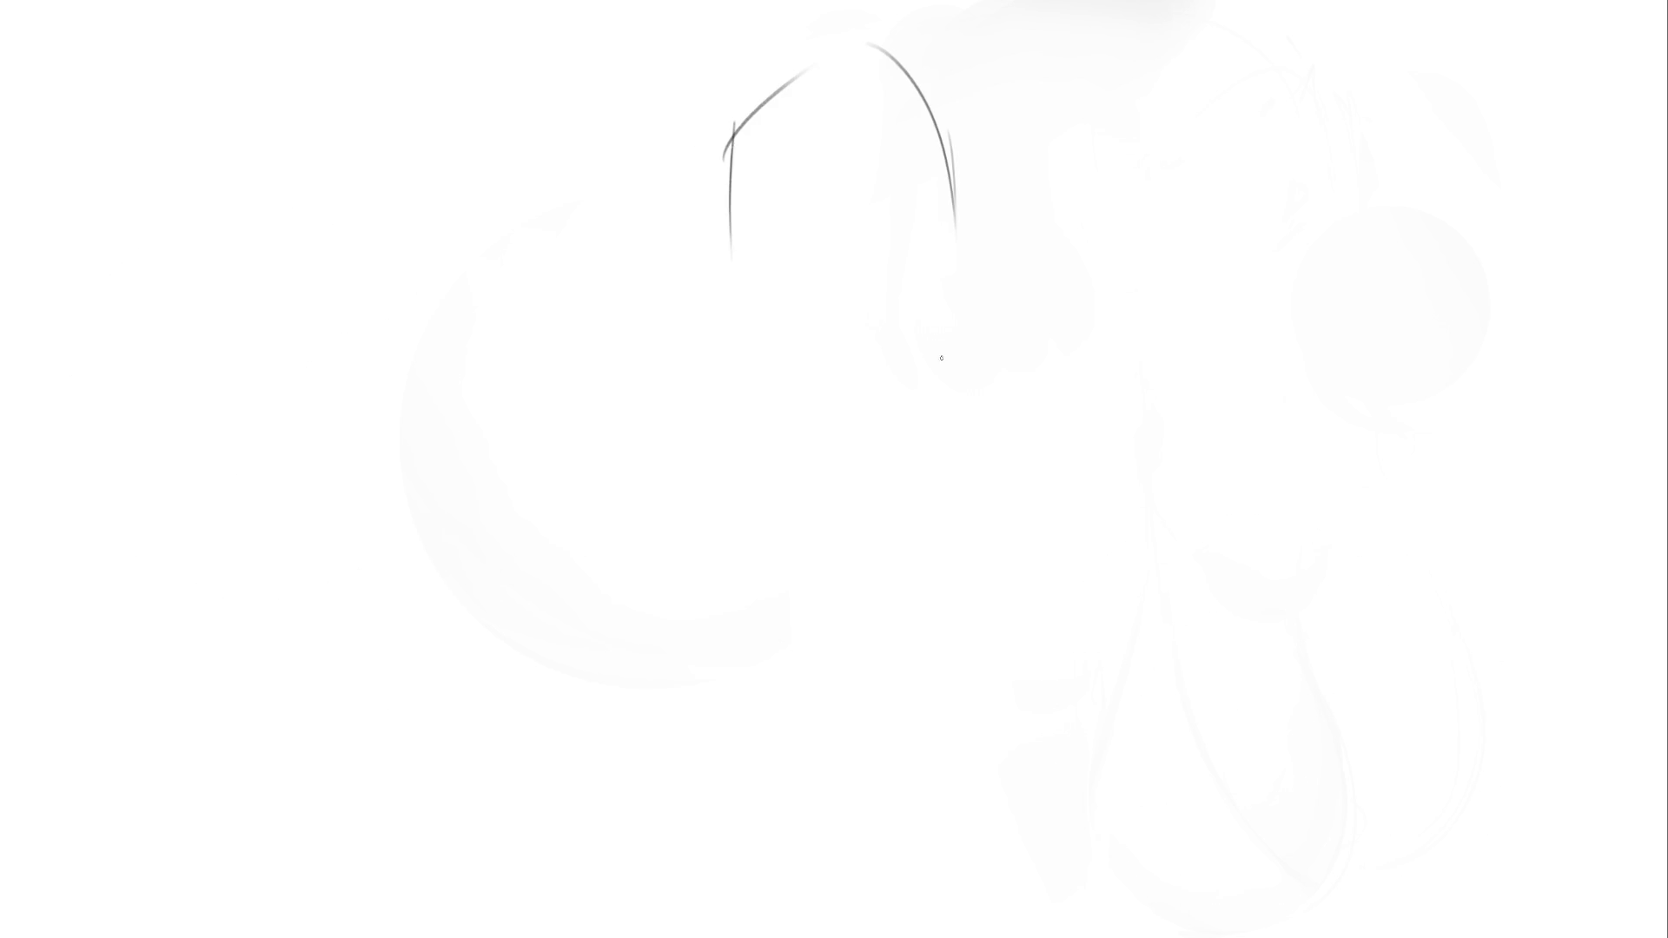
{"action": "mouse_move", "coordinate": [735, 111]}
{"action": "left_mouse_down"}
{"action": "mouse_move", "coordinate": [748, 369]}
{"action": "mouse_move", "coordinate": [843, 170]}
{"action": "mouse_move", "coordinate": [950, 343]}
{"action": "left_mouse_up"}
{"action": "left_click_drag", "start_coordinate": [953, 188], "coordinate": [941, 407]}
{"action": "left_click_drag", "start_coordinate": [968, 308], "coordinate": [928, 464]}
{"action": "left_click_drag", "start_coordinate": [743, 337], "coordinate": [880, 508]}
{"action": "left_click_drag", "start_coordinate": [966, 363], "coordinate": [906, 482]}
{"action": "left_click_drag", "start_coordinate": [727, 306], "coordinate": [837, 508]}
{"action": "mouse_move", "coordinate": [958, 314]}
{"action": "left_mouse_down"}
{"action": "mouse_move", "coordinate": [903, 495]}
{"action": "mouse_move", "coordinate": [876, 528]}
{"action": "left_mouse_up"}
Sketch the ear, the eyes and brow, a right-side hair line, and the neck lines below the chin
{"action": "mouse_move", "coordinate": [723, 298]}
{"action": "left_mouse_down"}
{"action": "mouse_move", "coordinate": [691, 329]}
{"action": "mouse_move", "coordinate": [708, 313]}
{"action": "mouse_move", "coordinate": [930, 322]}
{"action": "left_mouse_up"}
{"action": "mouse_move", "coordinate": [792, 279]}
{"action": "left_mouse_down"}
{"action": "mouse_move", "coordinate": [920, 298]}
{"action": "mouse_move", "coordinate": [876, 441]}
{"action": "left_mouse_up"}
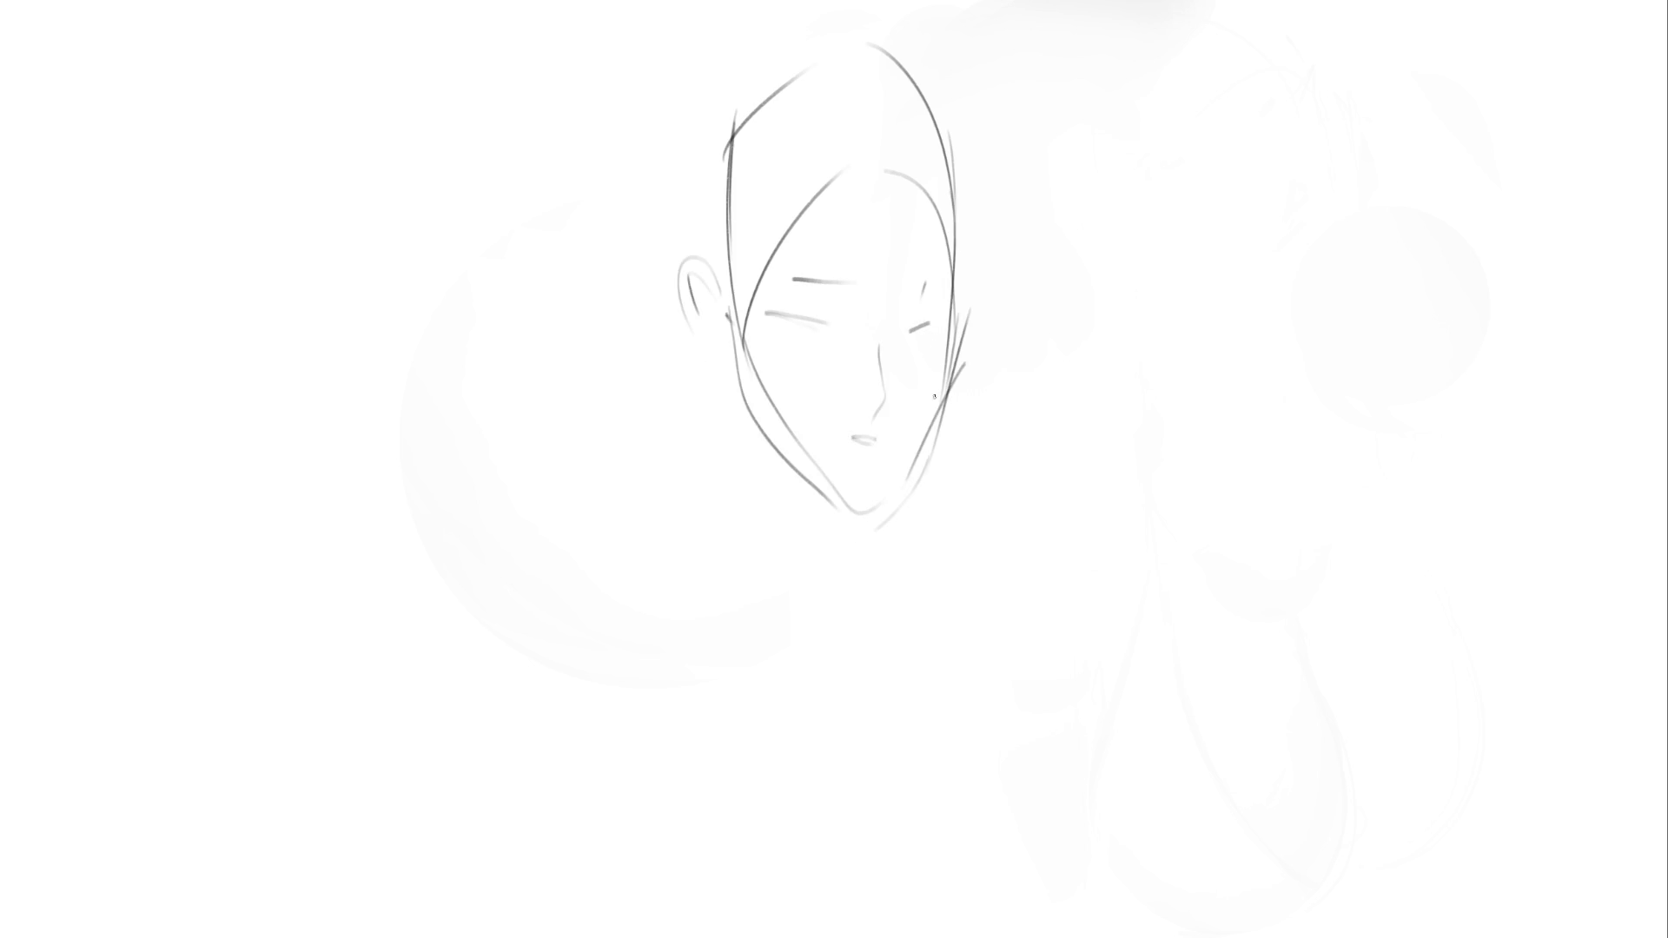
{"action": "left_click_drag", "start_coordinate": [978, 144], "coordinate": [943, 528]}
{"action": "left_click_drag", "start_coordinate": [984, 373], "coordinate": [818, 631]}
{"action": "mouse_move", "coordinate": [696, 421]}
{"action": "left_mouse_down"}
{"action": "mouse_move", "coordinate": [771, 599]}
{"action": "mouse_move", "coordinate": [797, 720]}
{"action": "mouse_move", "coordinate": [793, 663]}
{"action": "left_mouse_up"}
{"action": "mouse_move", "coordinate": [745, 383]}
{"action": "left_mouse_down"}
{"action": "mouse_move", "coordinate": [839, 658]}
{"action": "mouse_move", "coordinate": [863, 605]}
{"action": "left_mouse_up"}
{"action": "left_click_drag", "start_coordinate": [887, 513], "coordinate": [885, 685]}
{"action": "left_click_drag", "start_coordinate": [765, 443], "coordinate": [811, 526]}
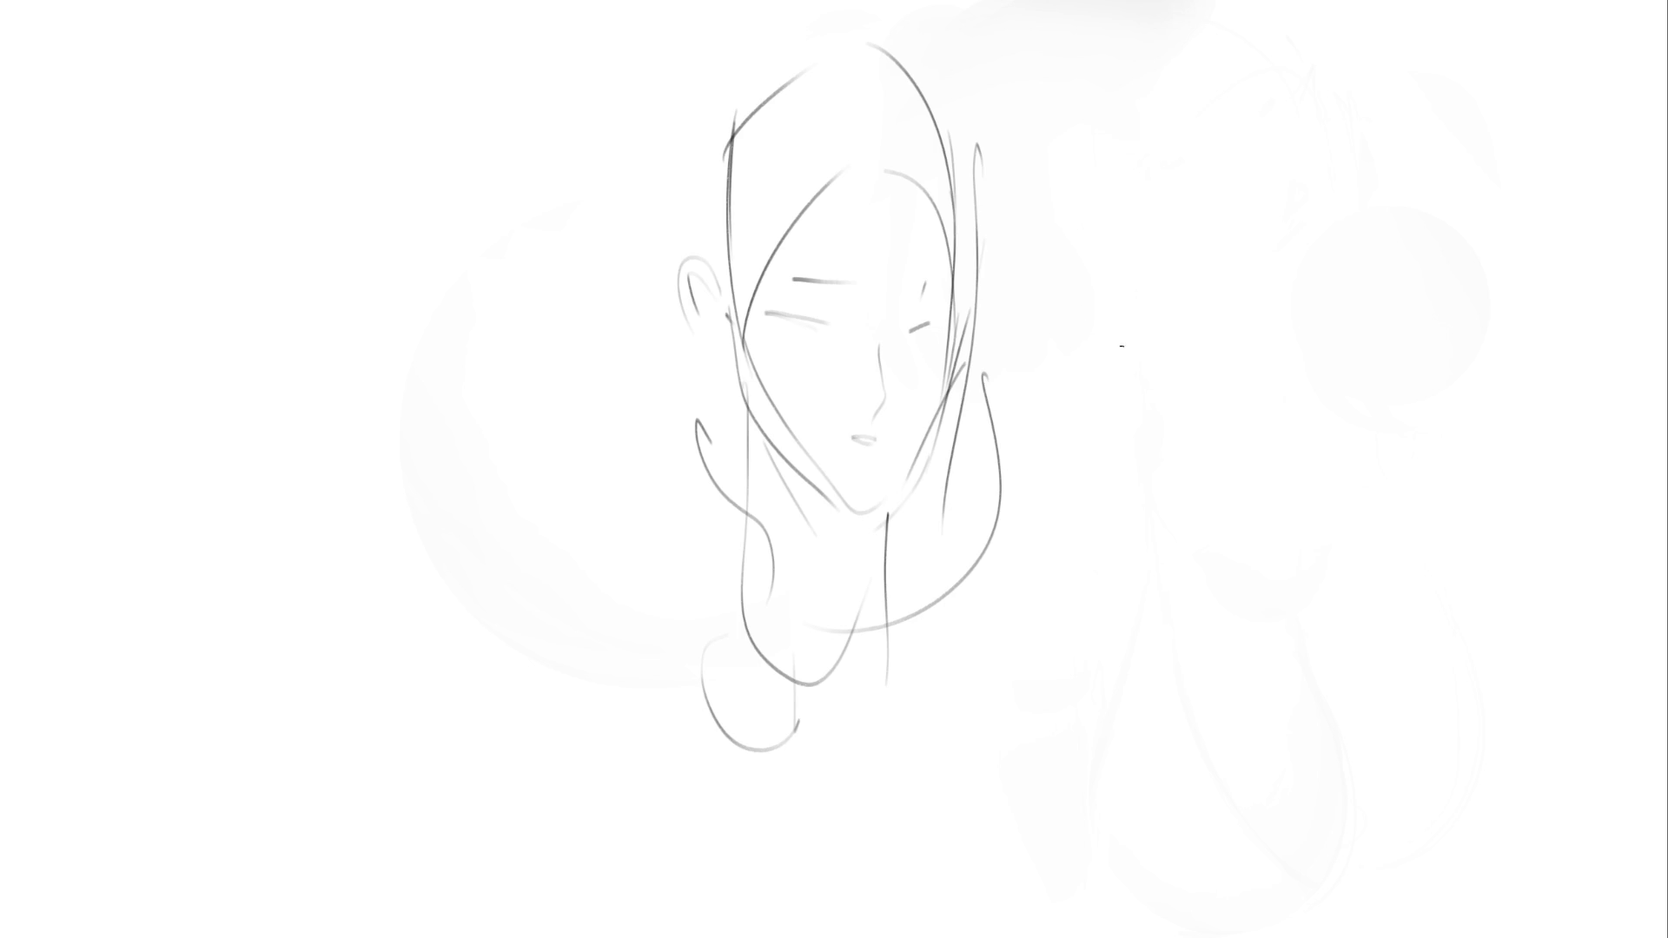
Transform the sketch layer with Ctrl+T and confirm the change
{"action": "key", "text": "ctrl+t"}
{"action": "scroll", "coordinate": [1284, 458], "scroll_direction": "up", "scroll_amount": 3}
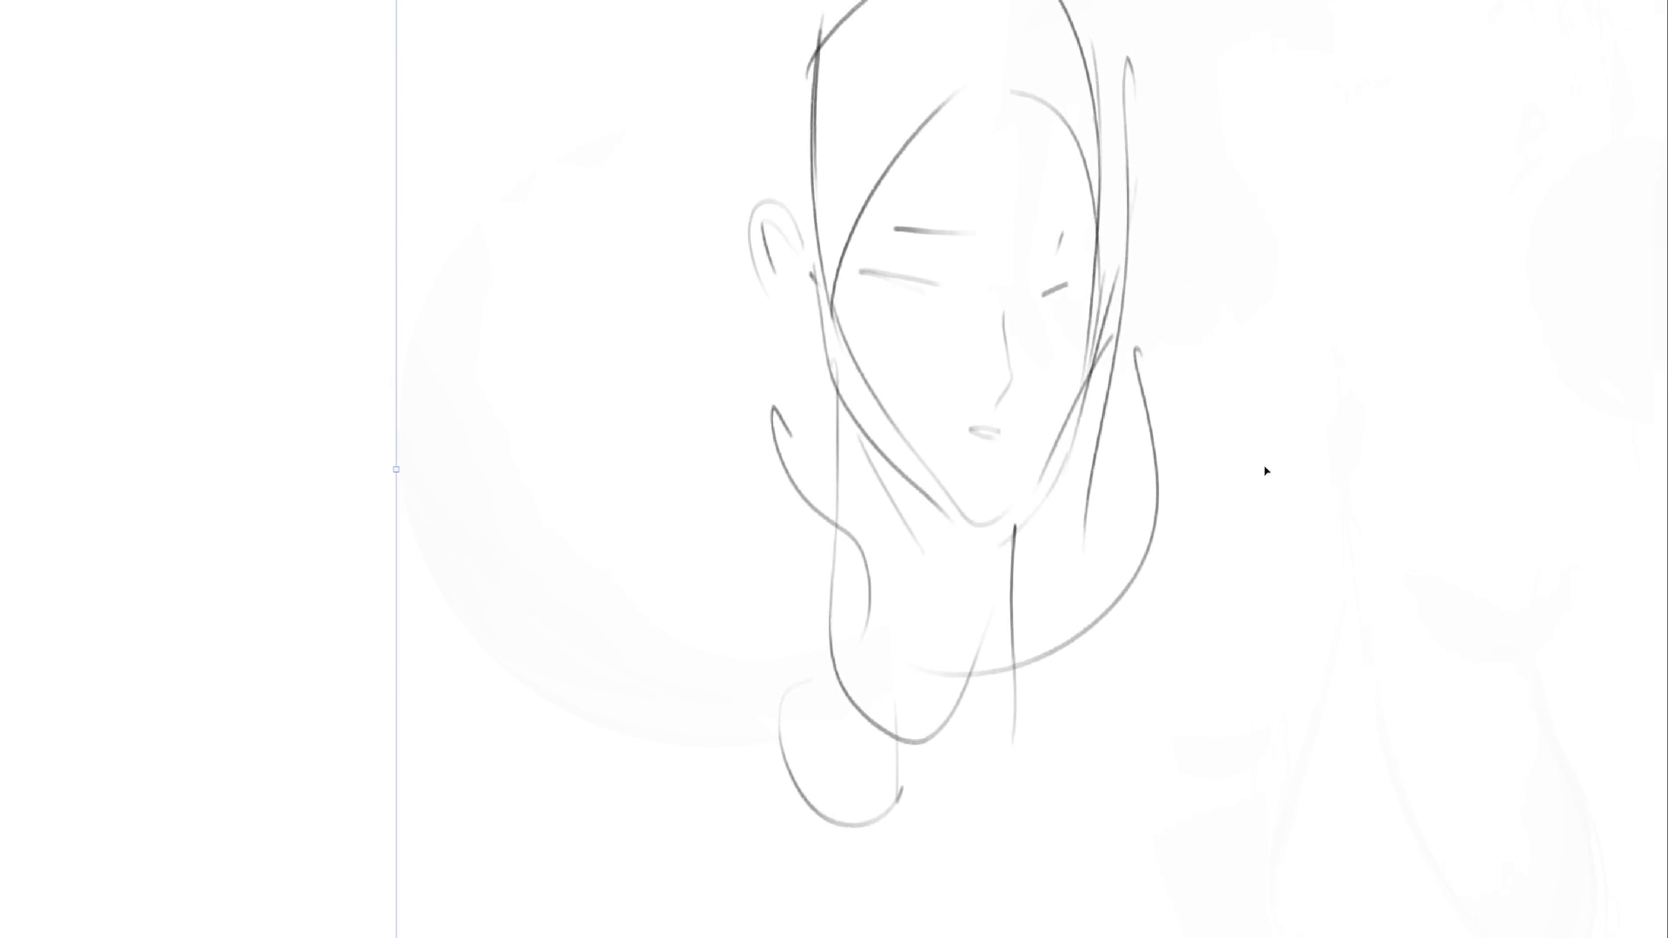
{"action": "key", "text": "Return"}
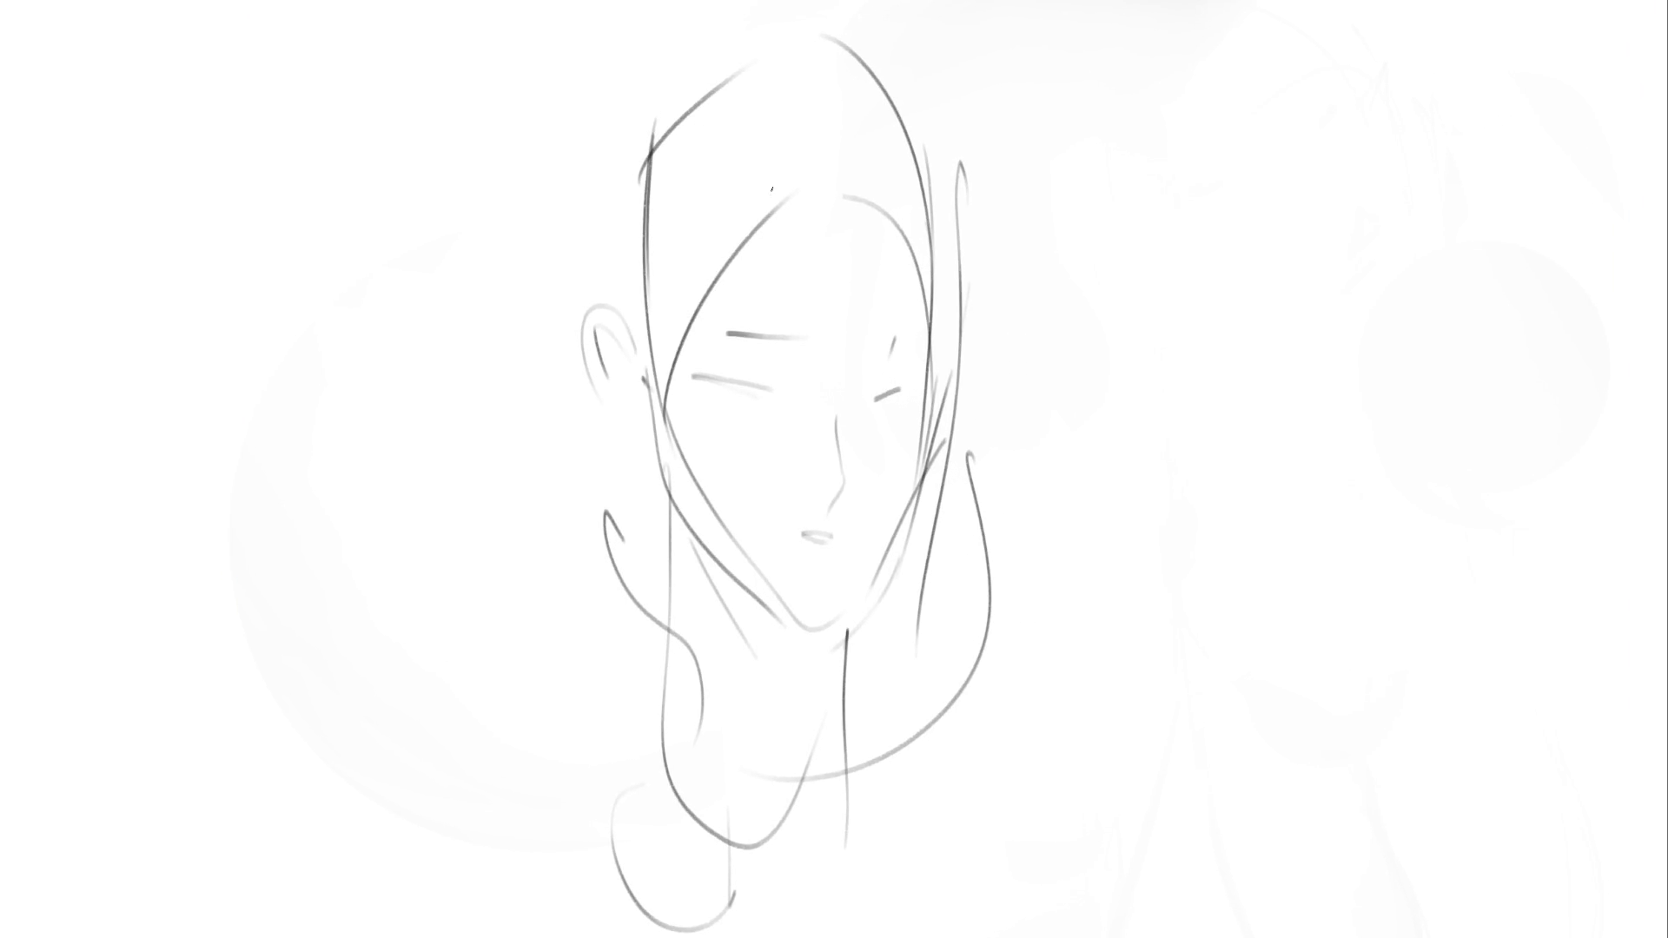
Fill the top and upper sides of the head with thick black hair strokes
{"action": "left_click_drag", "start_coordinate": [644, 369], "coordinate": [691, 204]}
{"action": "left_click_drag", "start_coordinate": [658, 326], "coordinate": [832, 97]}
{"action": "mouse_move", "coordinate": [775, 171]}
{"action": "left_mouse_down"}
{"action": "mouse_move", "coordinate": [816, 163]}
{"action": "mouse_move", "coordinate": [787, 111]}
{"action": "mouse_move", "coordinate": [811, 157]}
{"action": "left_mouse_up"}
{"action": "left_click_drag", "start_coordinate": [782, 39], "coordinate": [730, 165]}
{"action": "mouse_move", "coordinate": [675, 246]}
{"action": "left_mouse_down"}
{"action": "mouse_move", "coordinate": [658, 227]}
{"action": "mouse_move", "coordinate": [633, 243]}
{"action": "mouse_move", "coordinate": [660, 148]}
{"action": "mouse_move", "coordinate": [645, 286]}
{"action": "mouse_move", "coordinate": [615, 279]}
{"action": "mouse_move", "coordinate": [638, 330]}
{"action": "left_mouse_up"}
{"action": "mouse_move", "coordinate": [820, 65]}
{"action": "left_mouse_down"}
{"action": "mouse_move", "coordinate": [811, 56]}
{"action": "mouse_move", "coordinate": [849, 59]}
{"action": "mouse_move", "coordinate": [938, 156]}
{"action": "mouse_move", "coordinate": [938, 339]}
{"action": "mouse_move", "coordinate": [970, 373]}
{"action": "left_mouse_up"}
Ink a black mass at the right jaw, bold eye marks, the left eyebrow and a left jaw shadow
{"action": "mouse_move", "coordinate": [936, 504]}
{"action": "left_mouse_down"}
{"action": "mouse_move", "coordinate": [908, 577]}
{"action": "mouse_move", "coordinate": [925, 590]}
{"action": "mouse_move", "coordinate": [910, 545]}
{"action": "left_mouse_up"}
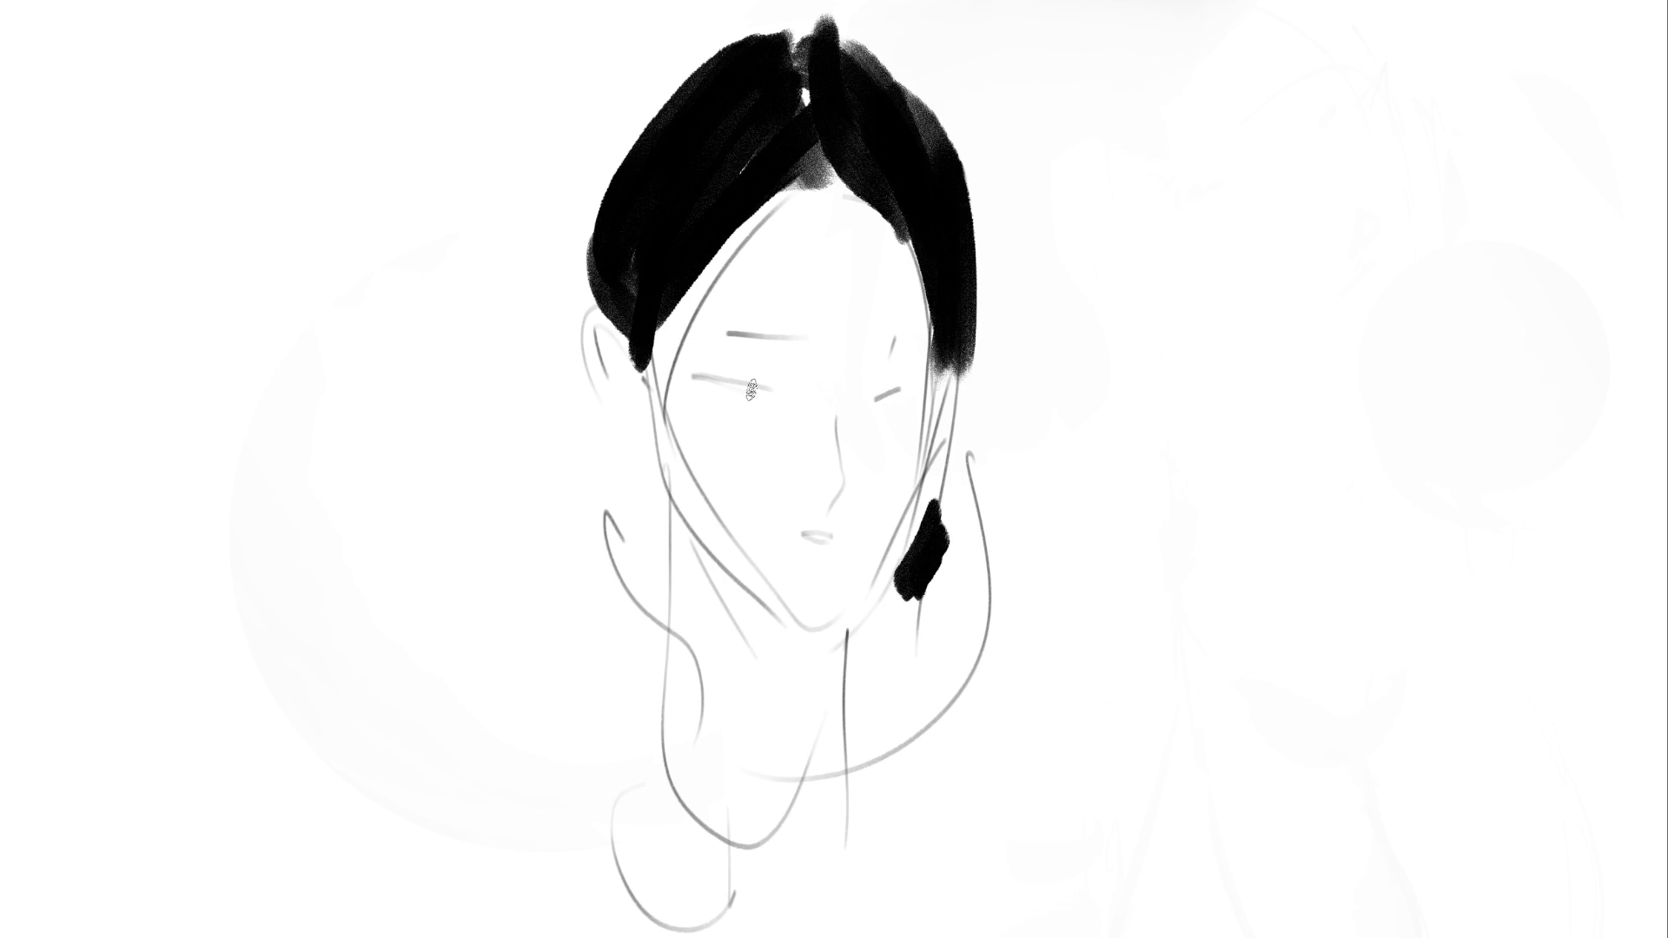
{"action": "left_click_drag", "start_coordinate": [717, 397], "coordinate": [800, 399]}
{"action": "left_click_drag", "start_coordinate": [860, 401], "coordinate": [910, 393]}
{"action": "left_click_drag", "start_coordinate": [714, 333], "coordinate": [907, 351]}
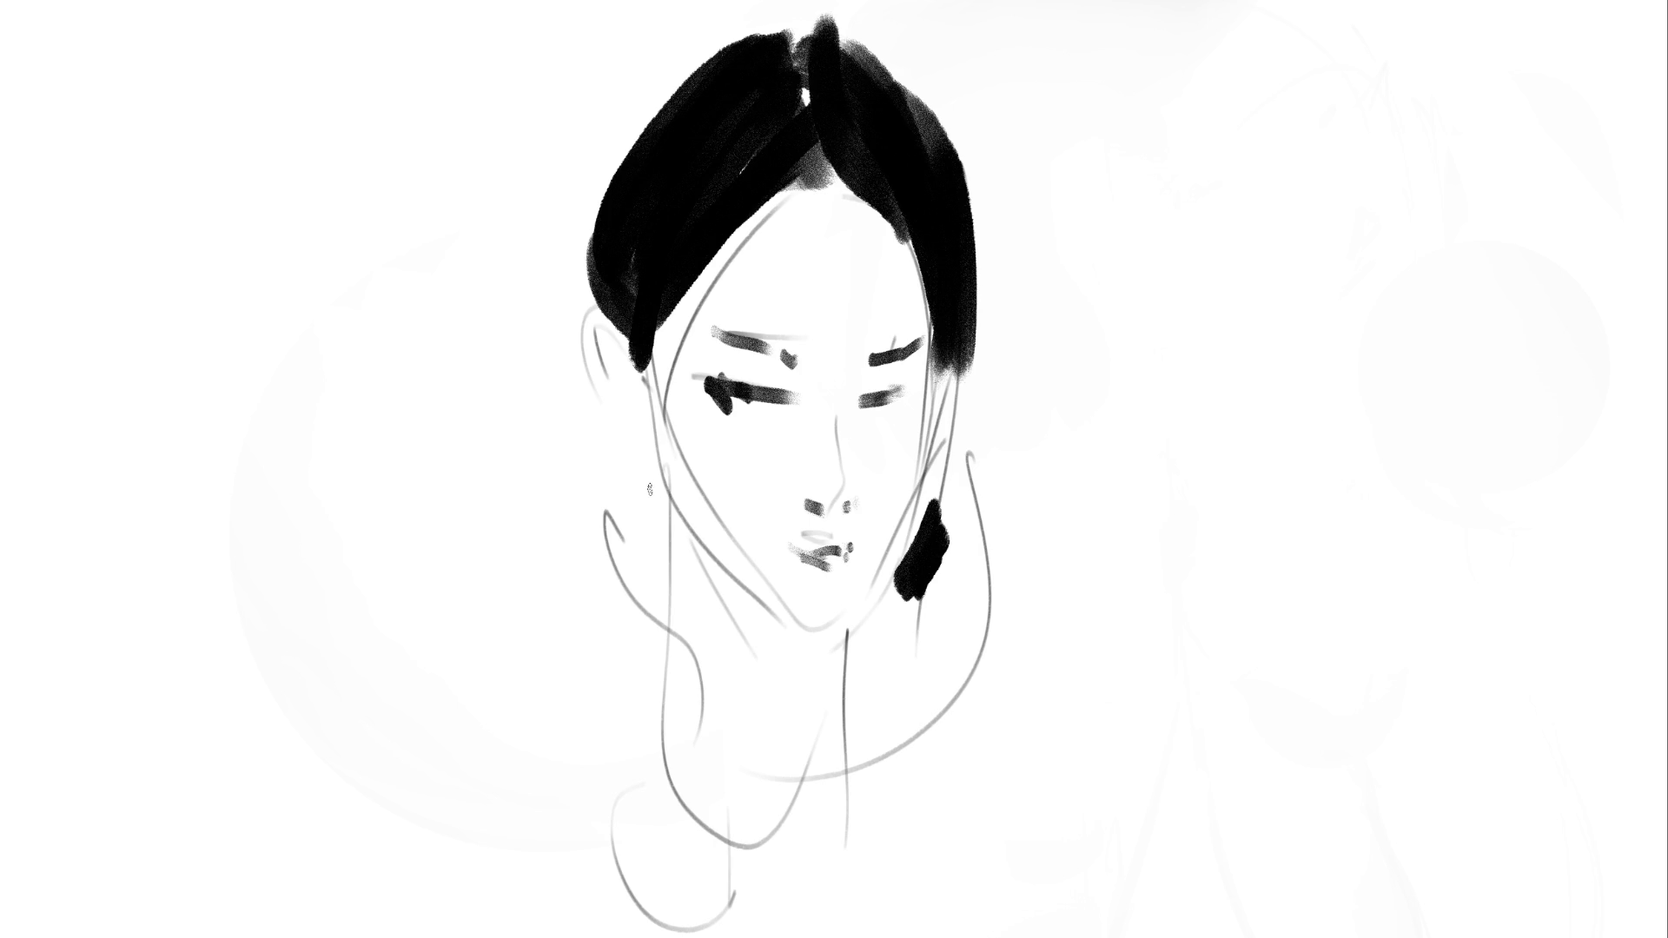
{"action": "mouse_move", "coordinate": [678, 524]}
{"action": "left_mouse_down"}
{"action": "mouse_move", "coordinate": [765, 620]}
{"action": "mouse_move", "coordinate": [843, 635]}
{"action": "left_mouse_up"}
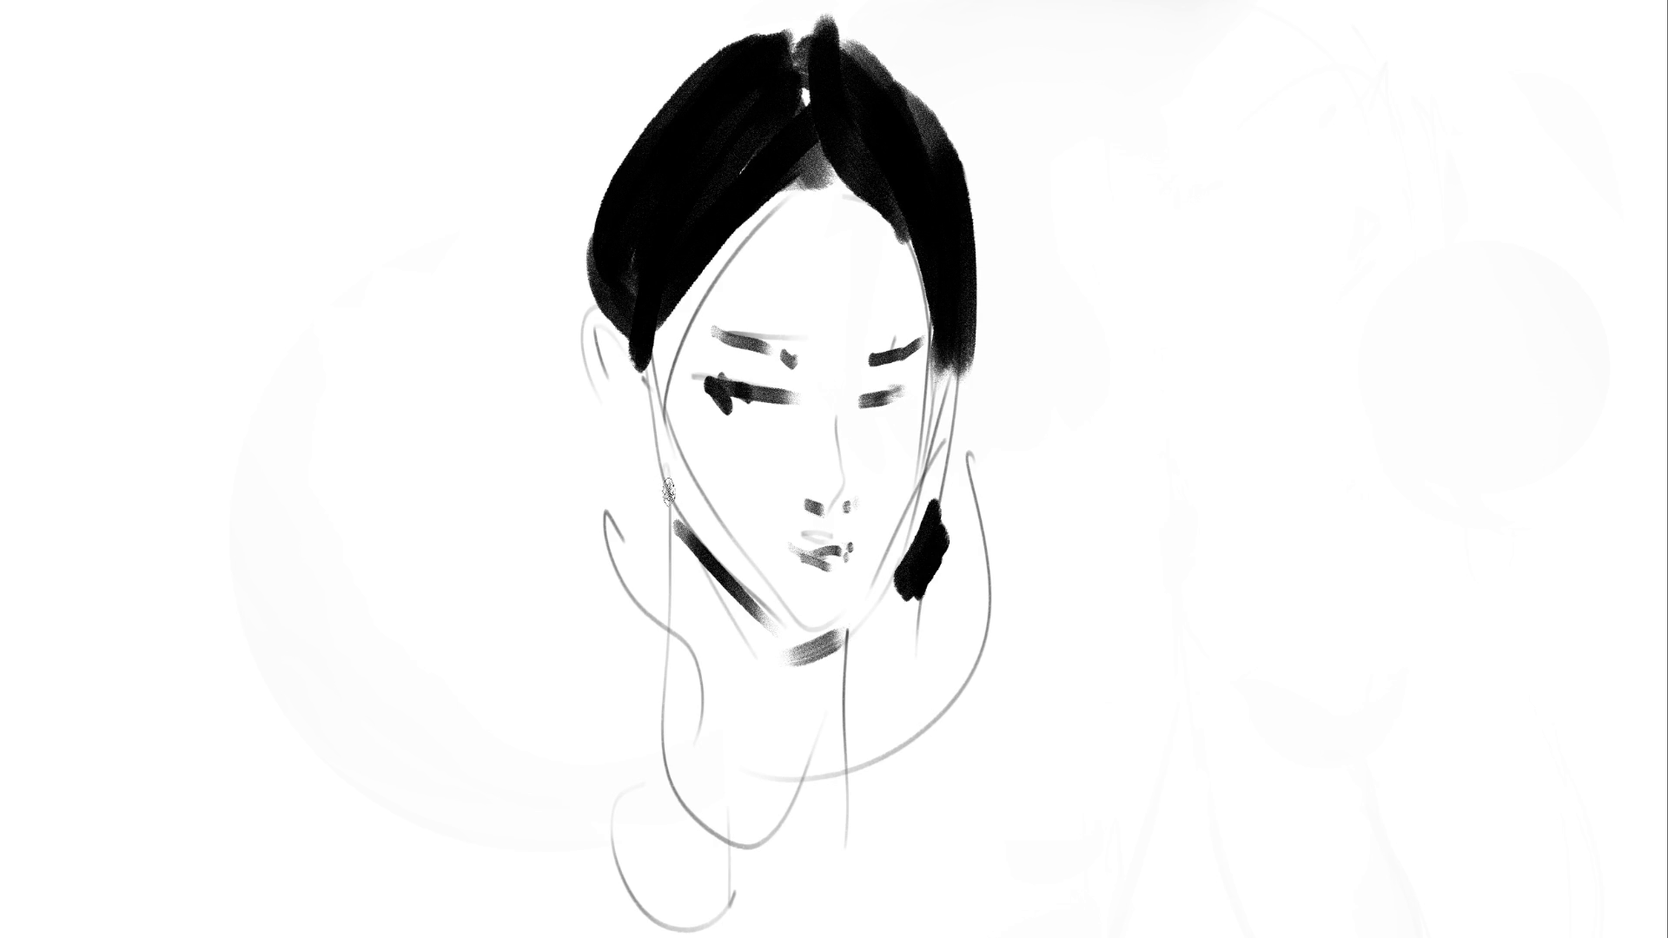
Paint a long black earring below the ear and a braid strand with a loop on the right
{"action": "mouse_move", "coordinate": [619, 425]}
{"action": "left_mouse_down"}
{"action": "mouse_move", "coordinate": [656, 437]}
{"action": "mouse_move", "coordinate": [653, 599]}
{"action": "left_mouse_up"}
{"action": "left_click_drag", "start_coordinate": [650, 486], "coordinate": [656, 647]}
{"action": "mouse_move", "coordinate": [652, 447]}
{"action": "left_mouse_down"}
{"action": "mouse_move", "coordinate": [660, 535]}
{"action": "mouse_move", "coordinate": [639, 508]}
{"action": "mouse_move", "coordinate": [634, 634]}
{"action": "mouse_move", "coordinate": [608, 703]}
{"action": "mouse_move", "coordinate": [629, 745]}
{"action": "left_mouse_up"}
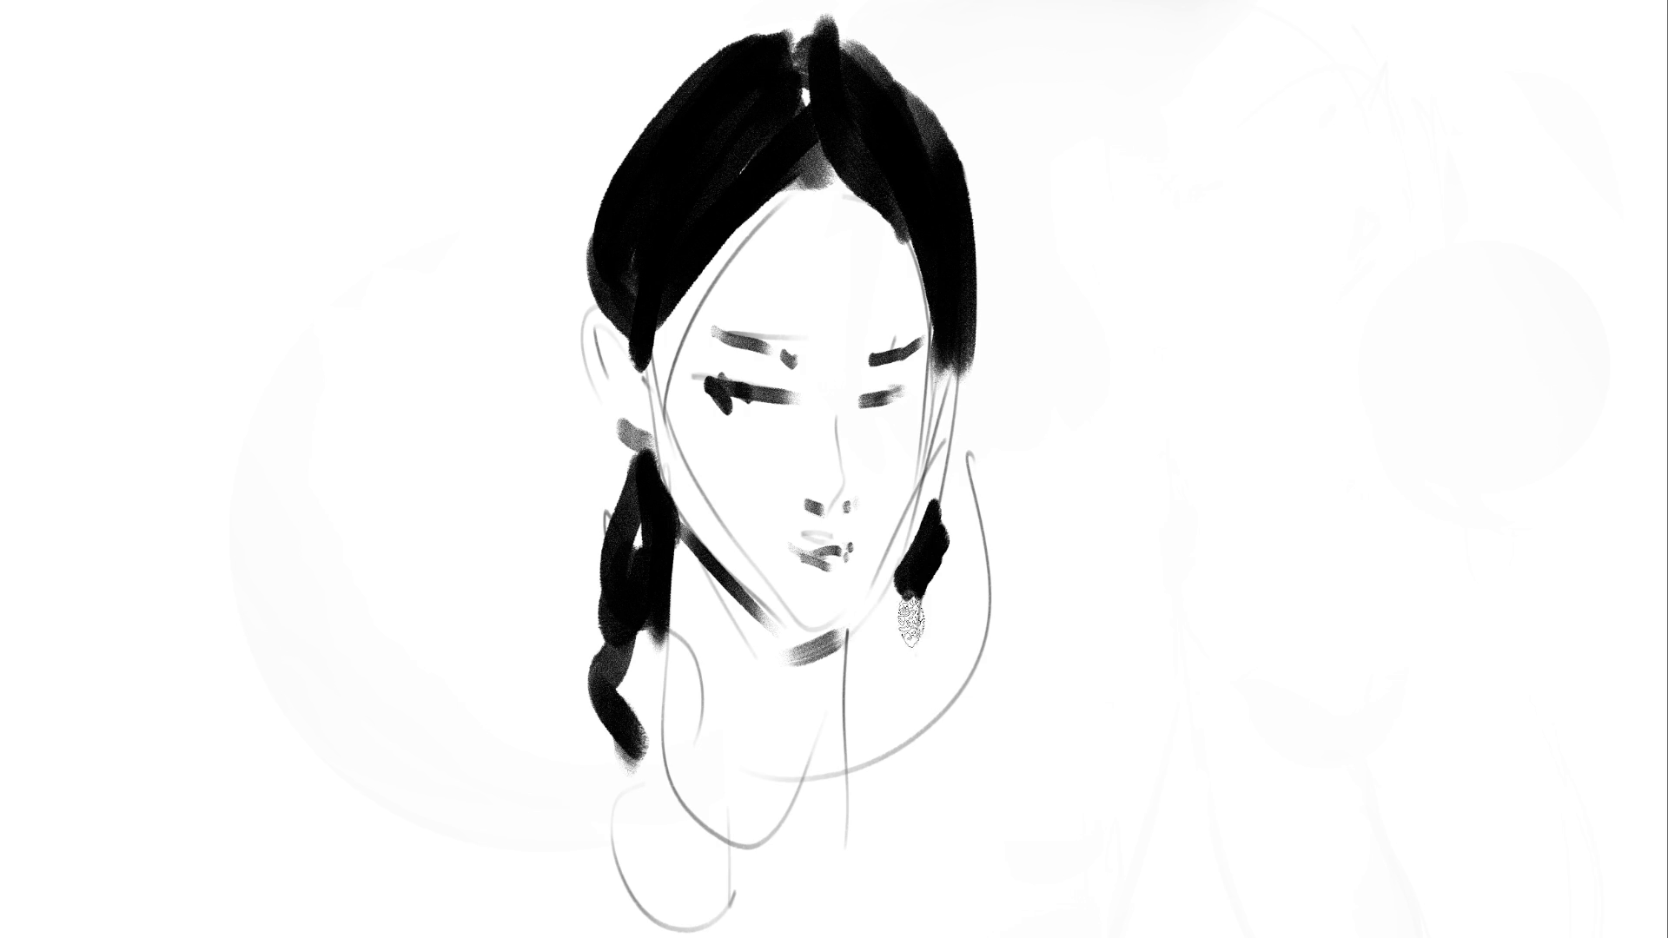
{"action": "mouse_move", "coordinate": [907, 572]}
{"action": "left_mouse_down"}
{"action": "mouse_move", "coordinate": [864, 638]}
{"action": "mouse_move", "coordinate": [922, 719]}
{"action": "mouse_move", "coordinate": [921, 608]}
{"action": "left_mouse_up"}
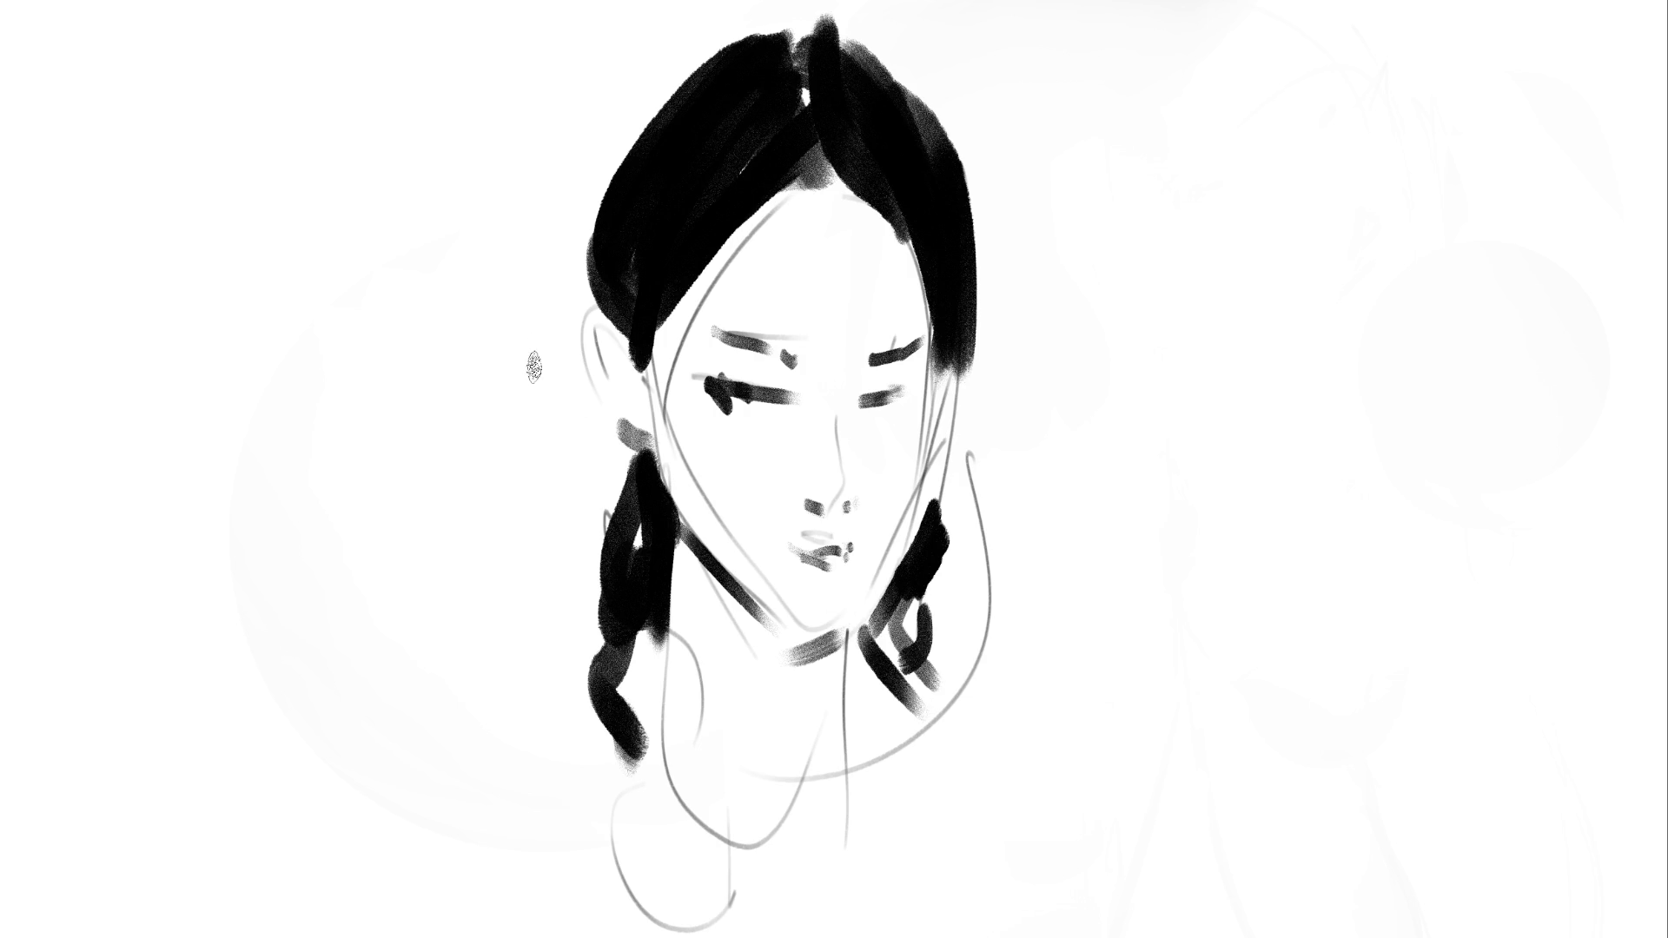
Darken and widen the hair's left edge, add a small top bun, and magic-wand select the forehead region
{"action": "mouse_move", "coordinate": [580, 311]}
{"action": "left_mouse_down"}
{"action": "mouse_move", "coordinate": [594, 295]}
{"action": "mouse_move", "coordinate": [607, 452]}
{"action": "mouse_move", "coordinate": [634, 470]}
{"action": "left_mouse_up"}
{"action": "left_click_drag", "start_coordinate": [582, 217], "coordinate": [575, 294]}
{"action": "mouse_move", "coordinate": [591, 216]}
{"action": "left_mouse_down"}
{"action": "mouse_move", "coordinate": [554, 279]}
{"action": "mouse_move", "coordinate": [567, 320]}
{"action": "left_mouse_up"}
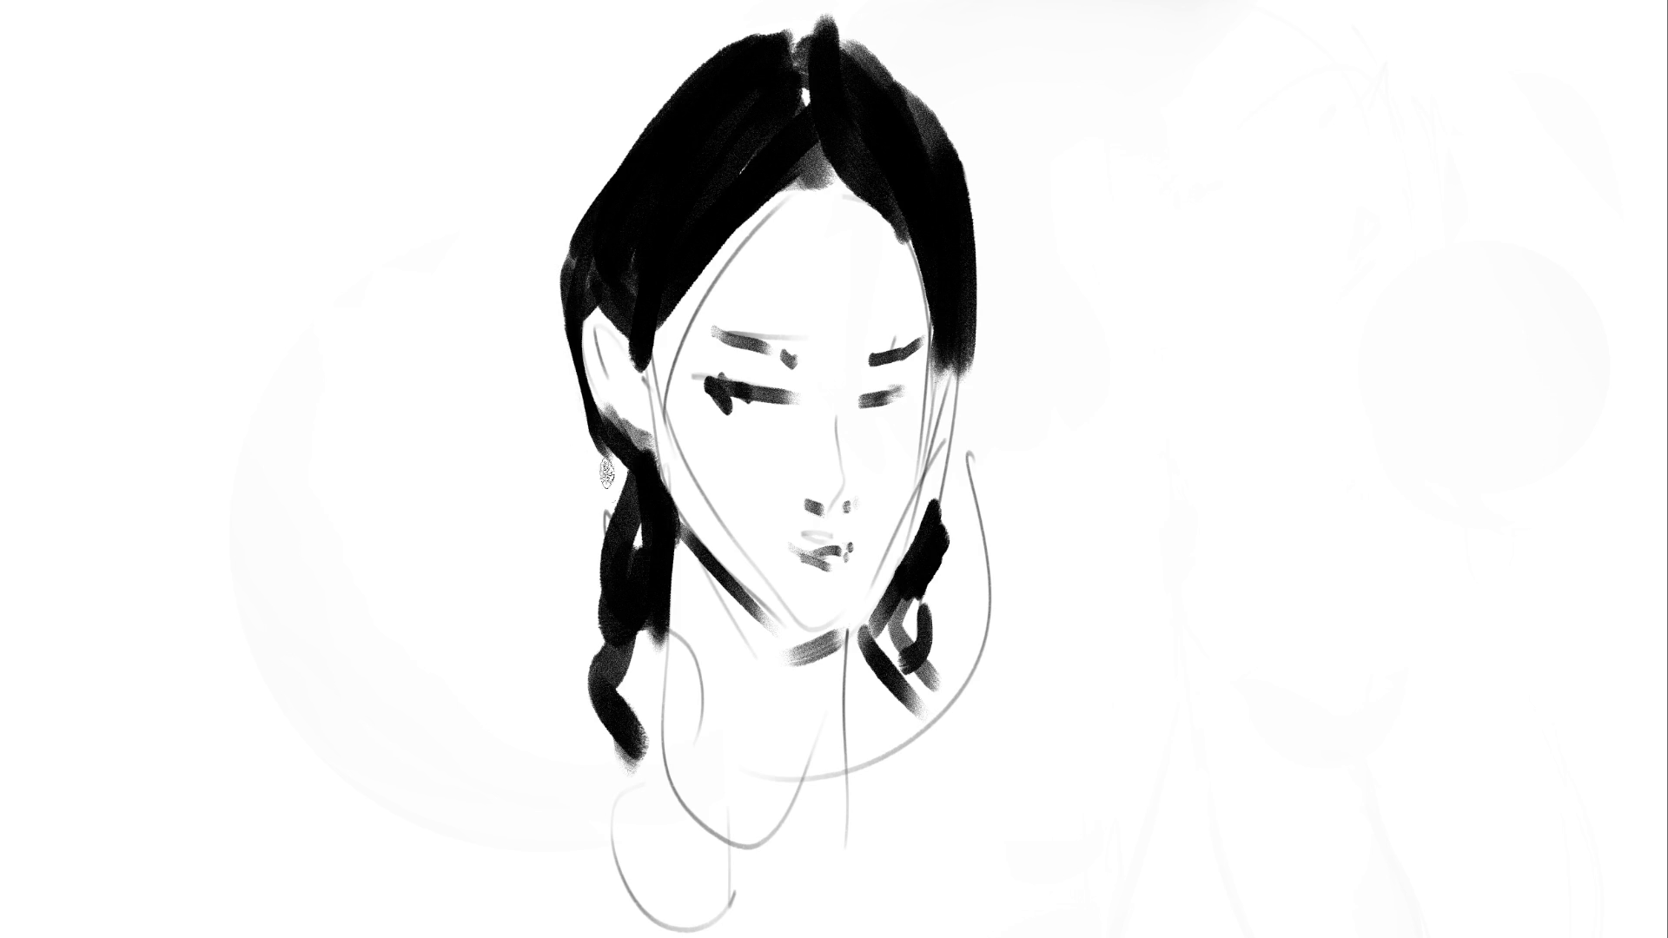
{"action": "left_click_drag", "start_coordinate": [613, 173], "coordinate": [590, 219]}
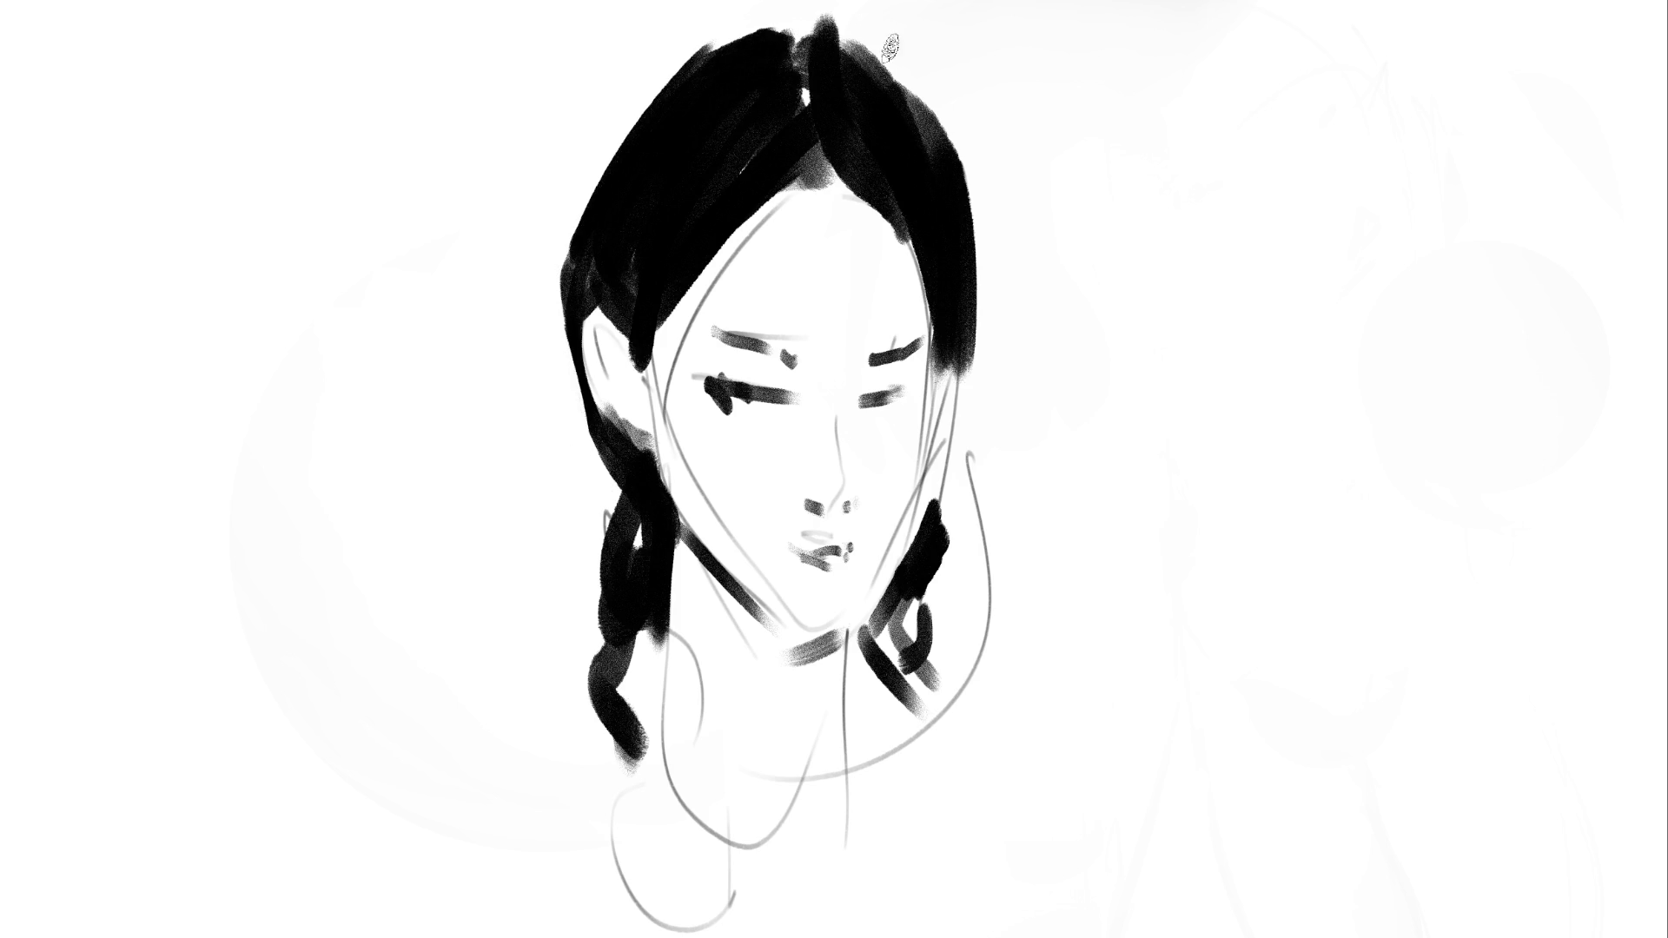
{"action": "mouse_move", "coordinate": [752, 29]}
{"action": "left_mouse_down"}
{"action": "mouse_move", "coordinate": [772, 26]}
{"action": "mouse_move", "coordinate": [739, 44]}
{"action": "mouse_move", "coordinate": [834, 26]}
{"action": "mouse_move", "coordinate": [895, 95]}
{"action": "mouse_move", "coordinate": [886, 18]}
{"action": "mouse_move", "coordinate": [894, 52]}
{"action": "mouse_move", "coordinate": [812, 178]}
{"action": "left_mouse_up"}
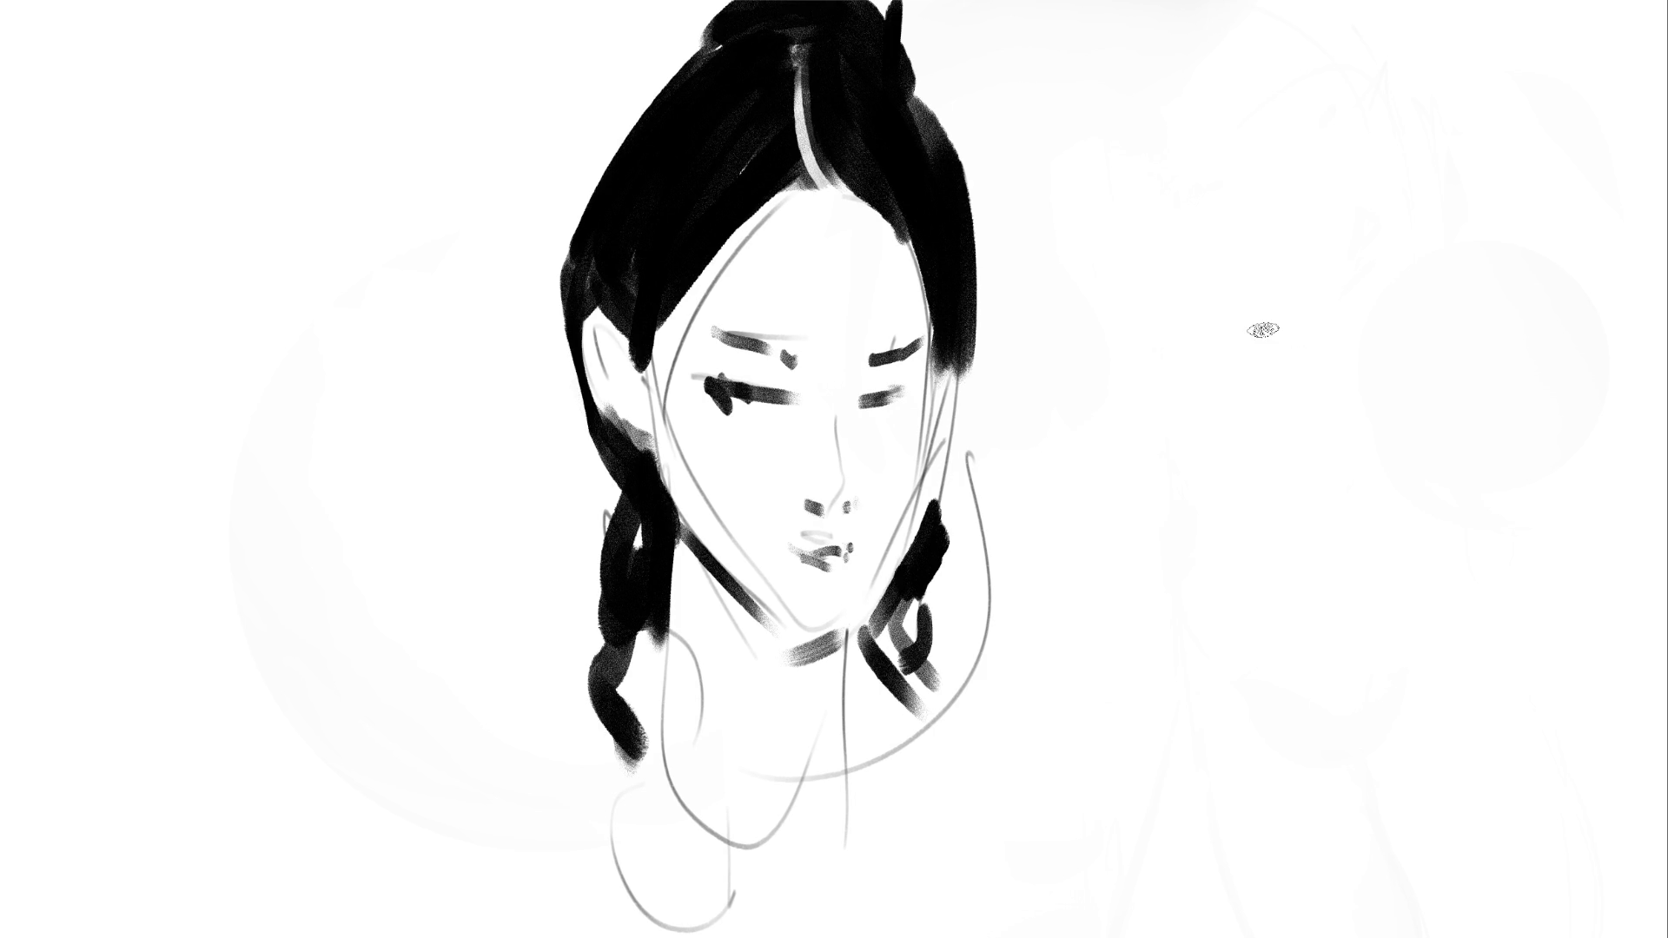
{"action": "left_click", "coordinate": [808, 266]}
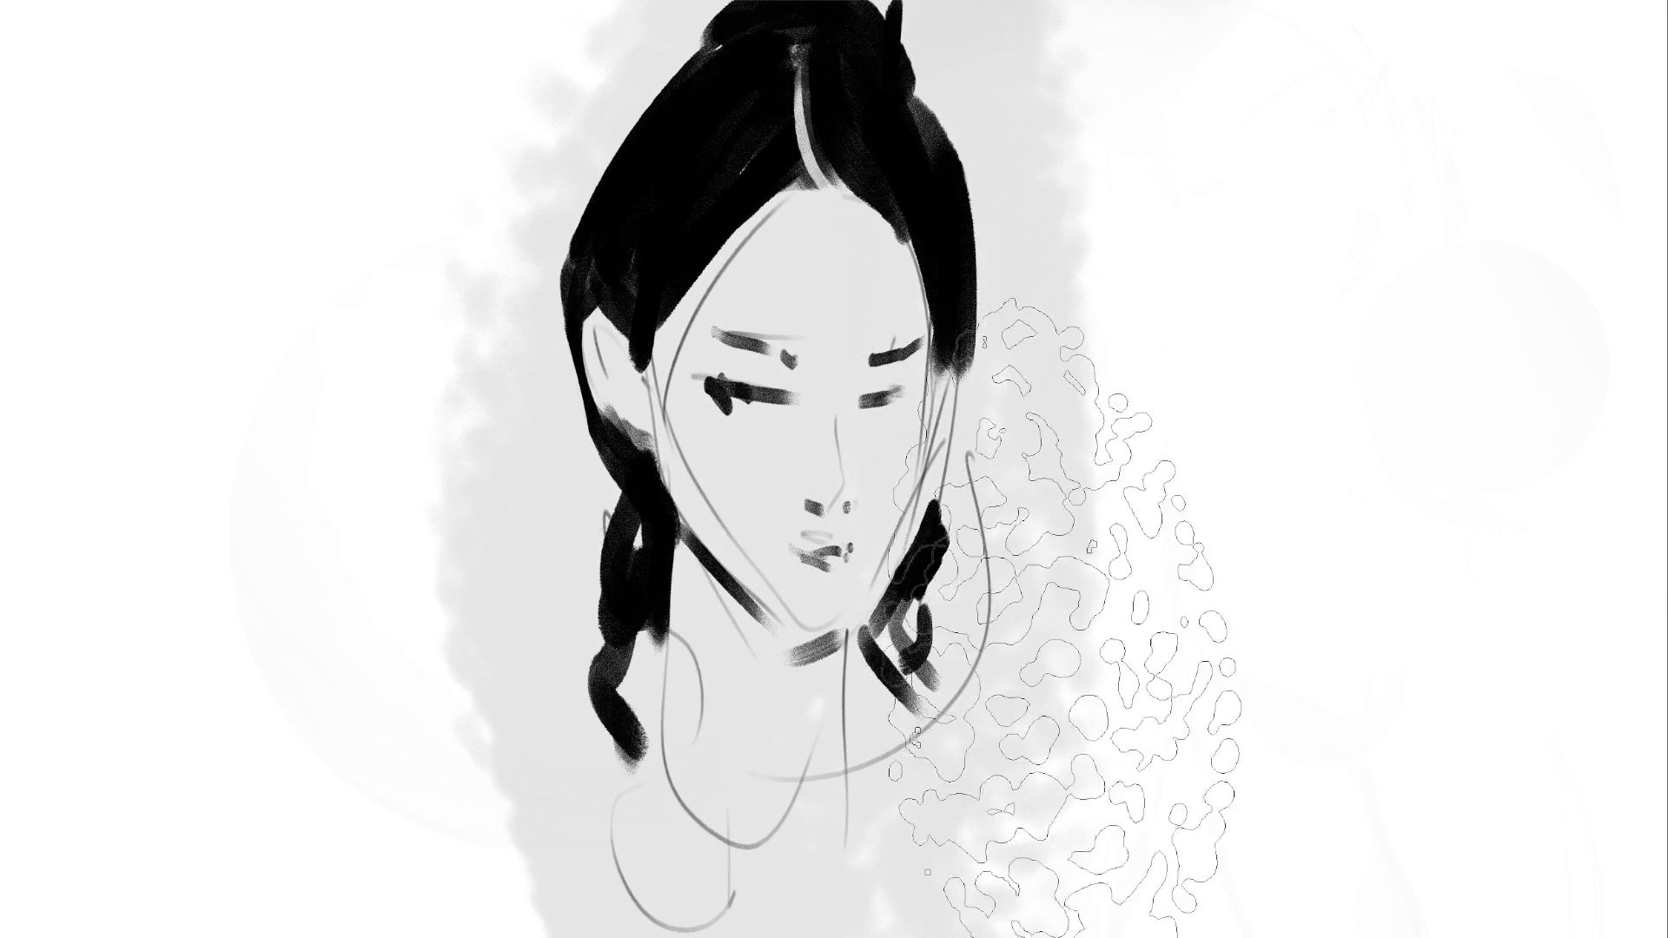
Shade the left face, neck and jaw, the right cheek, the nose bridge and under the left eye in soft grey
{"action": "mouse_move", "coordinate": [740, 230]}
{"action": "left_mouse_down"}
{"action": "mouse_move", "coordinate": [699, 296]}
{"action": "mouse_move", "coordinate": [677, 503]}
{"action": "mouse_move", "coordinate": [810, 734]}
{"action": "left_mouse_up"}
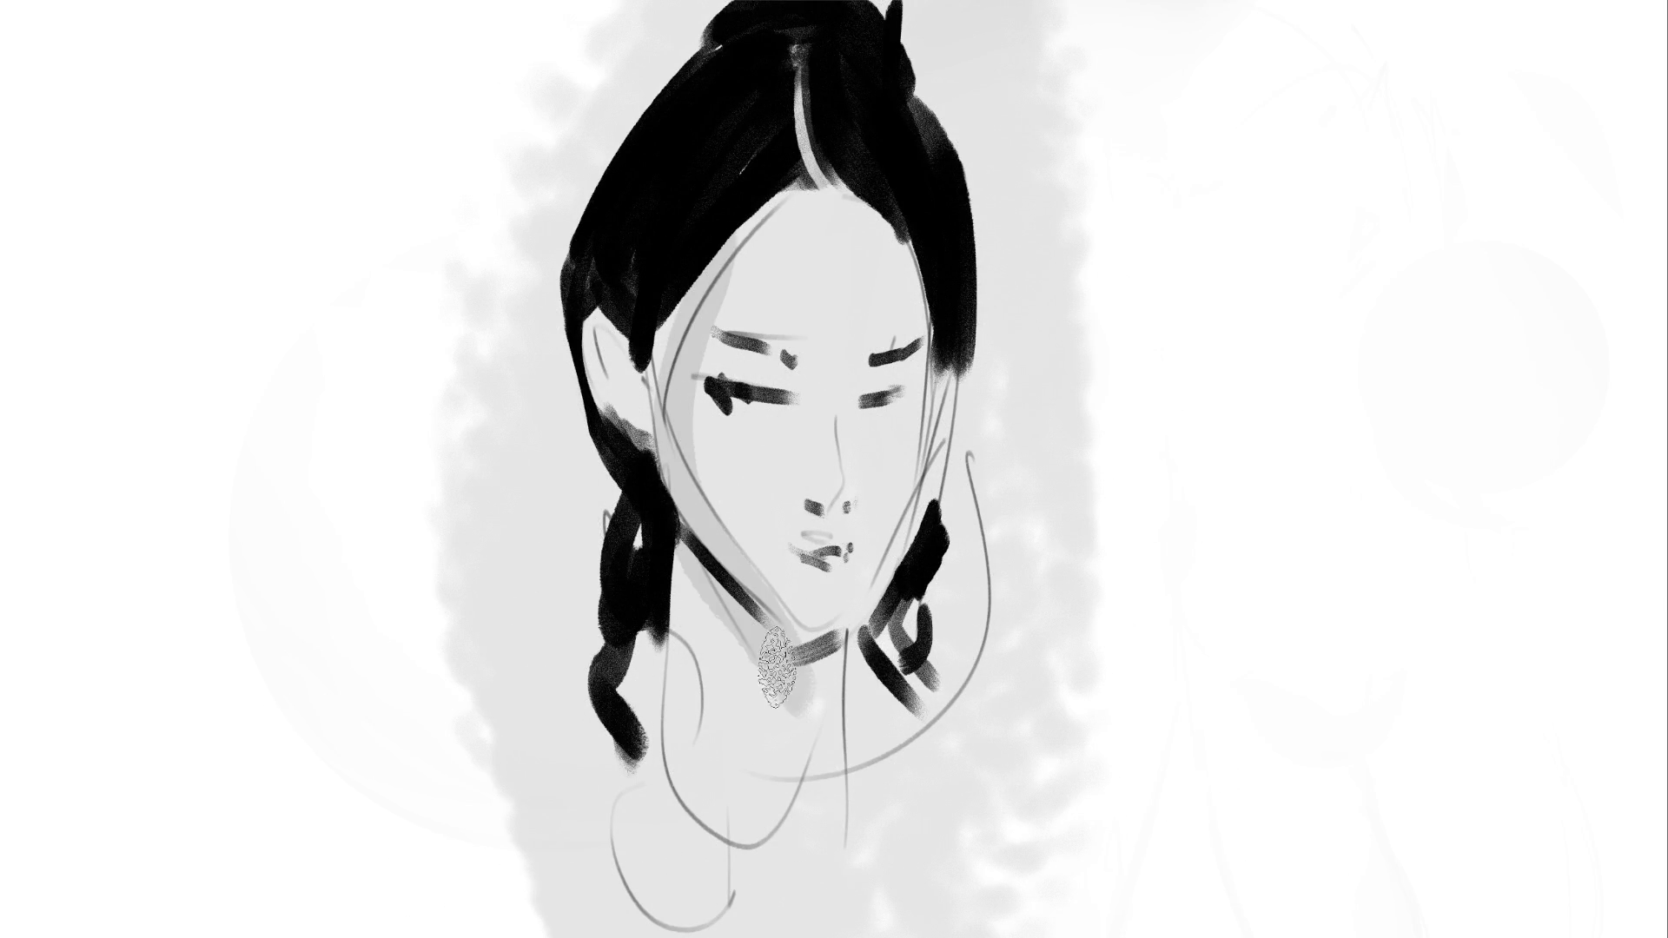
{"action": "left_click_drag", "start_coordinate": [681, 616], "coordinate": [730, 868]}
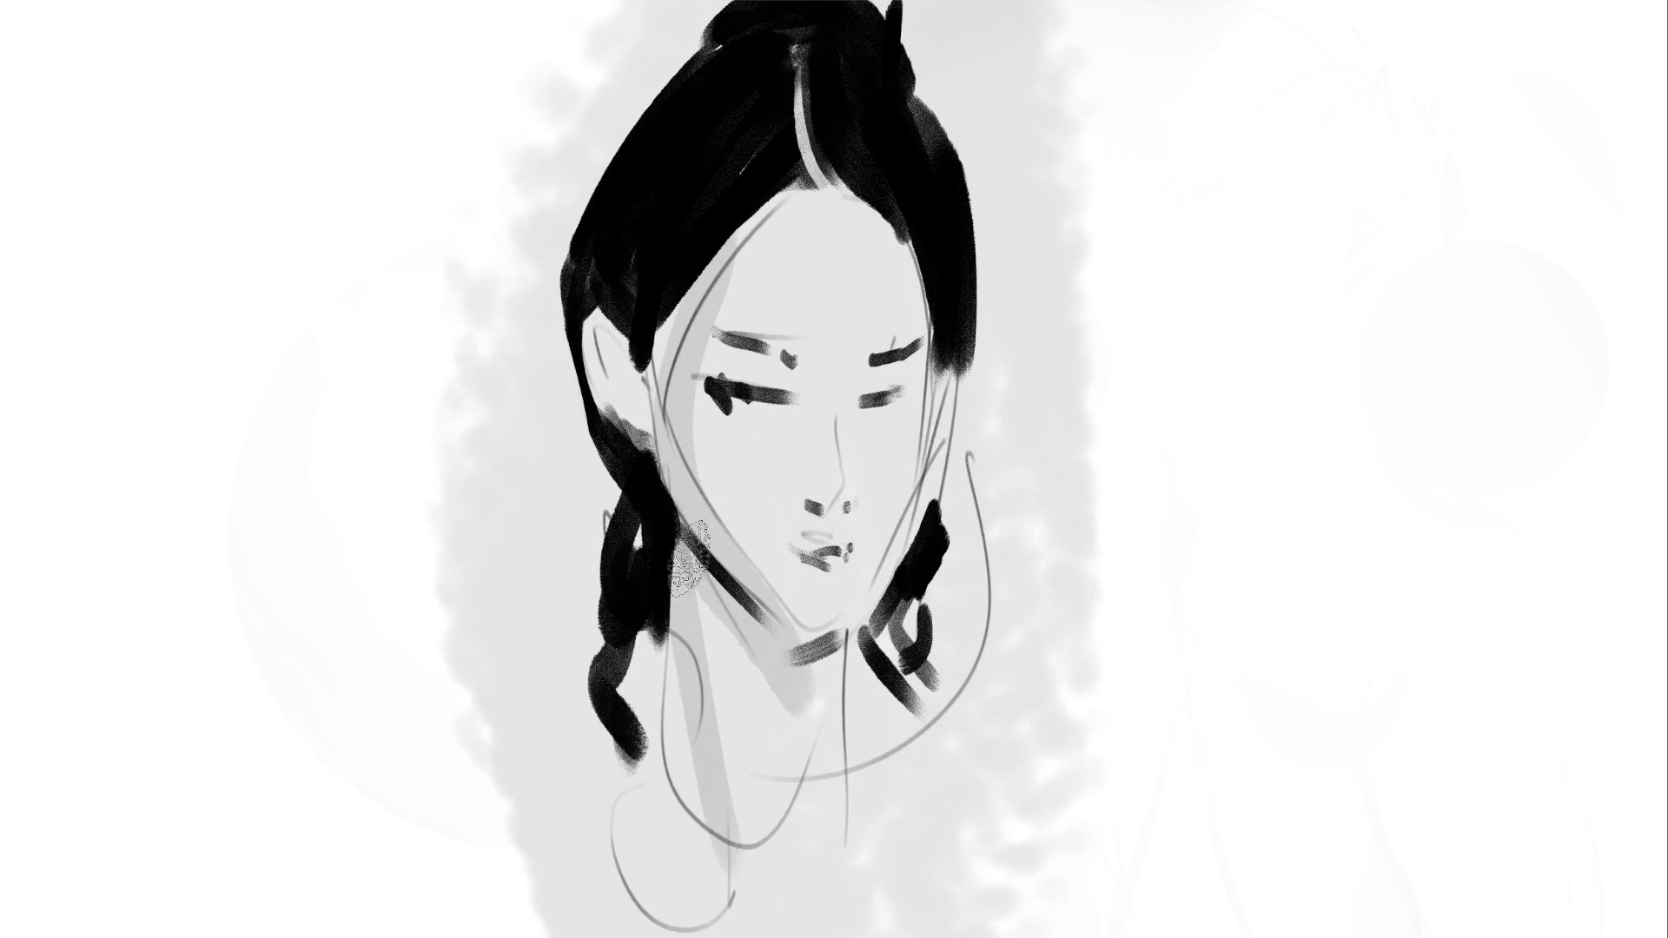
{"action": "left_click_drag", "start_coordinate": [701, 577], "coordinate": [825, 699]}
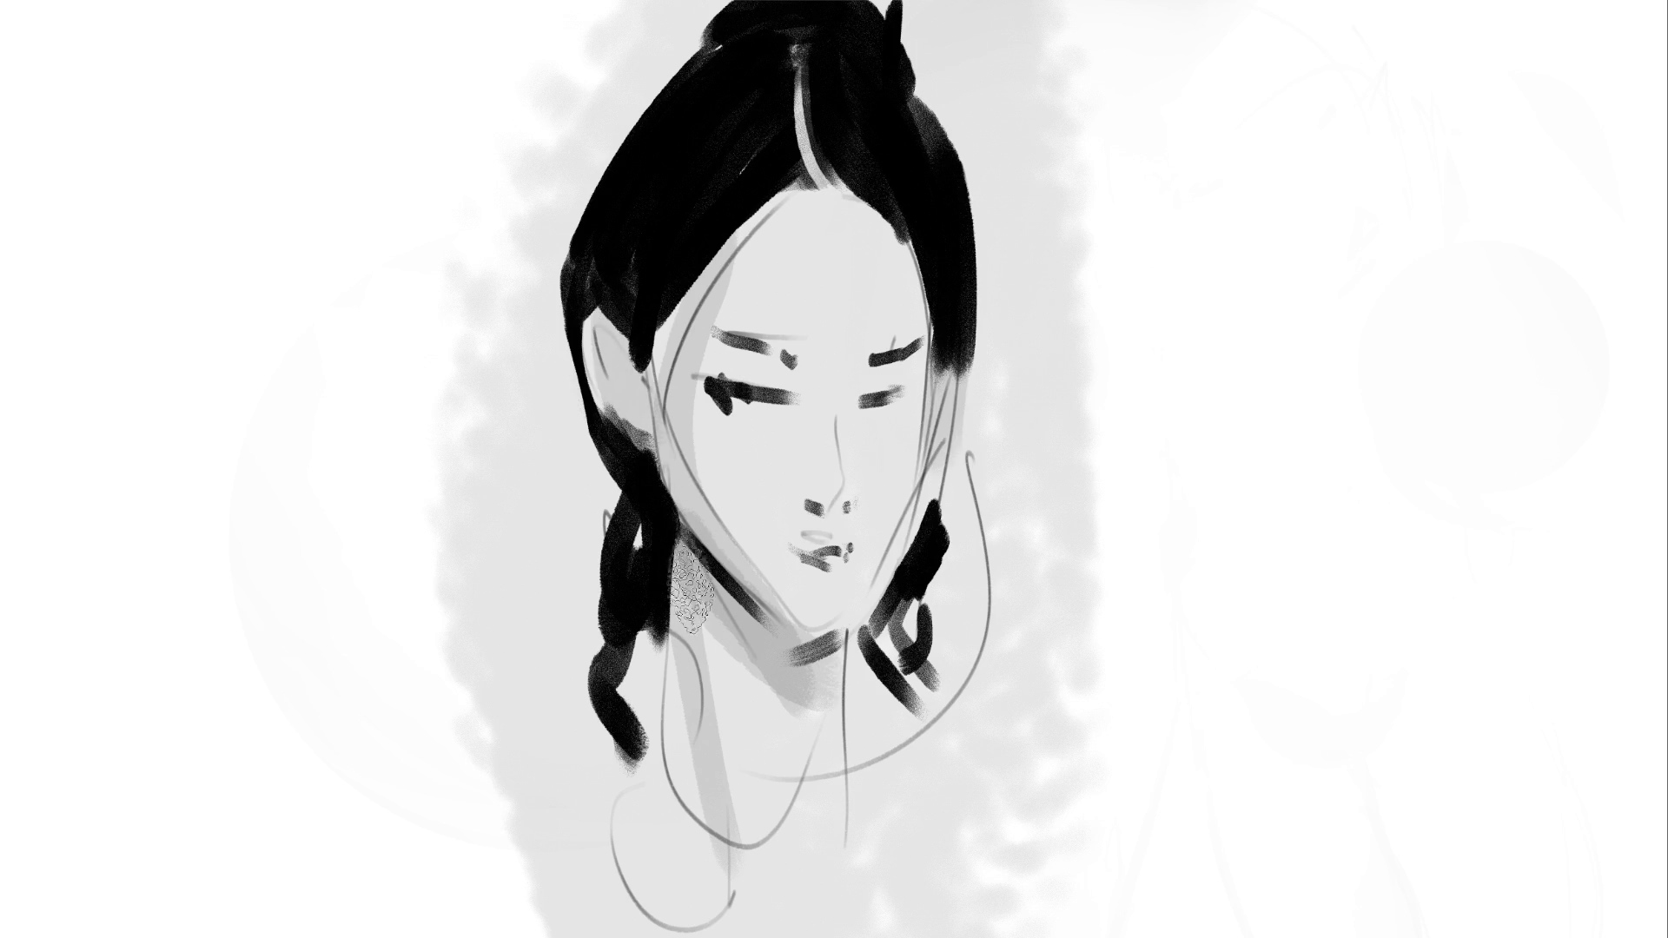
{"action": "left_click_drag", "start_coordinate": [928, 218], "coordinate": [927, 426]}
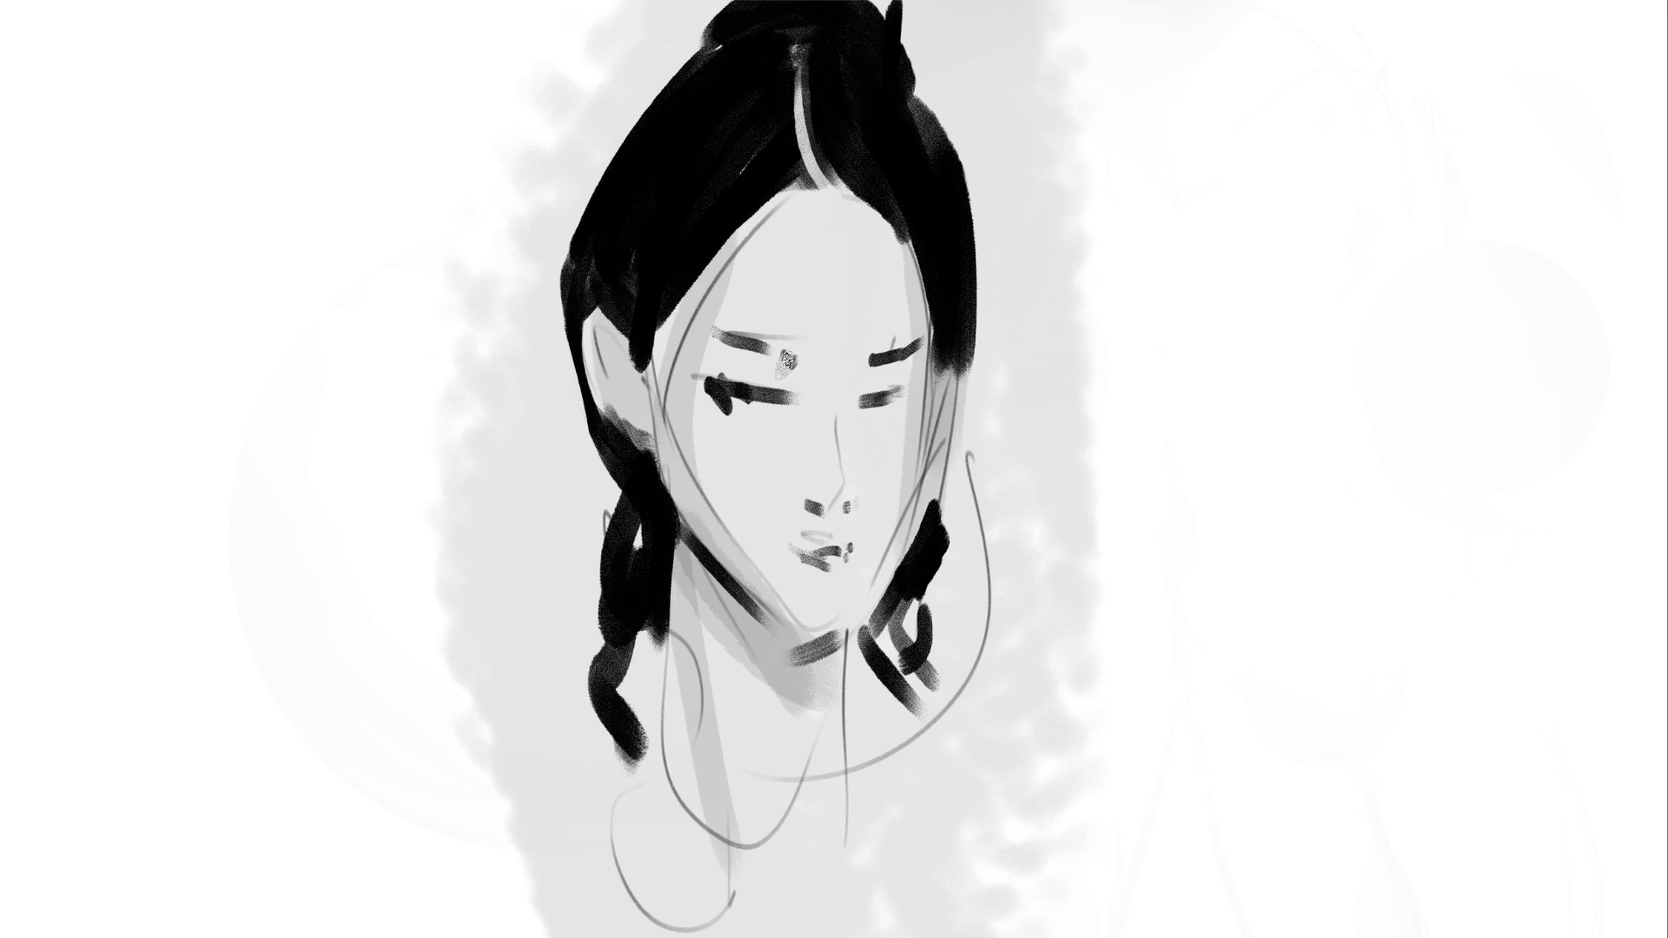
{"action": "mouse_move", "coordinate": [800, 367]}
{"action": "left_mouse_down"}
{"action": "mouse_move", "coordinate": [812, 510]}
{"action": "mouse_move", "coordinate": [817, 487]}
{"action": "mouse_move", "coordinate": [838, 495]}
{"action": "mouse_move", "coordinate": [856, 374]}
{"action": "mouse_move", "coordinate": [921, 347]}
{"action": "mouse_move", "coordinate": [948, 381]}
{"action": "mouse_move", "coordinate": [873, 417]}
{"action": "left_mouse_up"}
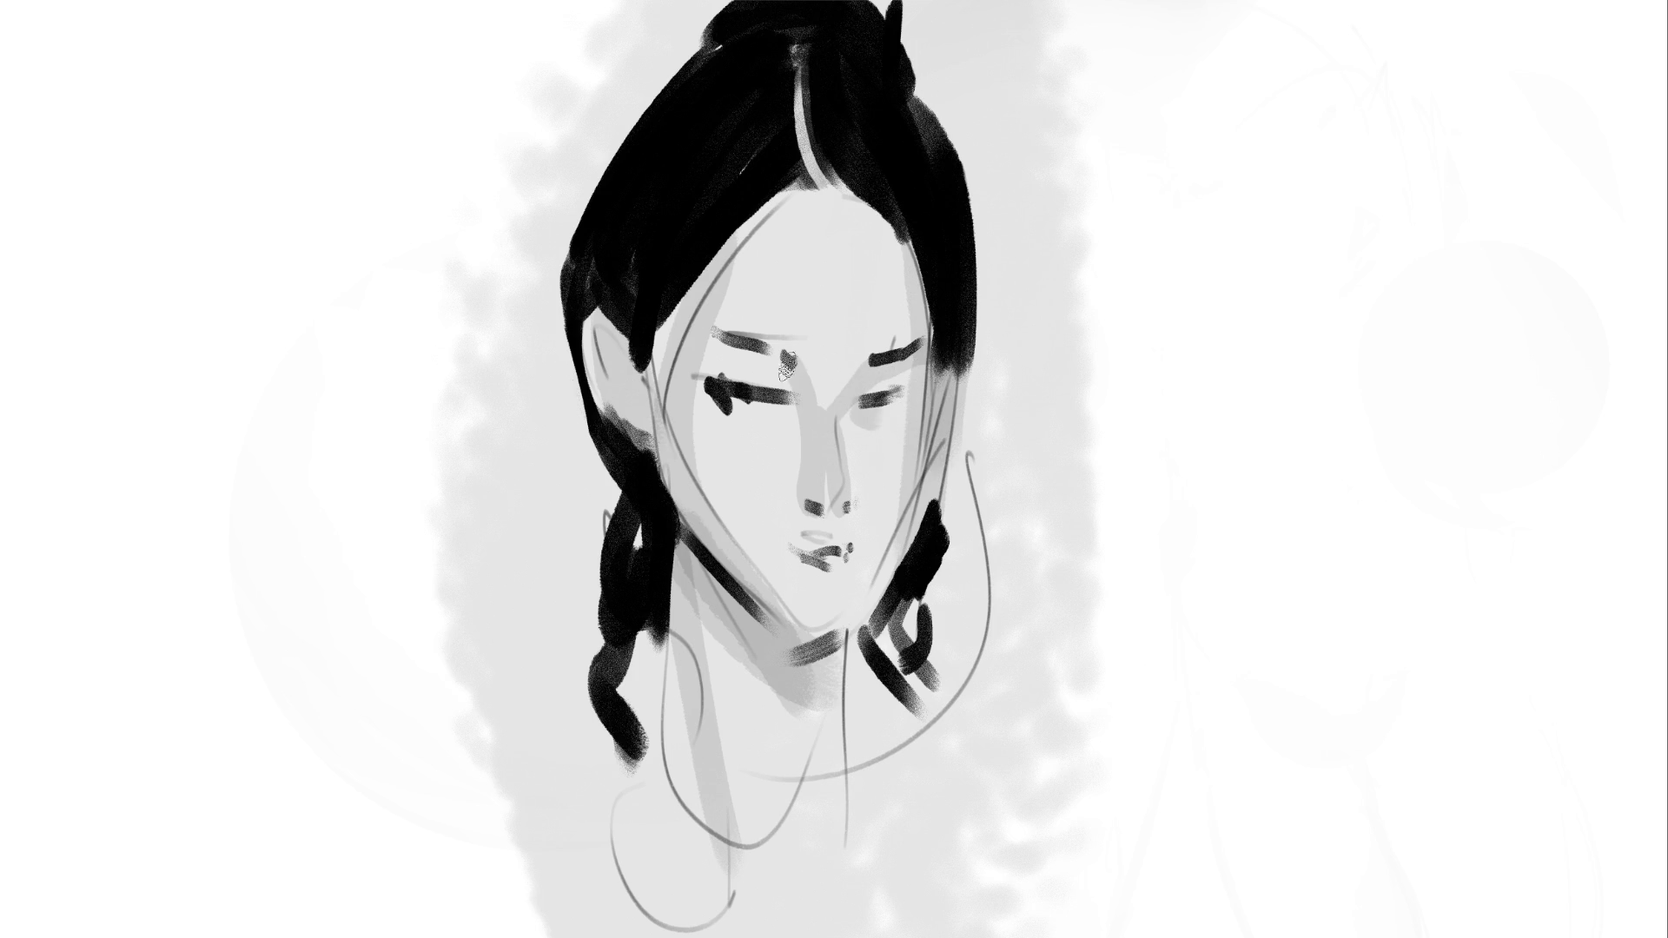
{"action": "left_click_drag", "start_coordinate": [734, 415], "coordinate": [782, 426]}
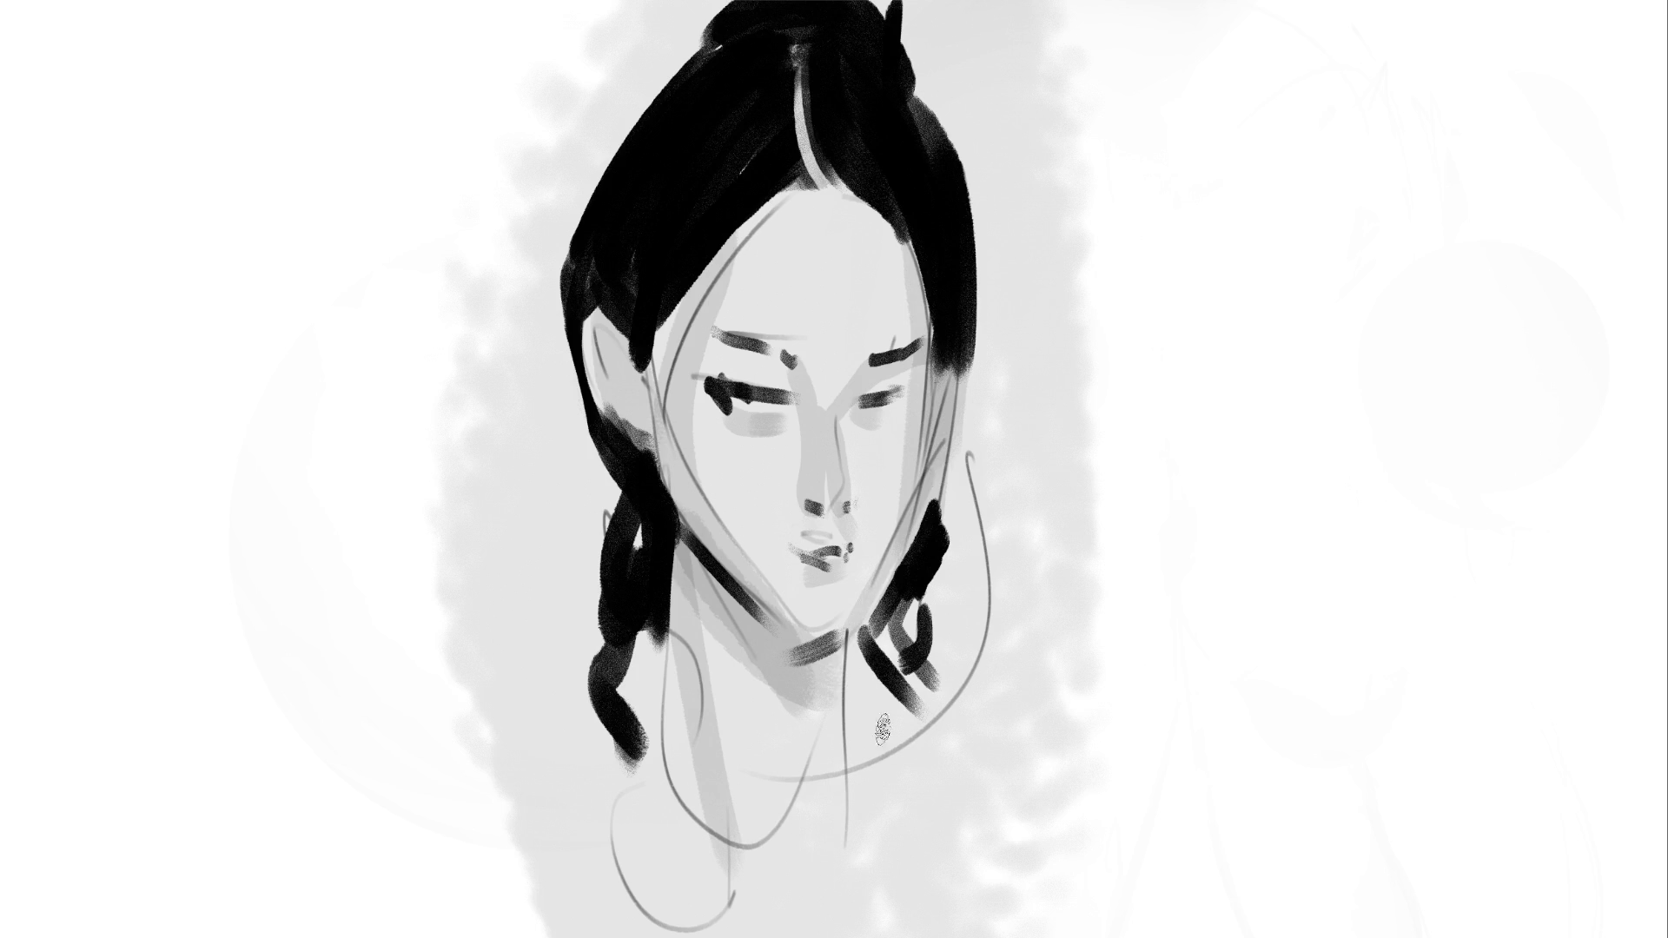
Add a grey stroke down the neck, fill out the hair's left edge, and paint long strands past the right cheek
{"action": "left_click_drag", "start_coordinate": [836, 653], "coordinate": [796, 871]}
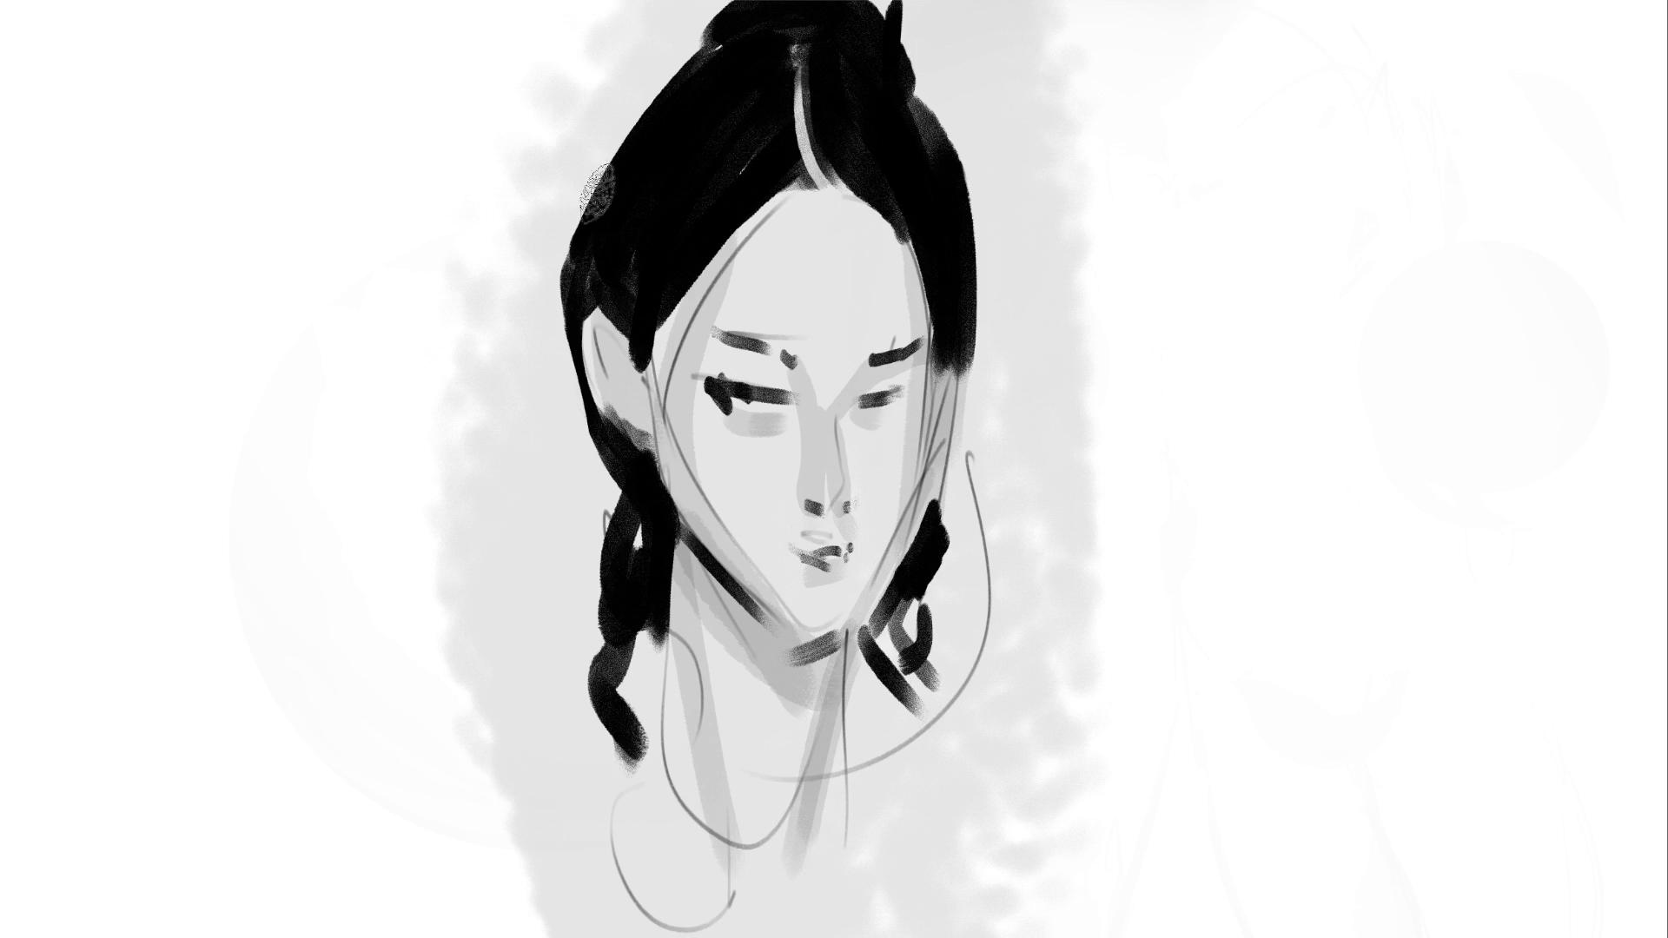
{"action": "mouse_move", "coordinate": [576, 249]}
{"action": "left_mouse_down"}
{"action": "mouse_move", "coordinate": [603, 186]}
{"action": "mouse_move", "coordinate": [669, 134]}
{"action": "mouse_move", "coordinate": [607, 153]}
{"action": "mouse_move", "coordinate": [559, 298]}
{"action": "mouse_move", "coordinate": [626, 477]}
{"action": "mouse_move", "coordinate": [608, 487]}
{"action": "mouse_move", "coordinate": [634, 577]}
{"action": "mouse_move", "coordinate": [591, 625]}
{"action": "mouse_move", "coordinate": [601, 671]}
{"action": "mouse_move", "coordinate": [575, 625]}
{"action": "mouse_move", "coordinate": [608, 730]}
{"action": "left_mouse_up"}
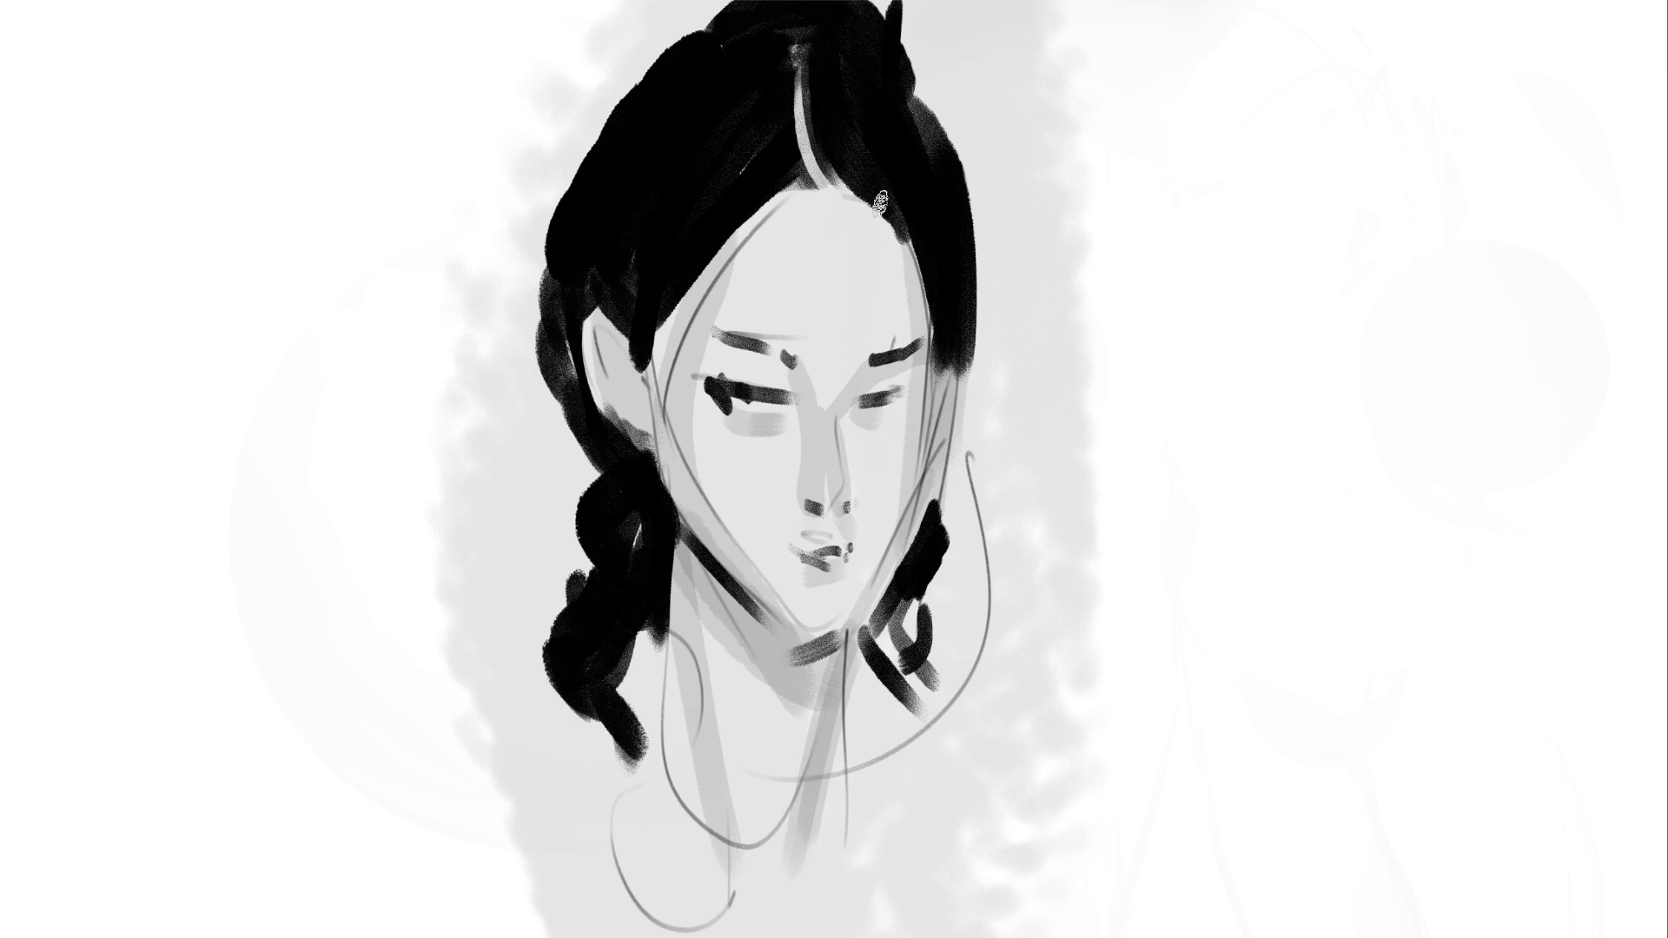
{"action": "mouse_move", "coordinate": [896, 243]}
{"action": "left_mouse_down"}
{"action": "mouse_move", "coordinate": [1016, 629]}
{"action": "mouse_move", "coordinate": [946, 511]}
{"action": "mouse_move", "coordinate": [982, 695]}
{"action": "left_mouse_up"}
Replace the right-cheek hair strands with one long strand ending in a hooked curl, then mirror the view
{"action": "left_click_drag", "start_coordinate": [986, 279], "coordinate": [1007, 660]}
{"action": "left_click_drag", "start_coordinate": [1011, 393], "coordinate": [1009, 621]}
{"action": "key", "text": "ctrl+z"}
{"action": "key", "text": "ctrl+z"}
{"action": "key", "text": "ctrl+z"}
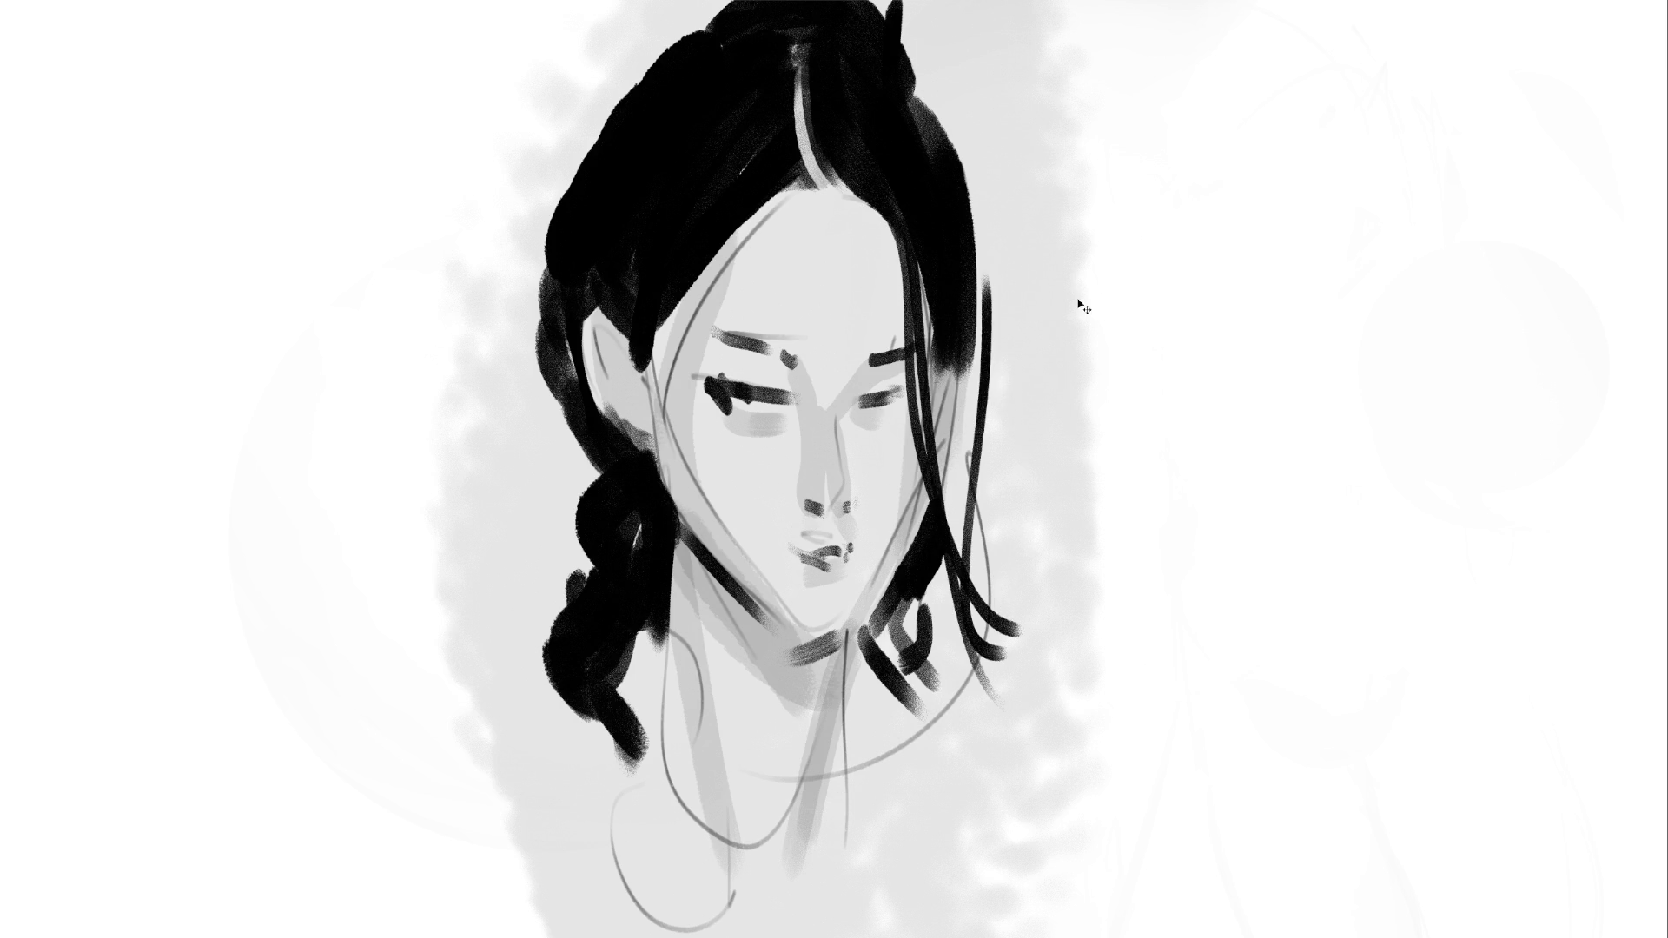
{"action": "left_click_drag", "start_coordinate": [984, 227], "coordinate": [982, 608]}
{"action": "left_click_drag", "start_coordinate": [1037, 521], "coordinate": [957, 690]}
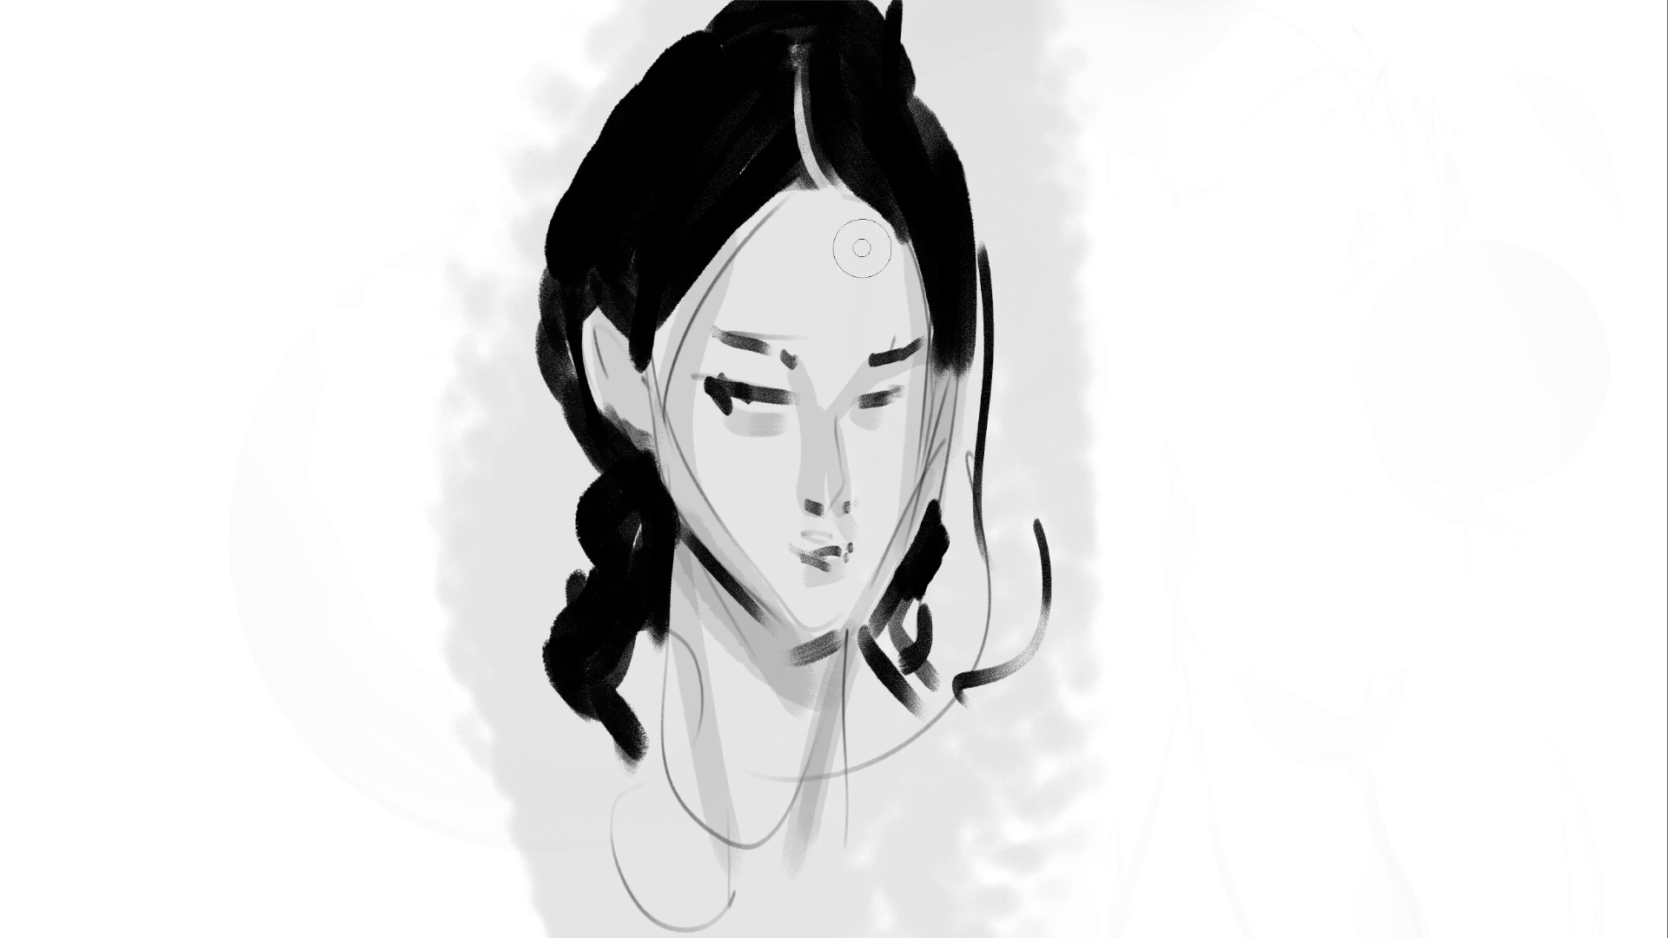
{"action": "key", "text": "m"}
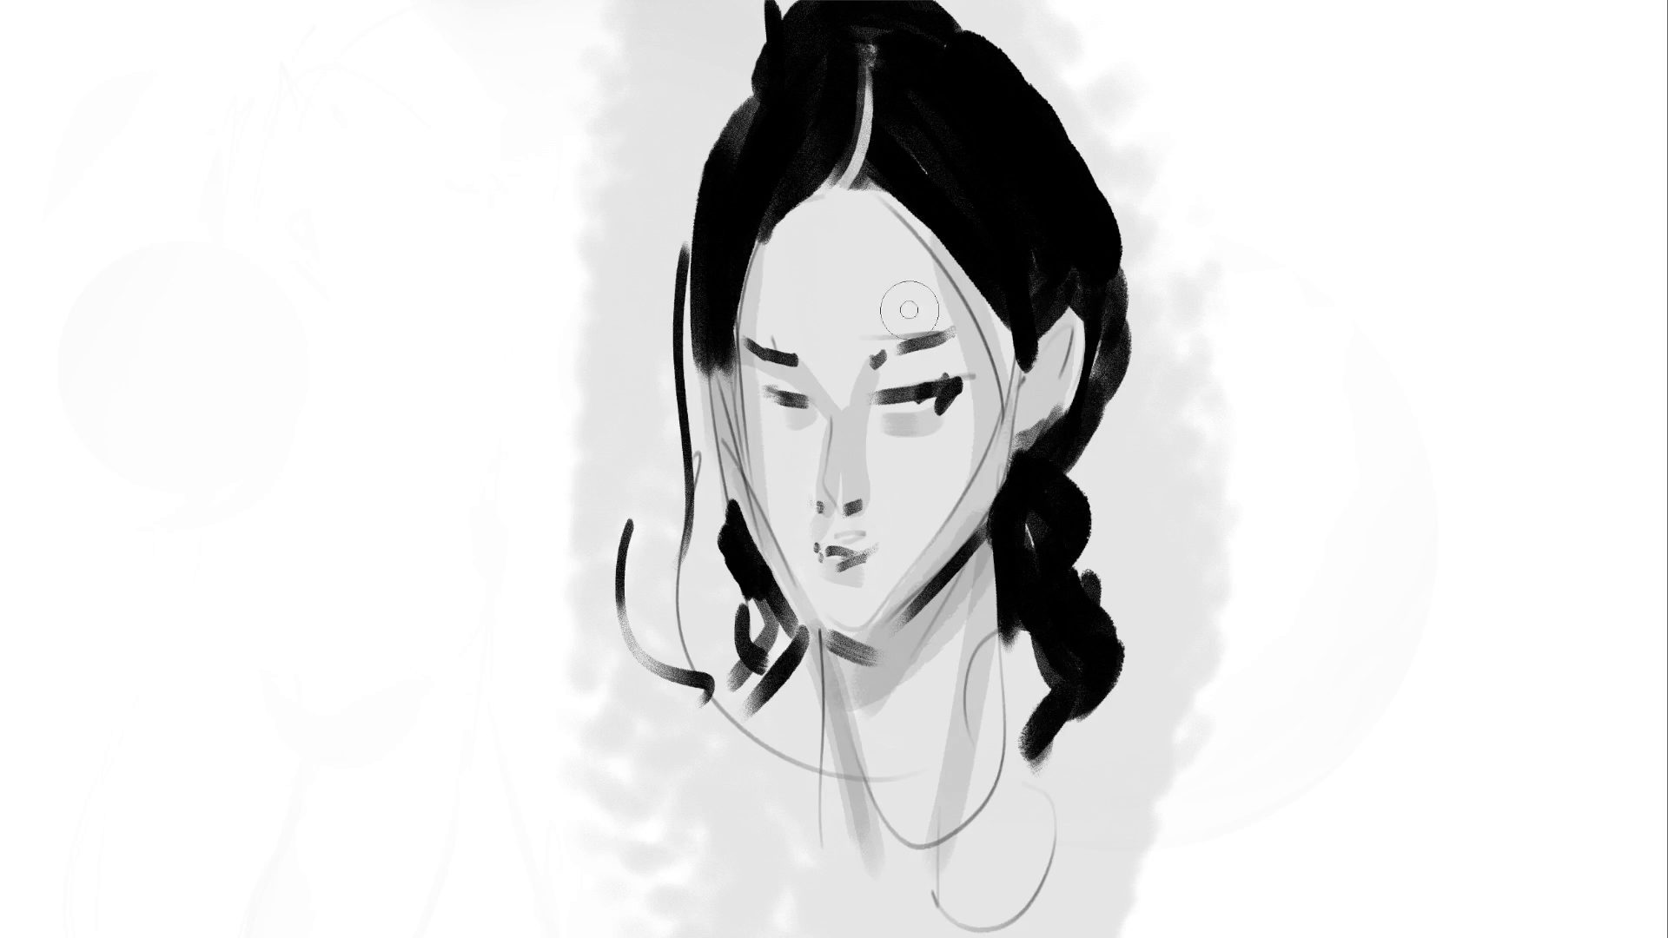
With a smaller brush, soften the temple hair edge, touch up the nose bridge and lighten the cheeks
{"action": "key", "text": "["}
{"action": "key", "text": "["}
{"action": "key", "text": "["}
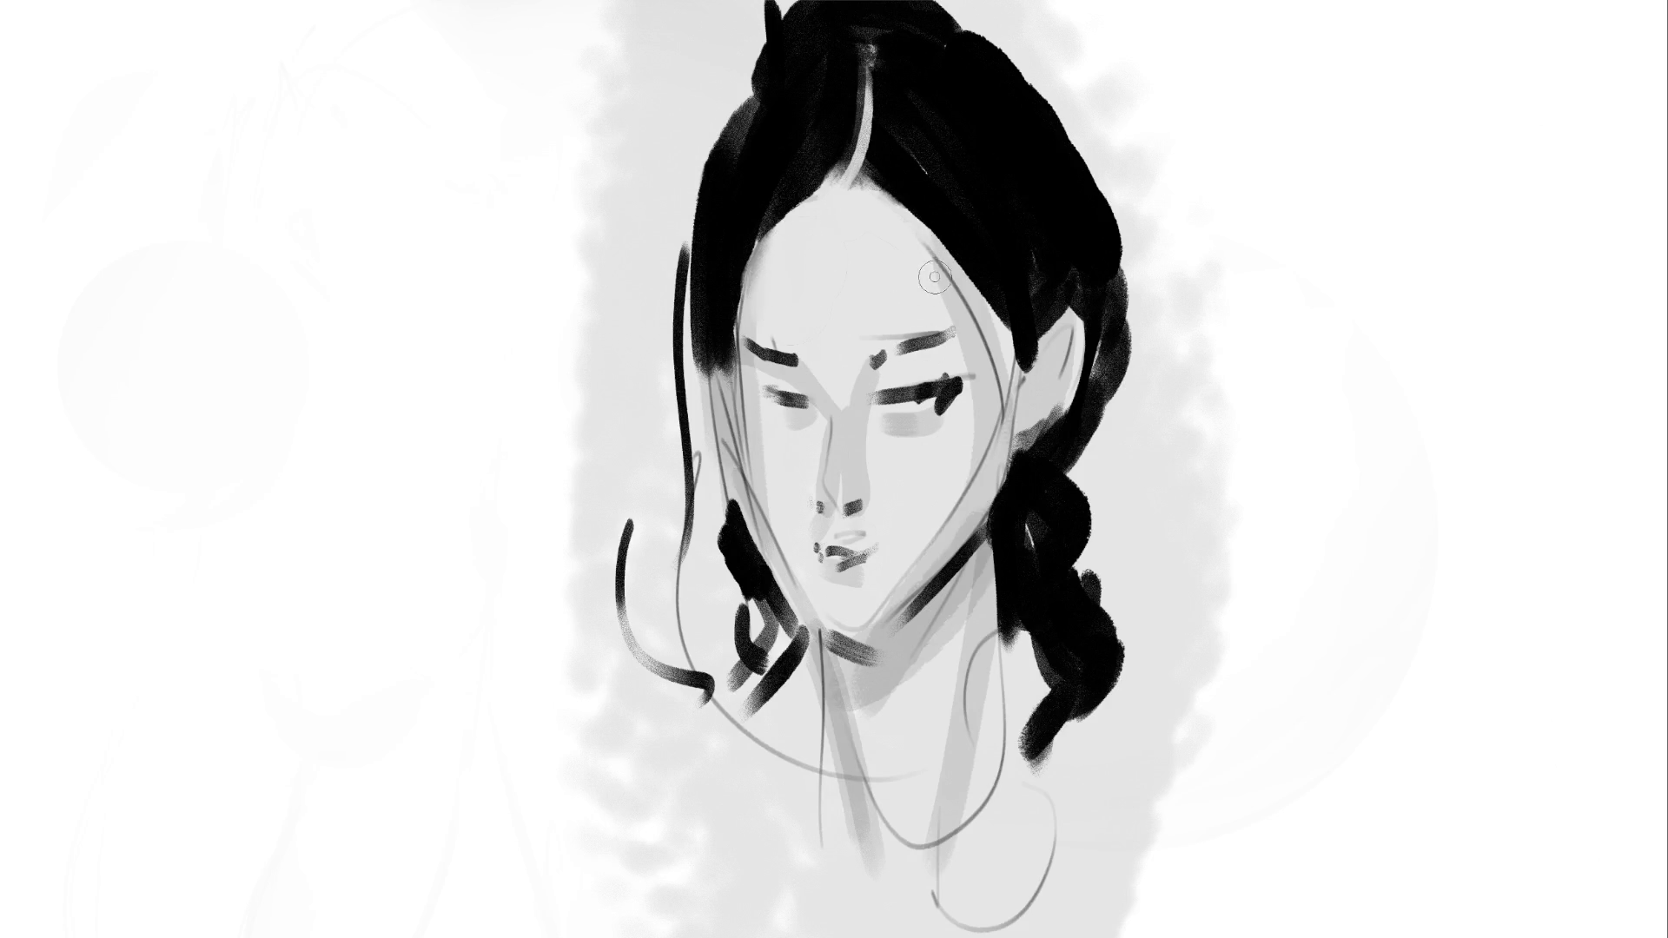
{"action": "mouse_move", "coordinate": [989, 323]}
{"action": "left_mouse_down"}
{"action": "mouse_move", "coordinate": [993, 460]}
{"action": "mouse_move", "coordinate": [964, 500]}
{"action": "mouse_move", "coordinate": [903, 520]}
{"action": "mouse_move", "coordinate": [904, 560]}
{"action": "mouse_move", "coordinate": [849, 525]}
{"action": "mouse_move", "coordinate": [888, 535]}
{"action": "left_mouse_up"}
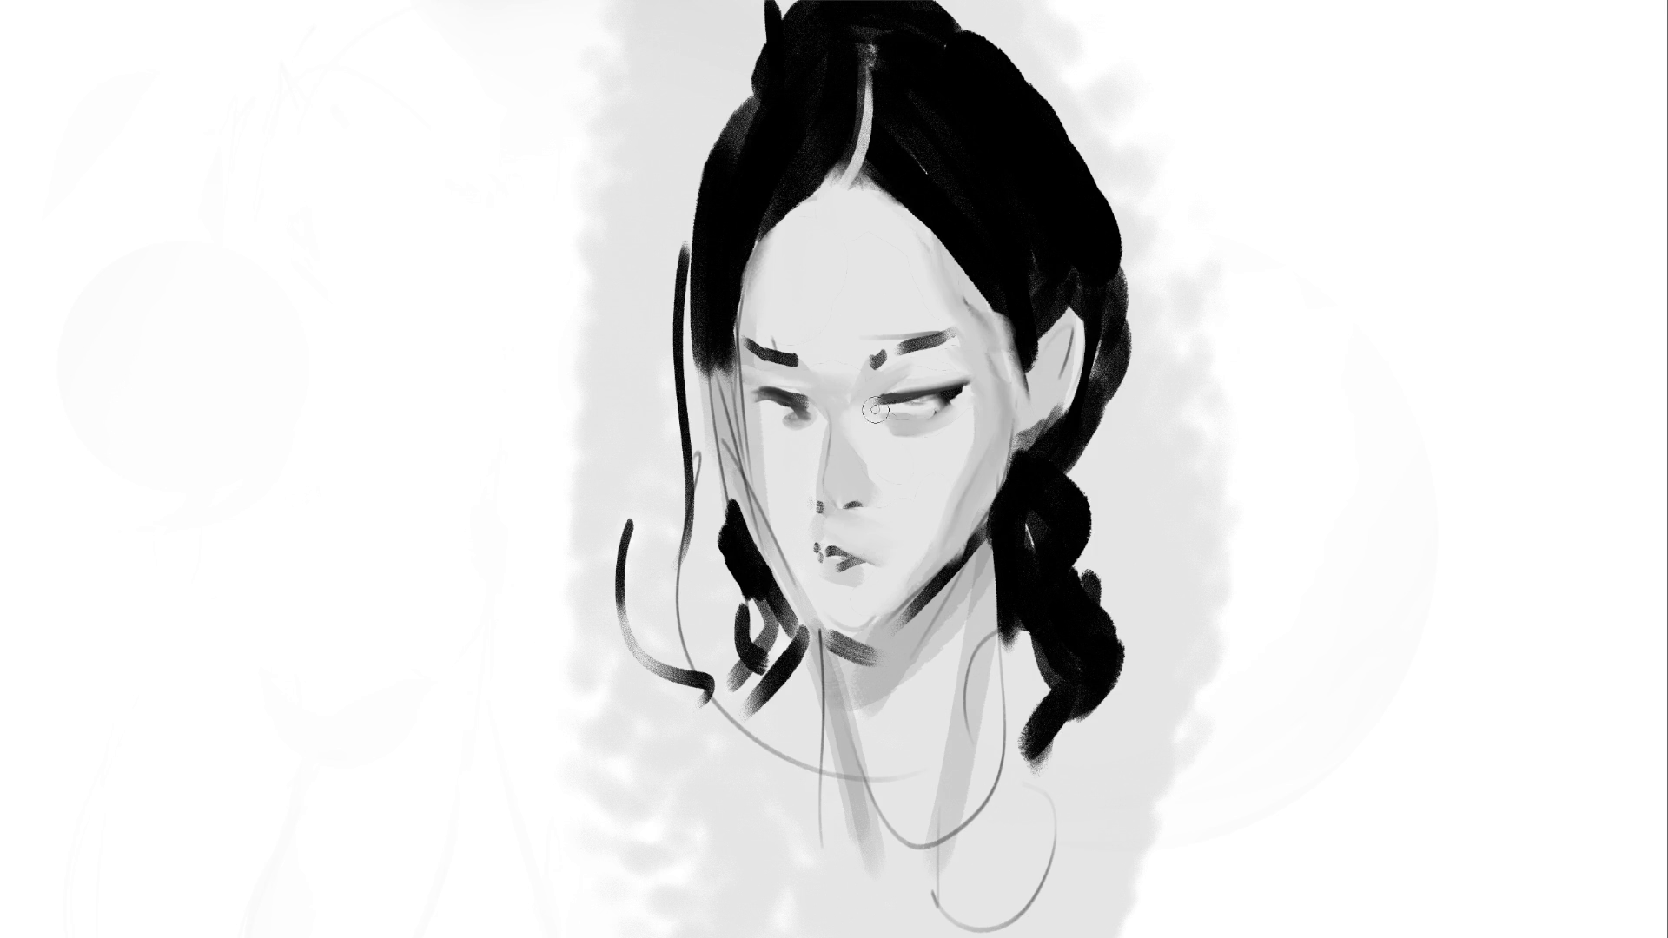
{"action": "left_click_drag", "start_coordinate": [824, 429], "coordinate": [837, 385]}
{"action": "left_click_drag", "start_coordinate": [781, 512], "coordinate": [804, 553]}
{"action": "left_click_drag", "start_coordinate": [769, 452], "coordinate": [762, 446]}
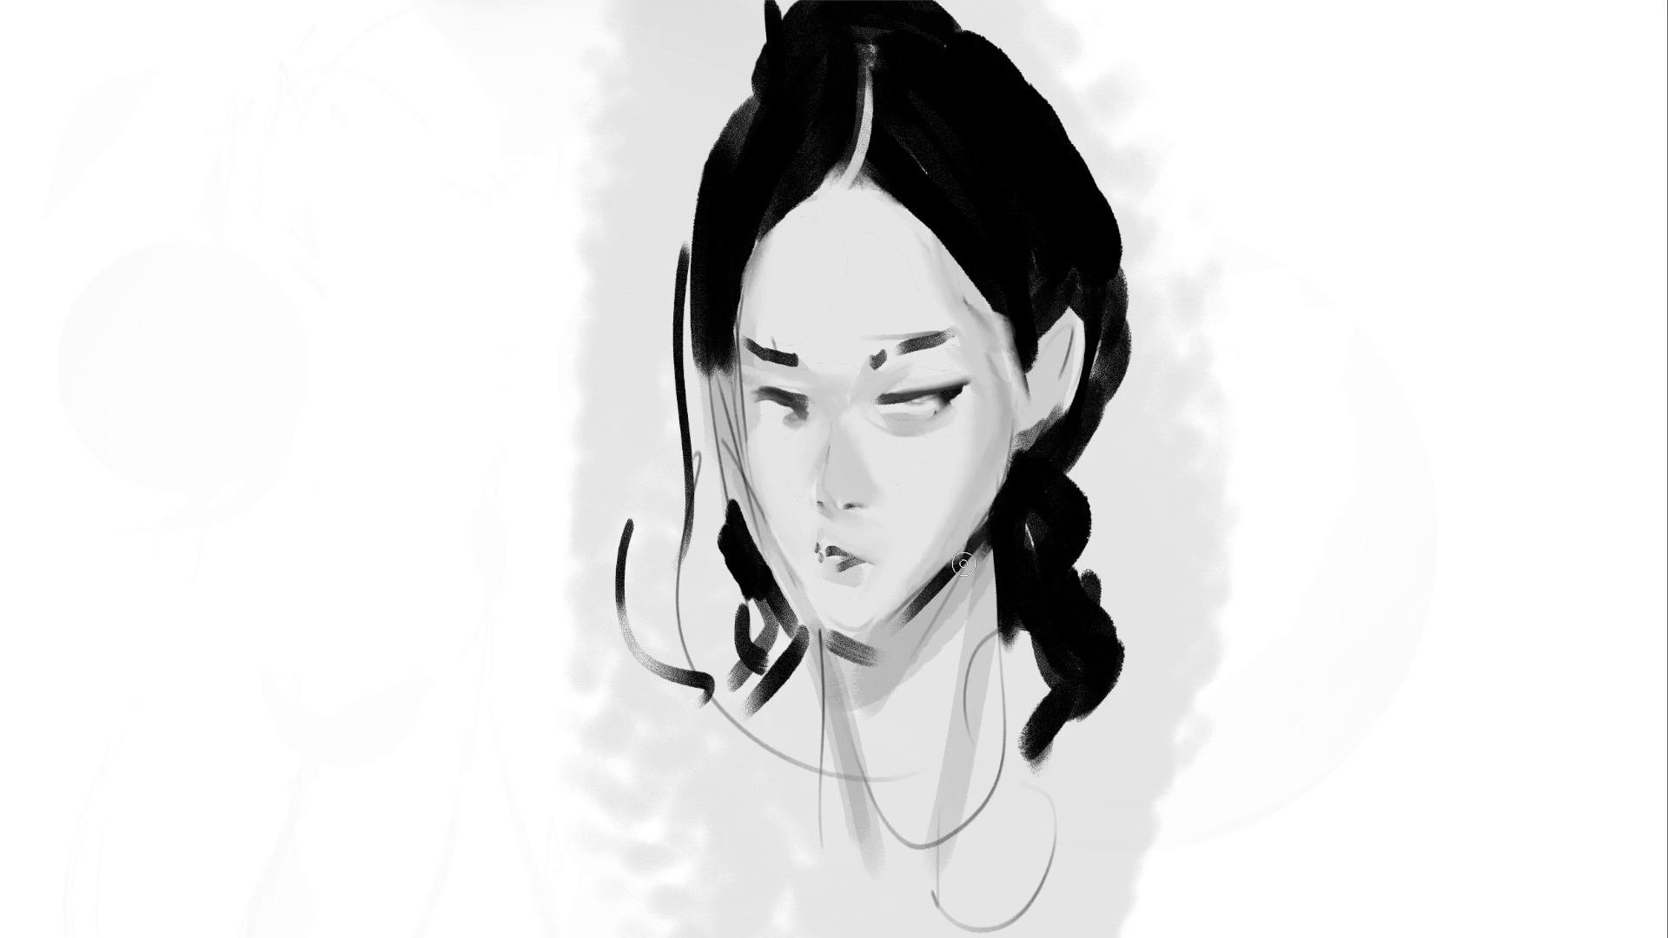
Paint dark shadows under the right jaw, below the chin and down the neck
{"action": "mouse_move", "coordinate": [980, 547]}
{"action": "left_mouse_down"}
{"action": "mouse_move", "coordinate": [960, 599]}
{"action": "mouse_move", "coordinate": [991, 534]}
{"action": "mouse_move", "coordinate": [903, 634]}
{"action": "mouse_move", "coordinate": [843, 647]}
{"action": "mouse_move", "coordinate": [865, 651]}
{"action": "mouse_move", "coordinate": [852, 673]}
{"action": "mouse_move", "coordinate": [879, 664]}
{"action": "mouse_move", "coordinate": [981, 538]}
{"action": "mouse_move", "coordinate": [990, 569]}
{"action": "mouse_move", "coordinate": [915, 641]}
{"action": "mouse_move", "coordinate": [886, 791]}
{"action": "left_mouse_up"}
{"action": "left_click_drag", "start_coordinate": [843, 656], "coordinate": [874, 792]}
{"action": "mouse_move", "coordinate": [877, 695]}
{"action": "left_mouse_down"}
{"action": "mouse_move", "coordinate": [895, 638]}
{"action": "mouse_move", "coordinate": [942, 652]}
{"action": "left_mouse_up"}
{"action": "left_click_drag", "start_coordinate": [877, 755], "coordinate": [922, 644]}
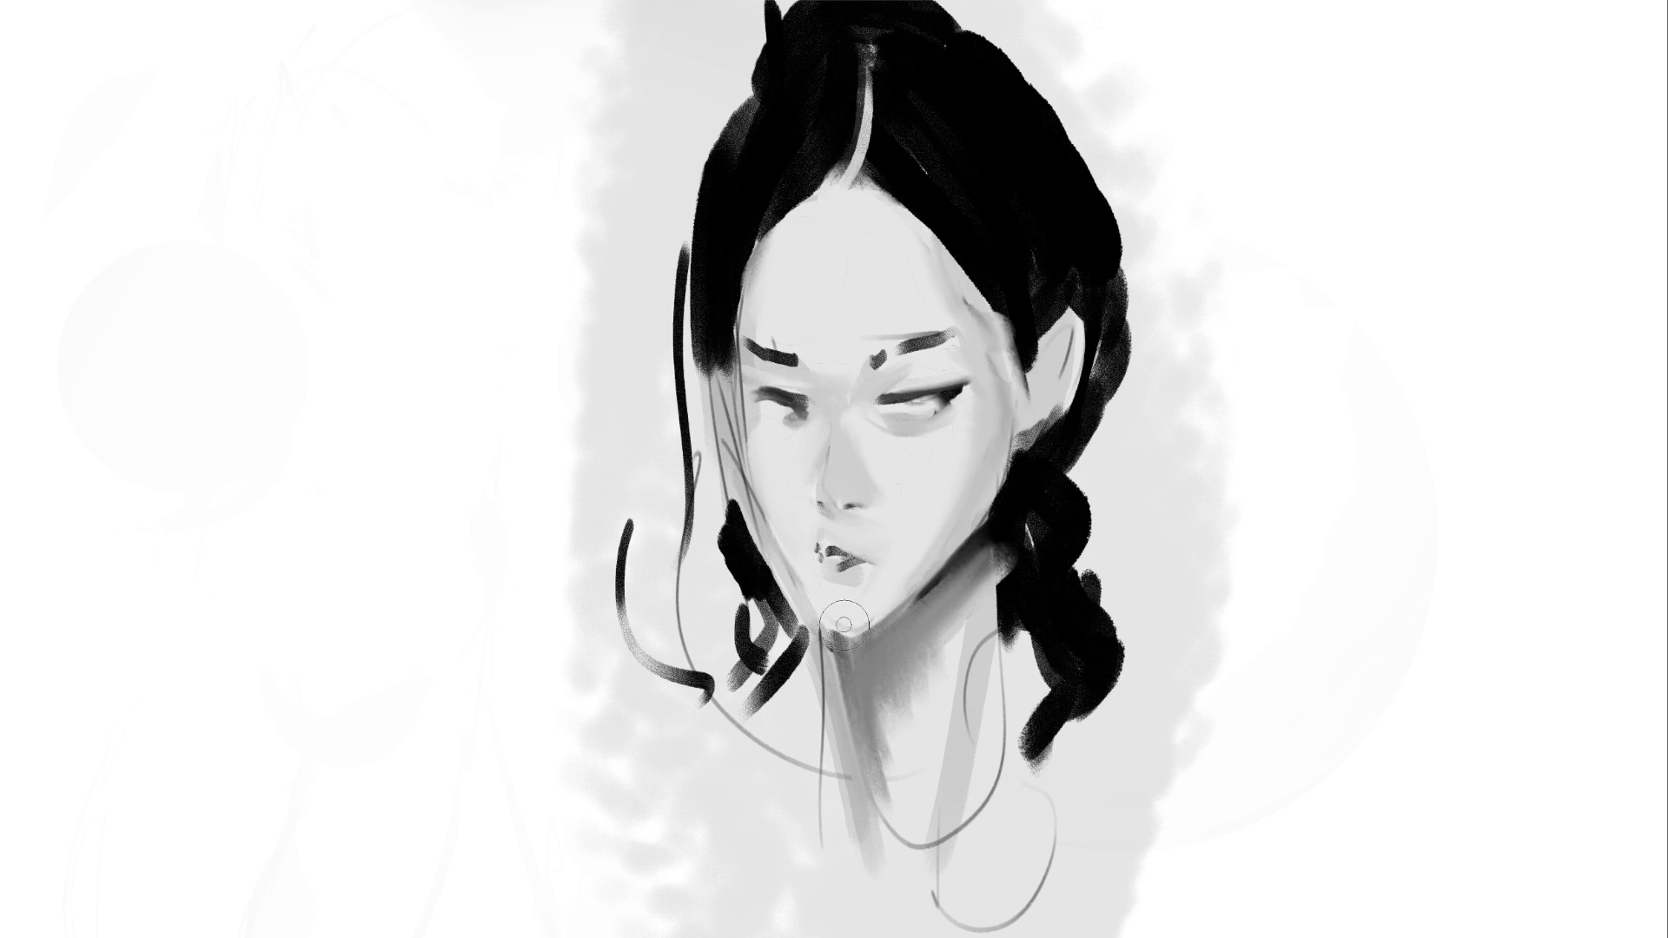
Darken and widen the jaw shadows on both sides, lightening the area right of the chin
{"action": "key", "text": "bracketleft"}
{"action": "key", "text": "bracketleft"}
{"action": "key", "text": "bracketleft"}
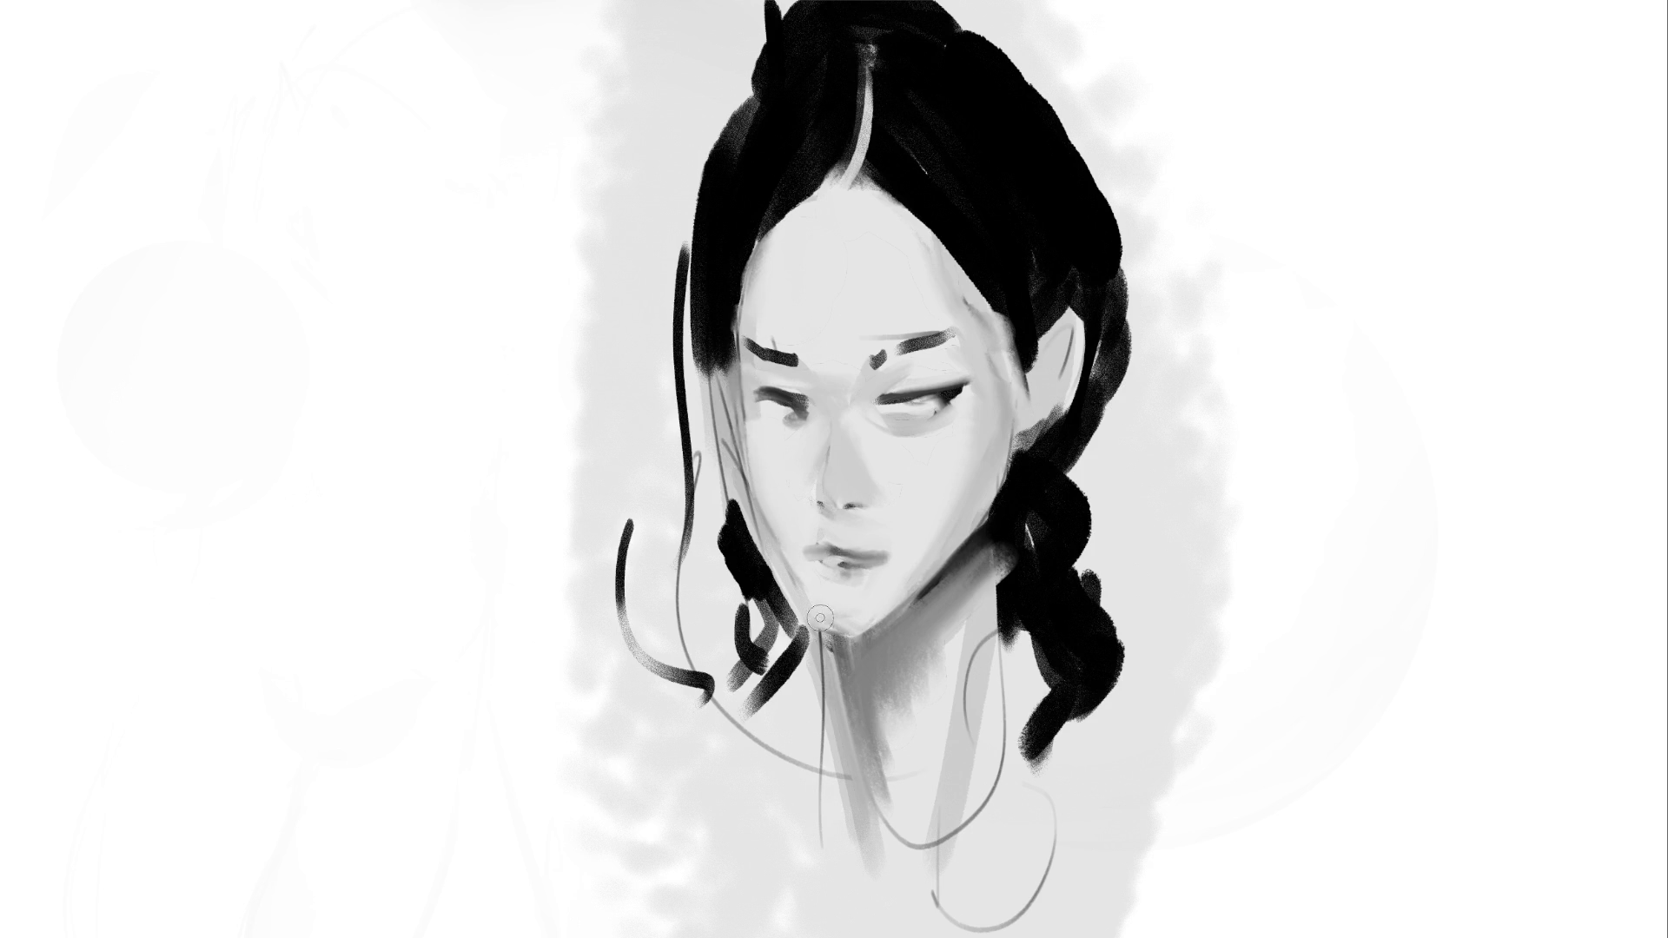
{"action": "left_click_drag", "start_coordinate": [860, 608], "coordinate": [886, 623]}
{"action": "mouse_move", "coordinate": [756, 585]}
{"action": "left_mouse_down"}
{"action": "mouse_move", "coordinate": [741, 540]}
{"action": "mouse_move", "coordinate": [832, 642]}
{"action": "left_mouse_up"}
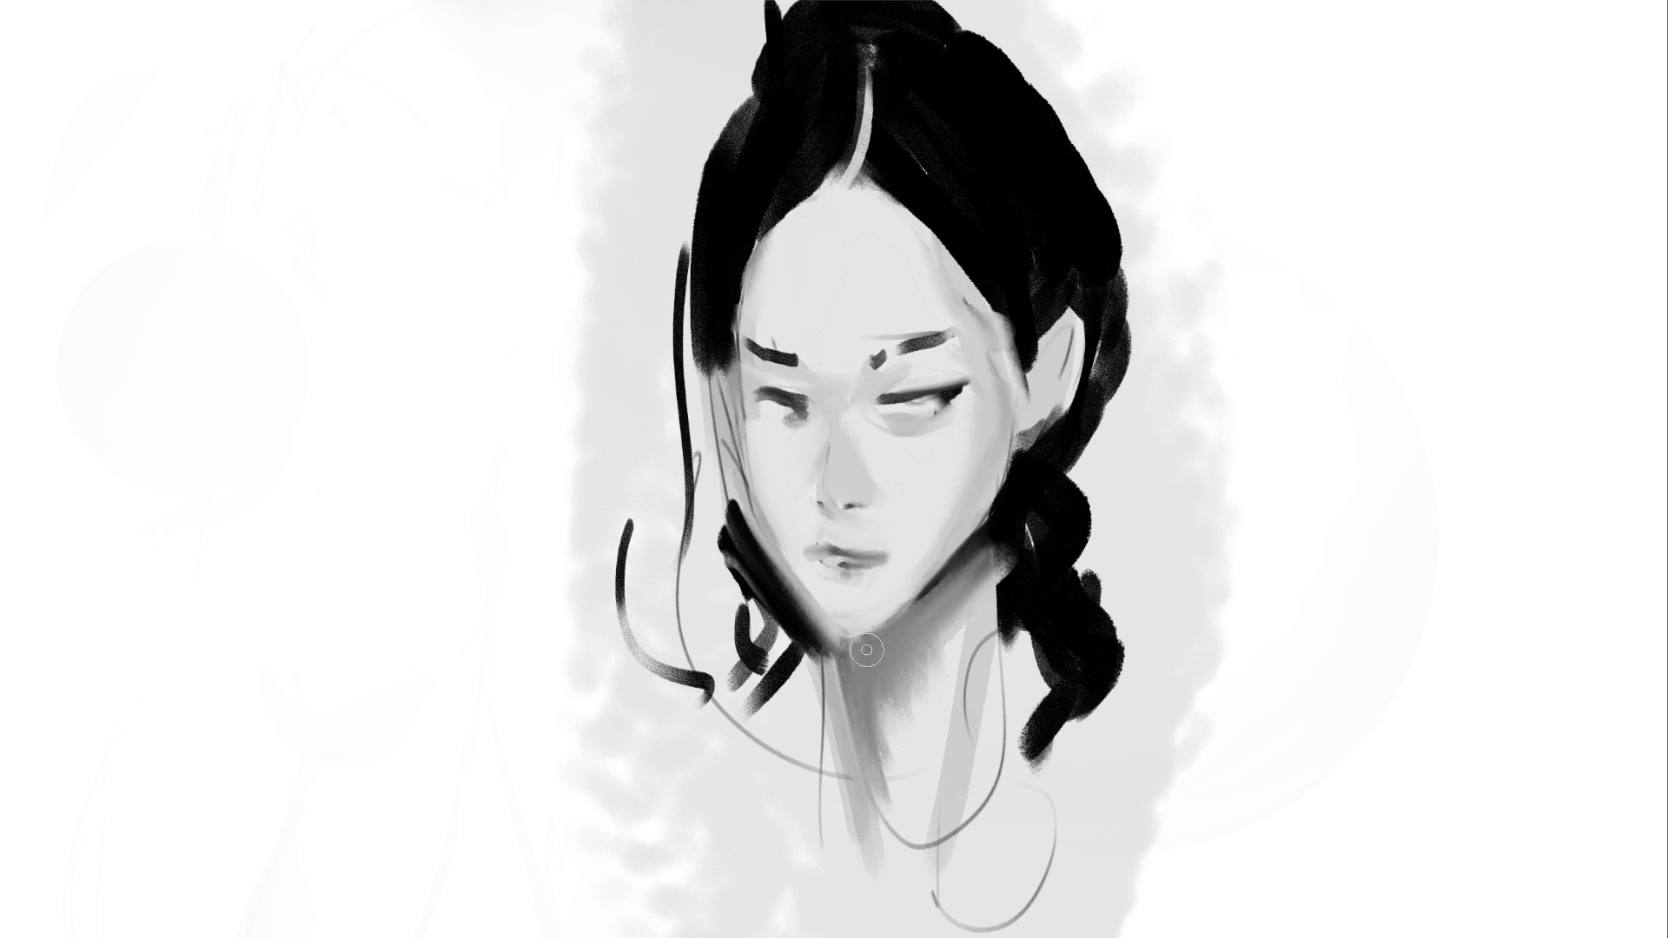
{"action": "key", "text": "bracketright"}
{"action": "mouse_move", "coordinate": [916, 580]}
{"action": "left_mouse_down"}
{"action": "mouse_move", "coordinate": [907, 595]}
{"action": "mouse_move", "coordinate": [924, 544]}
{"action": "mouse_move", "coordinate": [995, 518]}
{"action": "left_mouse_up"}
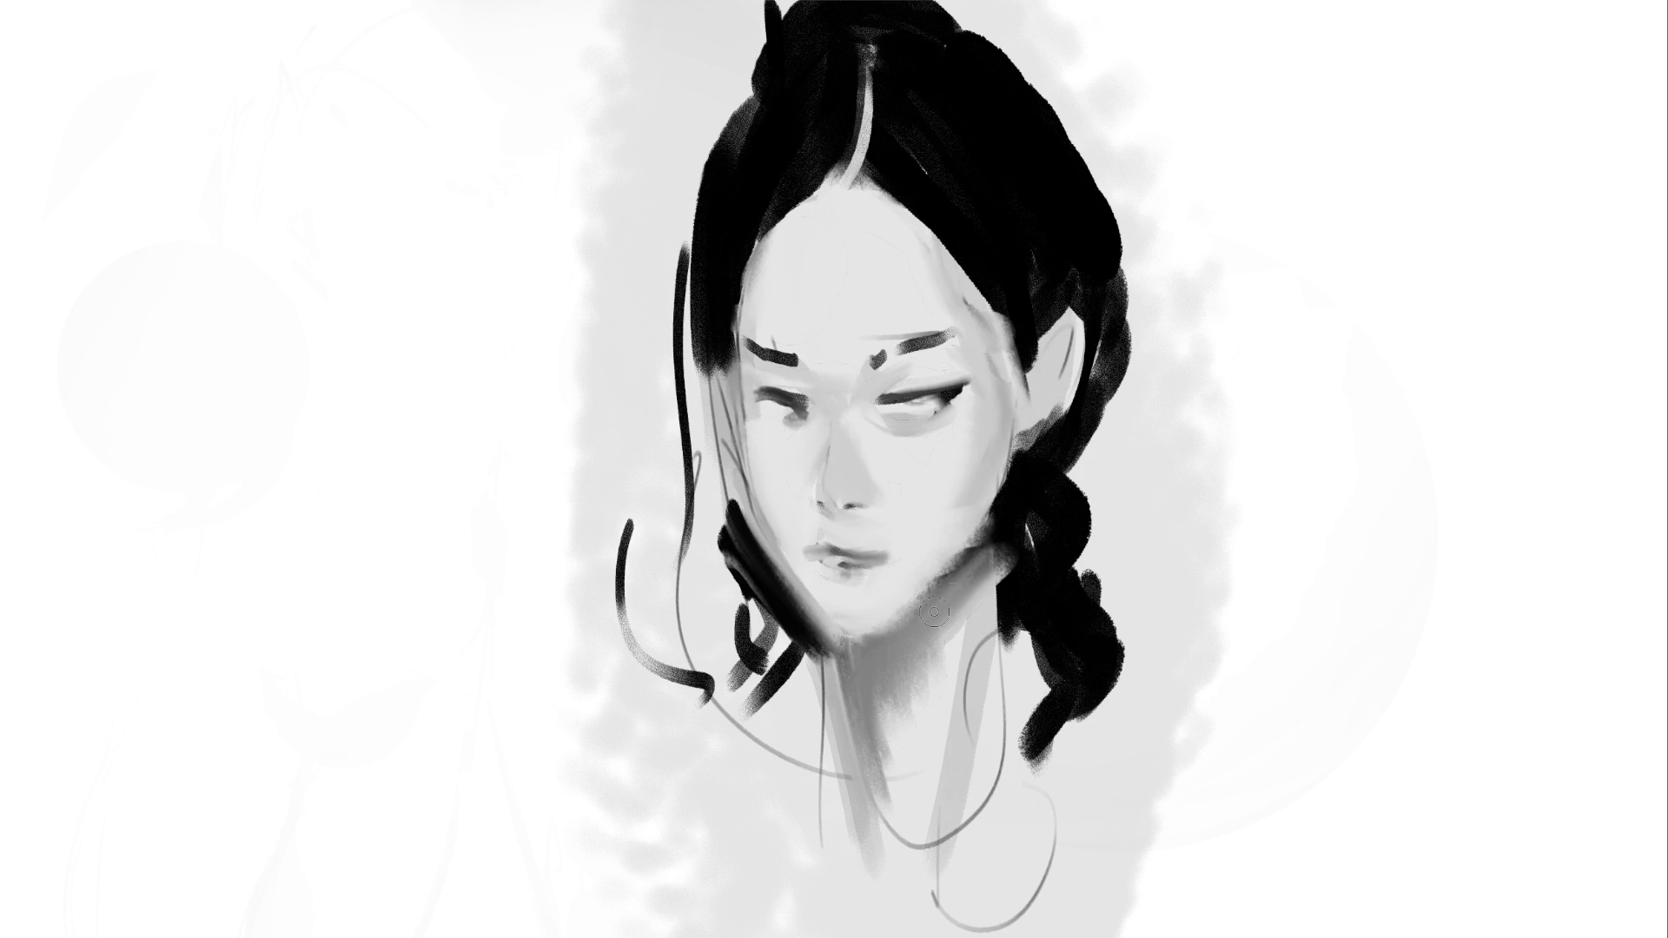
{"action": "mouse_move", "coordinate": [781, 595]}
{"action": "left_mouse_down"}
{"action": "mouse_move", "coordinate": [836, 620]}
{"action": "mouse_move", "coordinate": [868, 667]}
{"action": "left_mouse_up"}
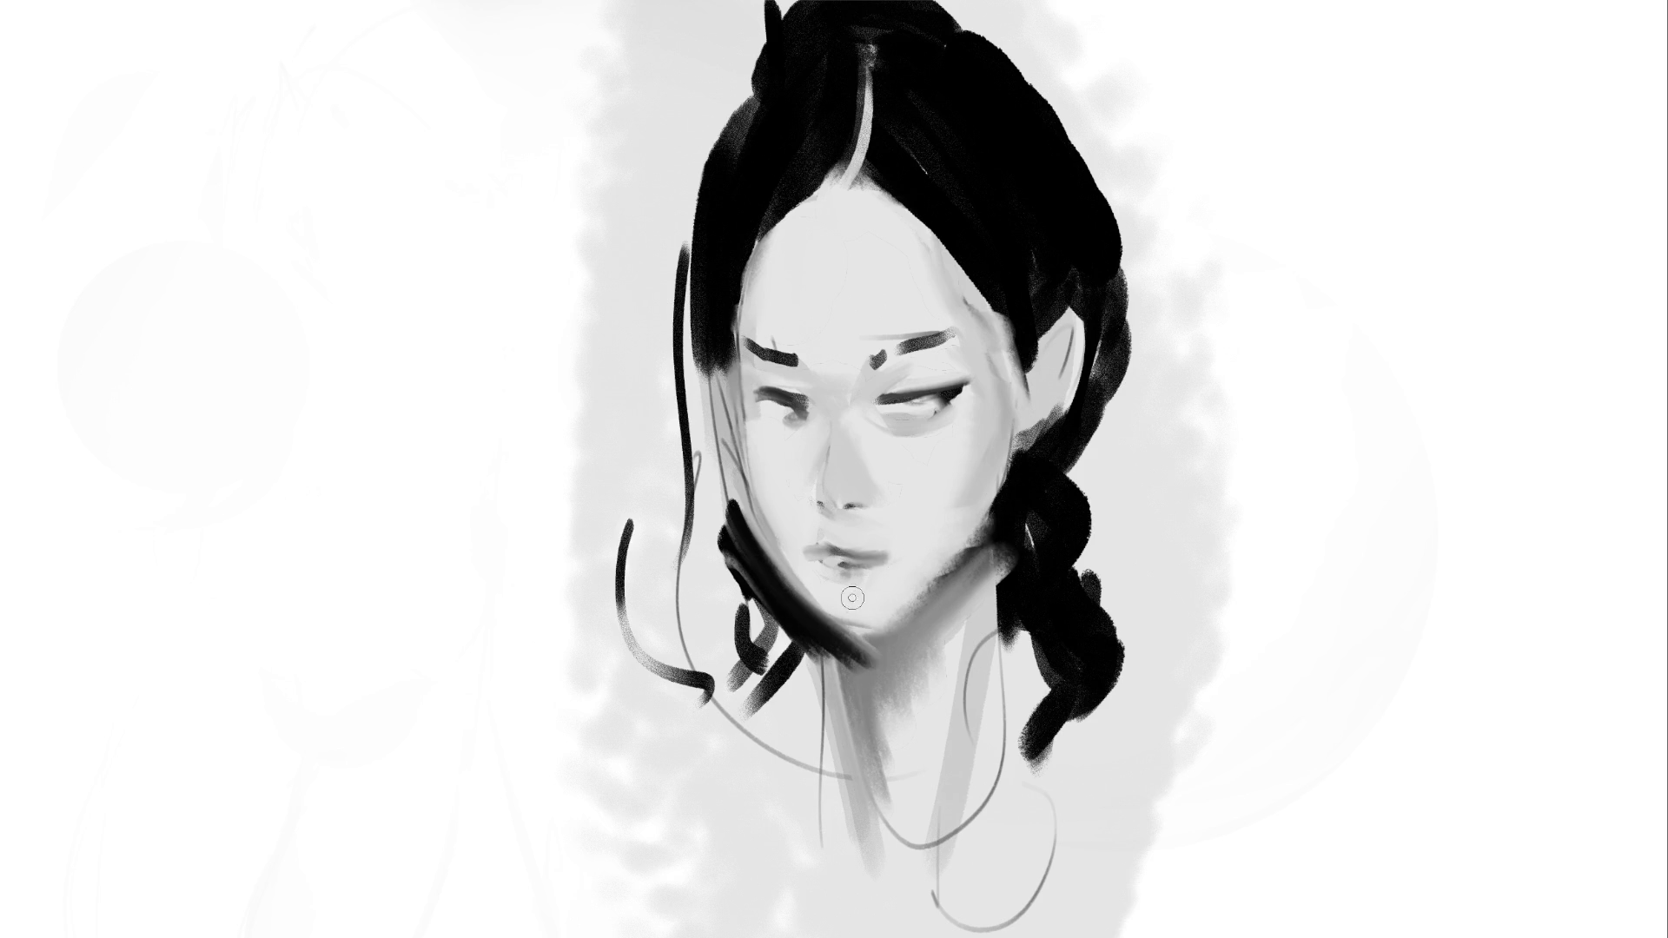
{"action": "mouse_move", "coordinate": [1008, 511]}
{"action": "left_mouse_down"}
{"action": "mouse_move", "coordinate": [1005, 547]}
{"action": "mouse_move", "coordinate": [992, 523]}
{"action": "mouse_move", "coordinate": [926, 578]}
{"action": "left_mouse_up"}
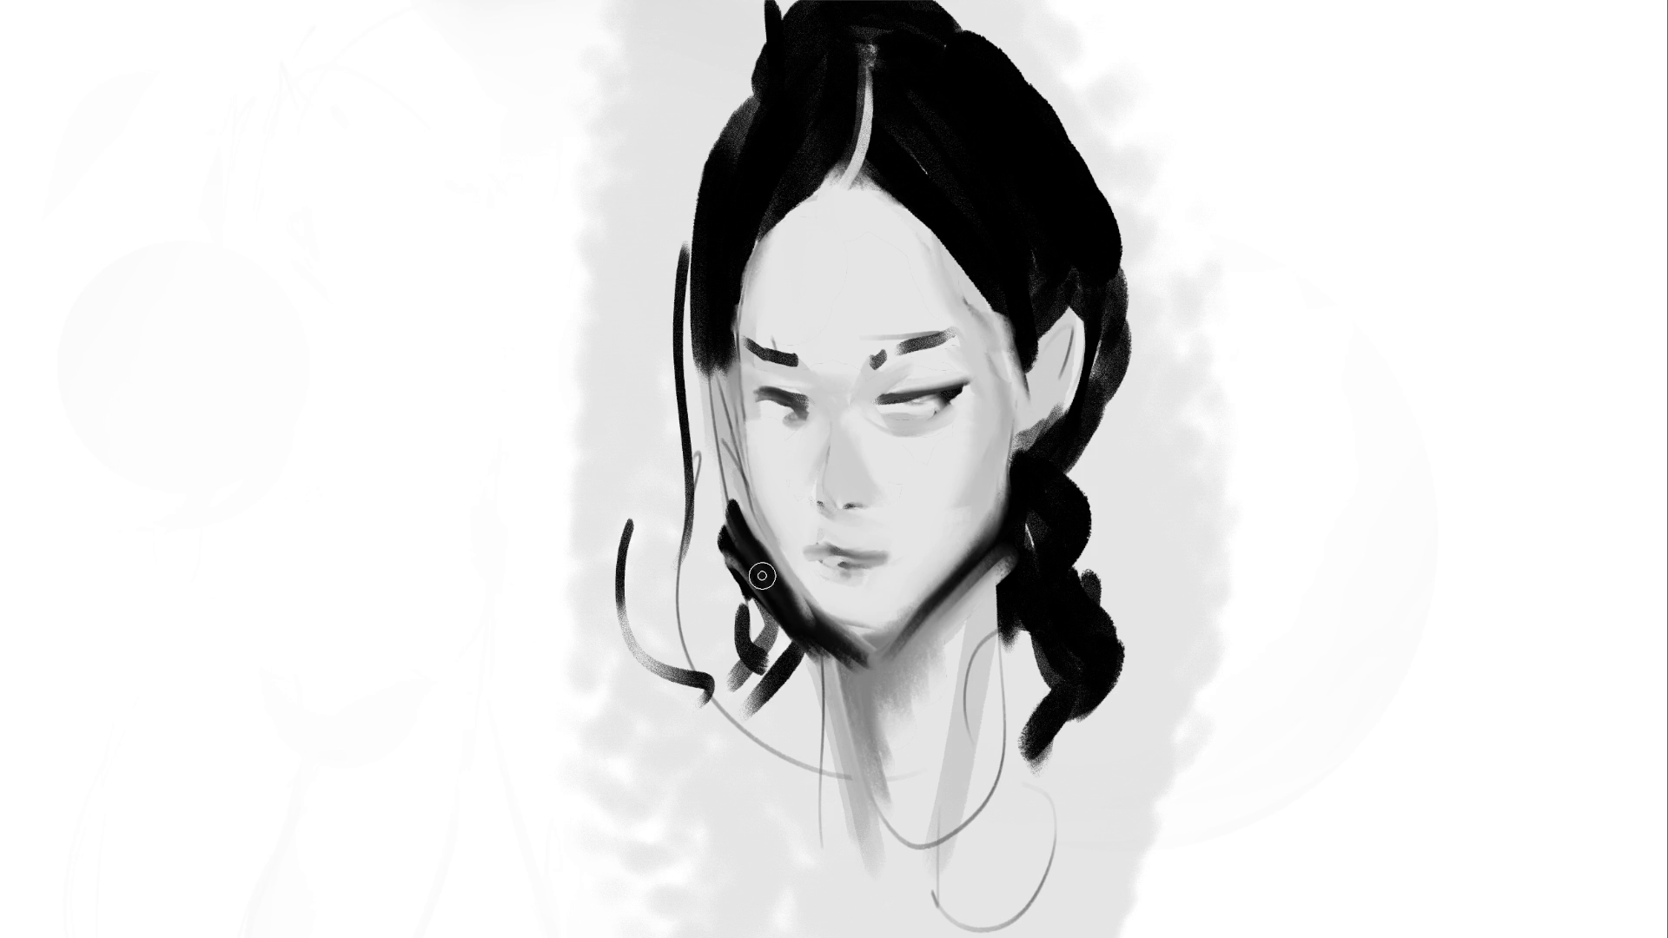
{"action": "left_click_drag", "start_coordinate": [740, 531], "coordinate": [812, 599]}
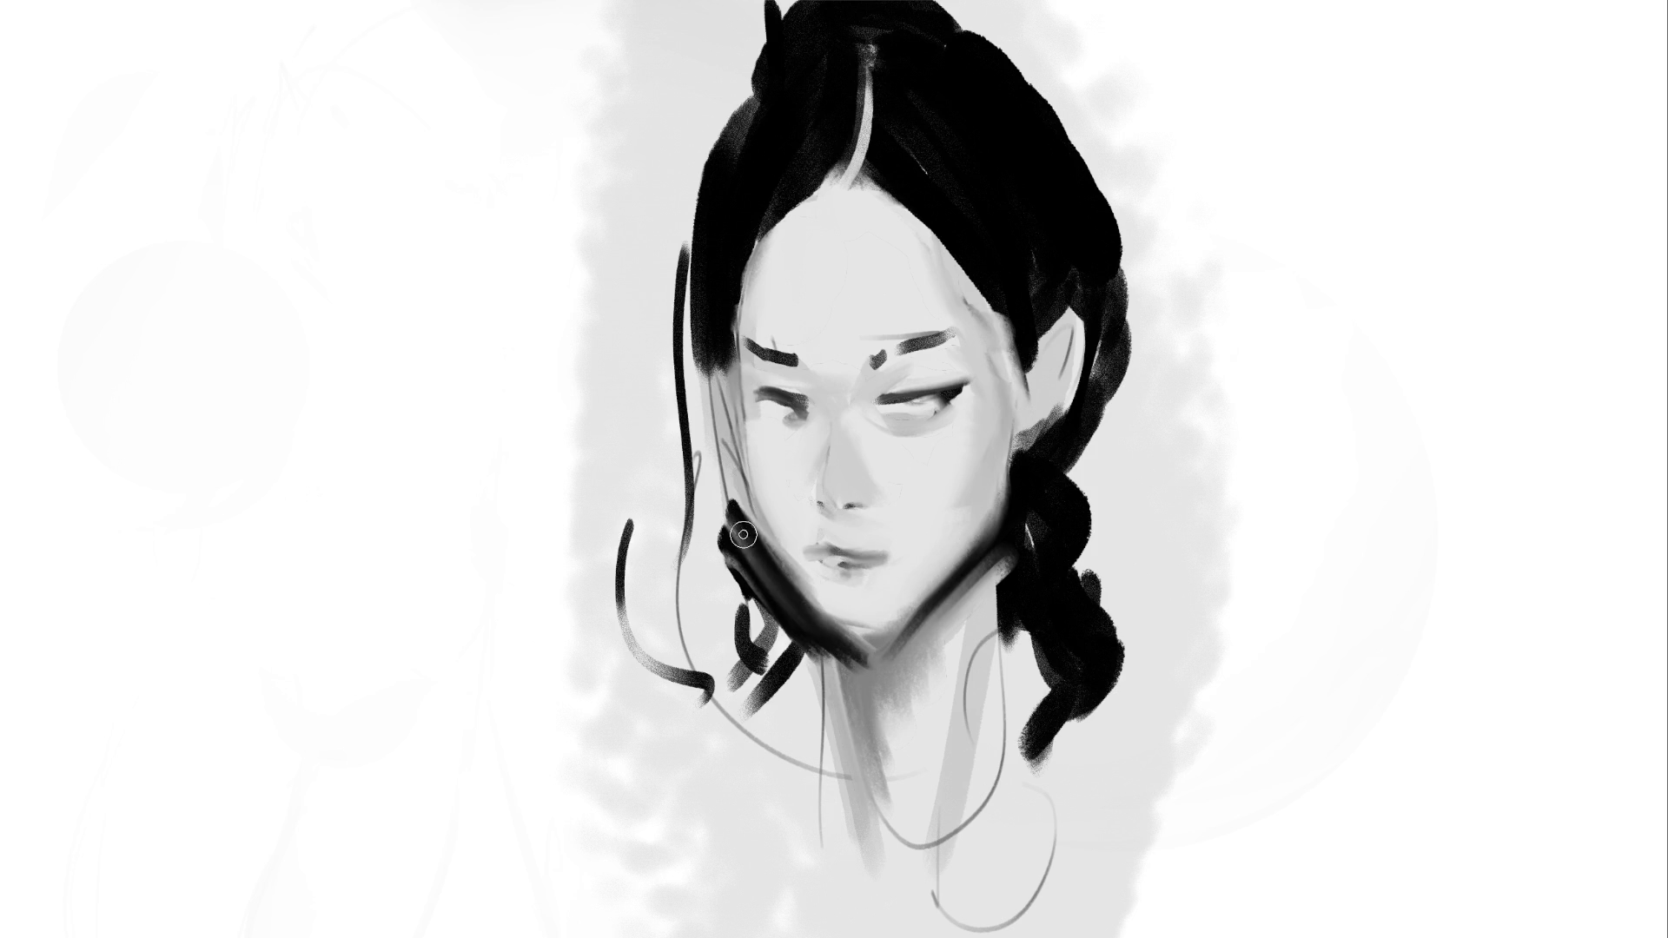
{"action": "mouse_move", "coordinate": [1046, 525]}
{"action": "left_mouse_down"}
{"action": "mouse_move", "coordinate": [1015, 554]}
{"action": "mouse_move", "coordinate": [1024, 614]}
{"action": "mouse_move", "coordinate": [1050, 570]}
{"action": "left_mouse_up"}
Darken the lower ear, extend the earlobe with lighter paint, darken hair beside it, and extend the left cheek shadow
{"action": "mouse_move", "coordinate": [1049, 416]}
{"action": "left_mouse_down"}
{"action": "mouse_move", "coordinate": [1023, 393]}
{"action": "mouse_move", "coordinate": [1024, 358]}
{"action": "mouse_move", "coordinate": [1019, 395]}
{"action": "mouse_move", "coordinate": [1060, 341]}
{"action": "mouse_move", "coordinate": [1068, 365]}
{"action": "mouse_move", "coordinate": [1038, 382]}
{"action": "mouse_move", "coordinate": [1038, 413]}
{"action": "mouse_move", "coordinate": [1066, 357]}
{"action": "mouse_move", "coordinate": [1040, 372]}
{"action": "mouse_move", "coordinate": [1045, 395]}
{"action": "mouse_move", "coordinate": [1056, 374]}
{"action": "left_mouse_up"}
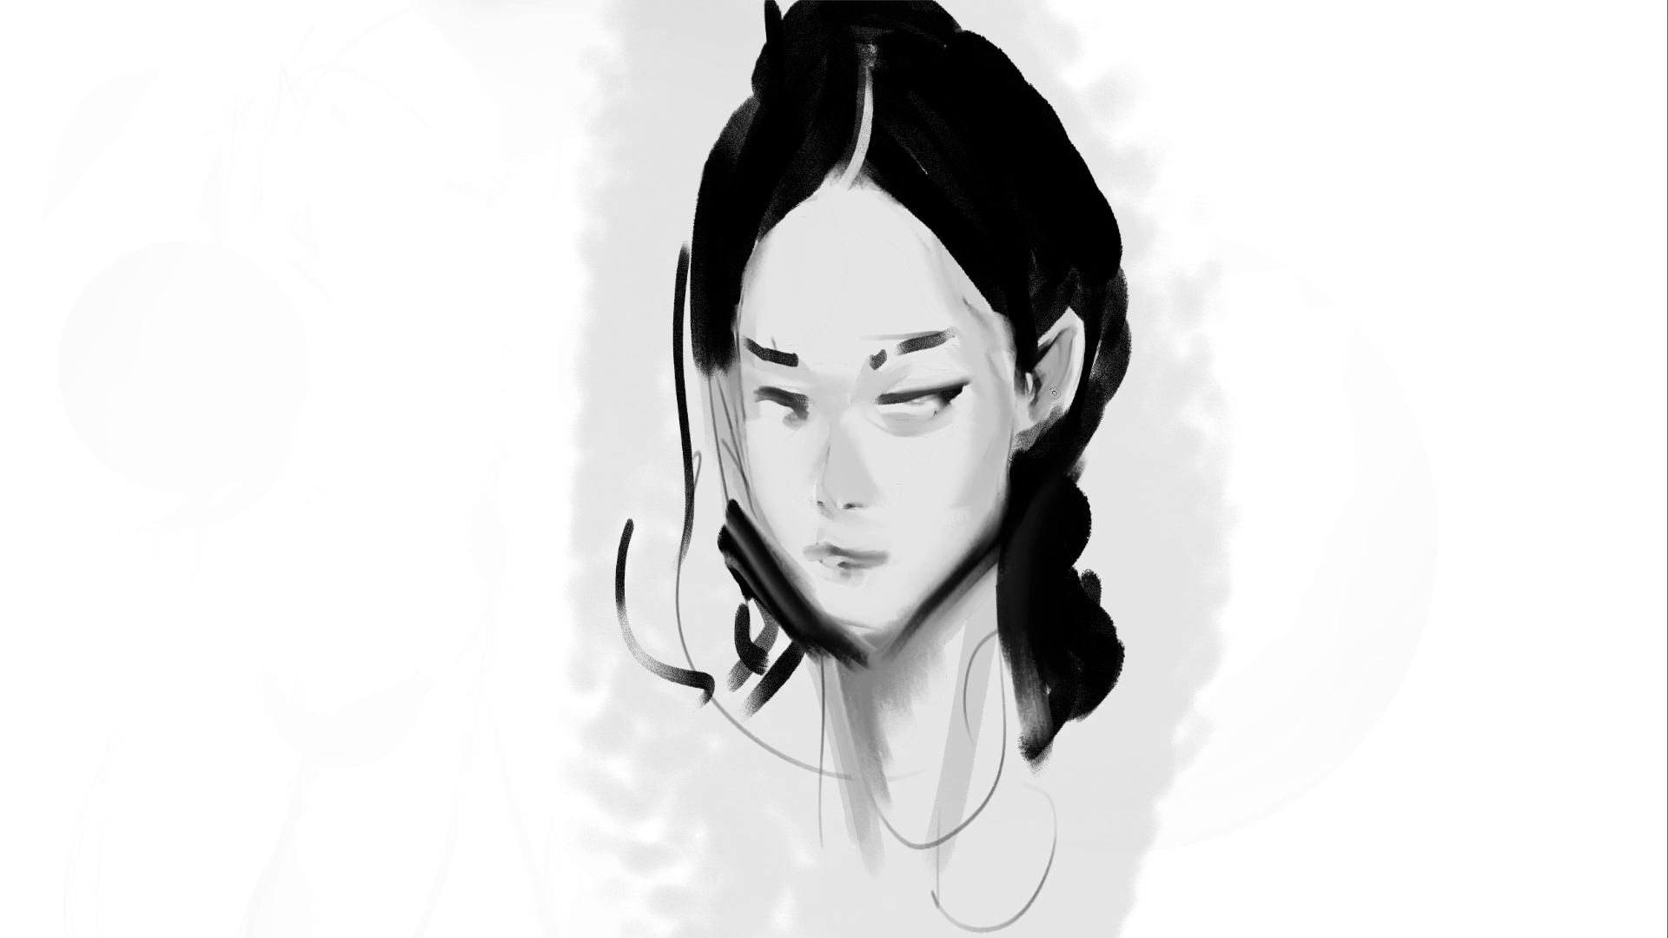
{"action": "left_click_drag", "start_coordinate": [1061, 405], "coordinate": [1031, 422]}
{"action": "left_click_drag", "start_coordinate": [1105, 323], "coordinate": [1086, 439]}
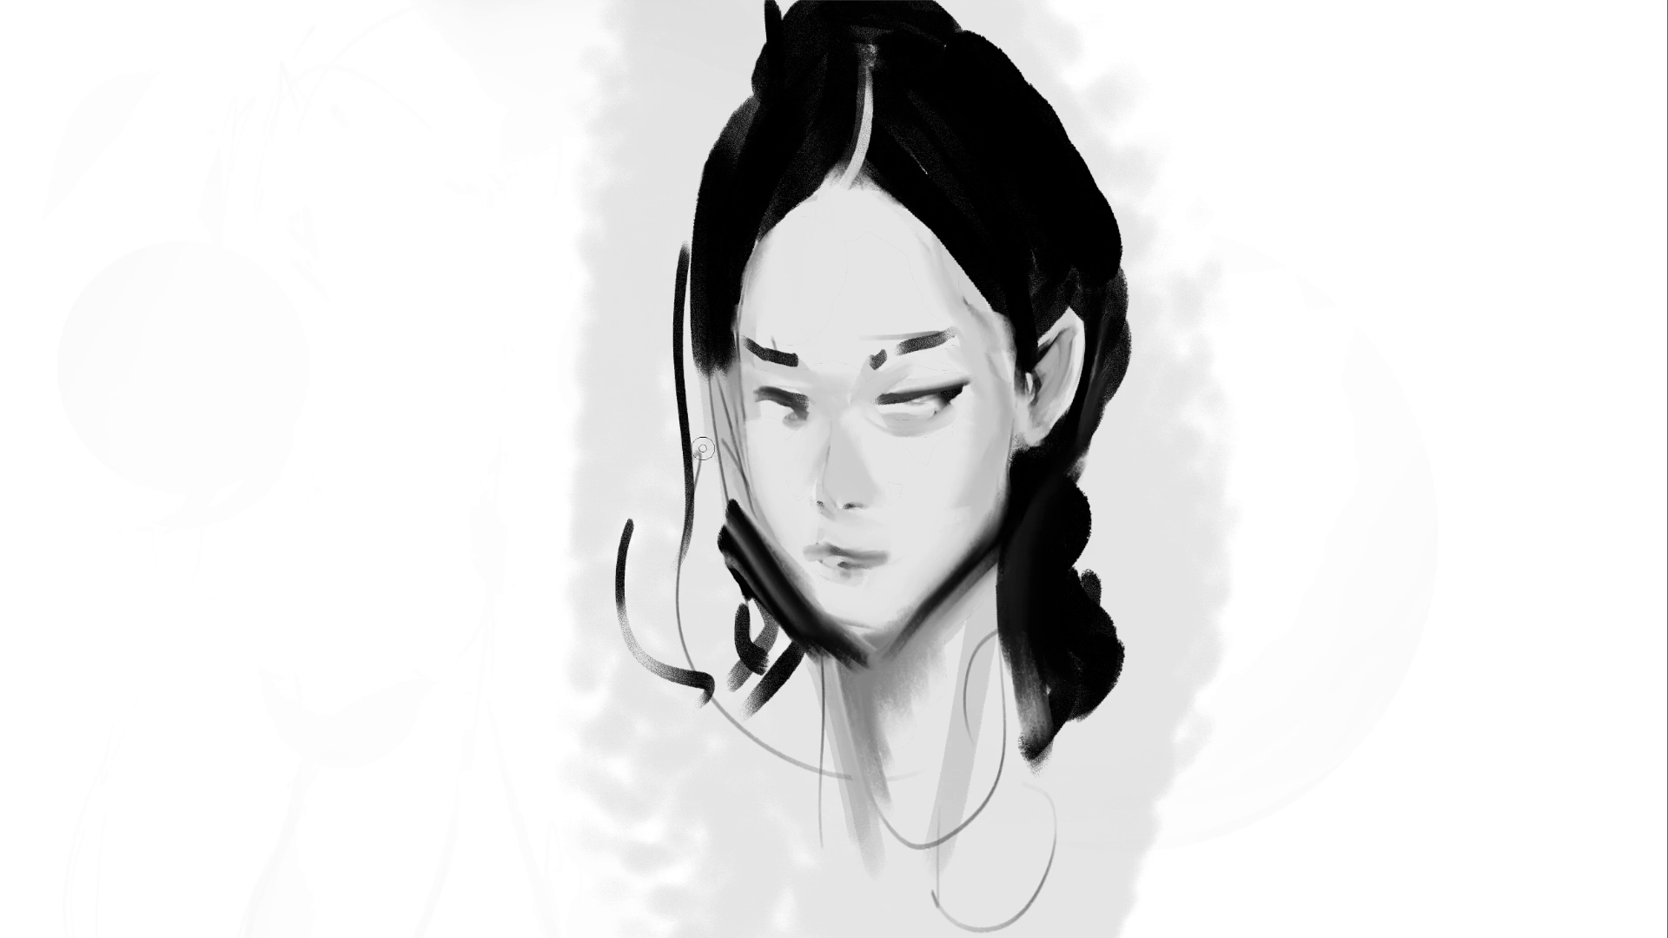
{"action": "left_click_drag", "start_coordinate": [724, 461], "coordinate": [739, 526]}
Extend the left-side hair down from the temple over the ear
{"action": "mouse_move", "coordinate": [718, 347]}
{"action": "left_mouse_down"}
{"action": "mouse_move", "coordinate": [692, 378]}
{"action": "mouse_move", "coordinate": [707, 271]}
{"action": "mouse_move", "coordinate": [682, 372]}
{"action": "left_mouse_up"}
{"action": "left_click_drag", "start_coordinate": [711, 217], "coordinate": [673, 356]}
{"action": "left_click_drag", "start_coordinate": [707, 252], "coordinate": [661, 412]}
{"action": "left_click_drag", "start_coordinate": [673, 339], "coordinate": [687, 535]}
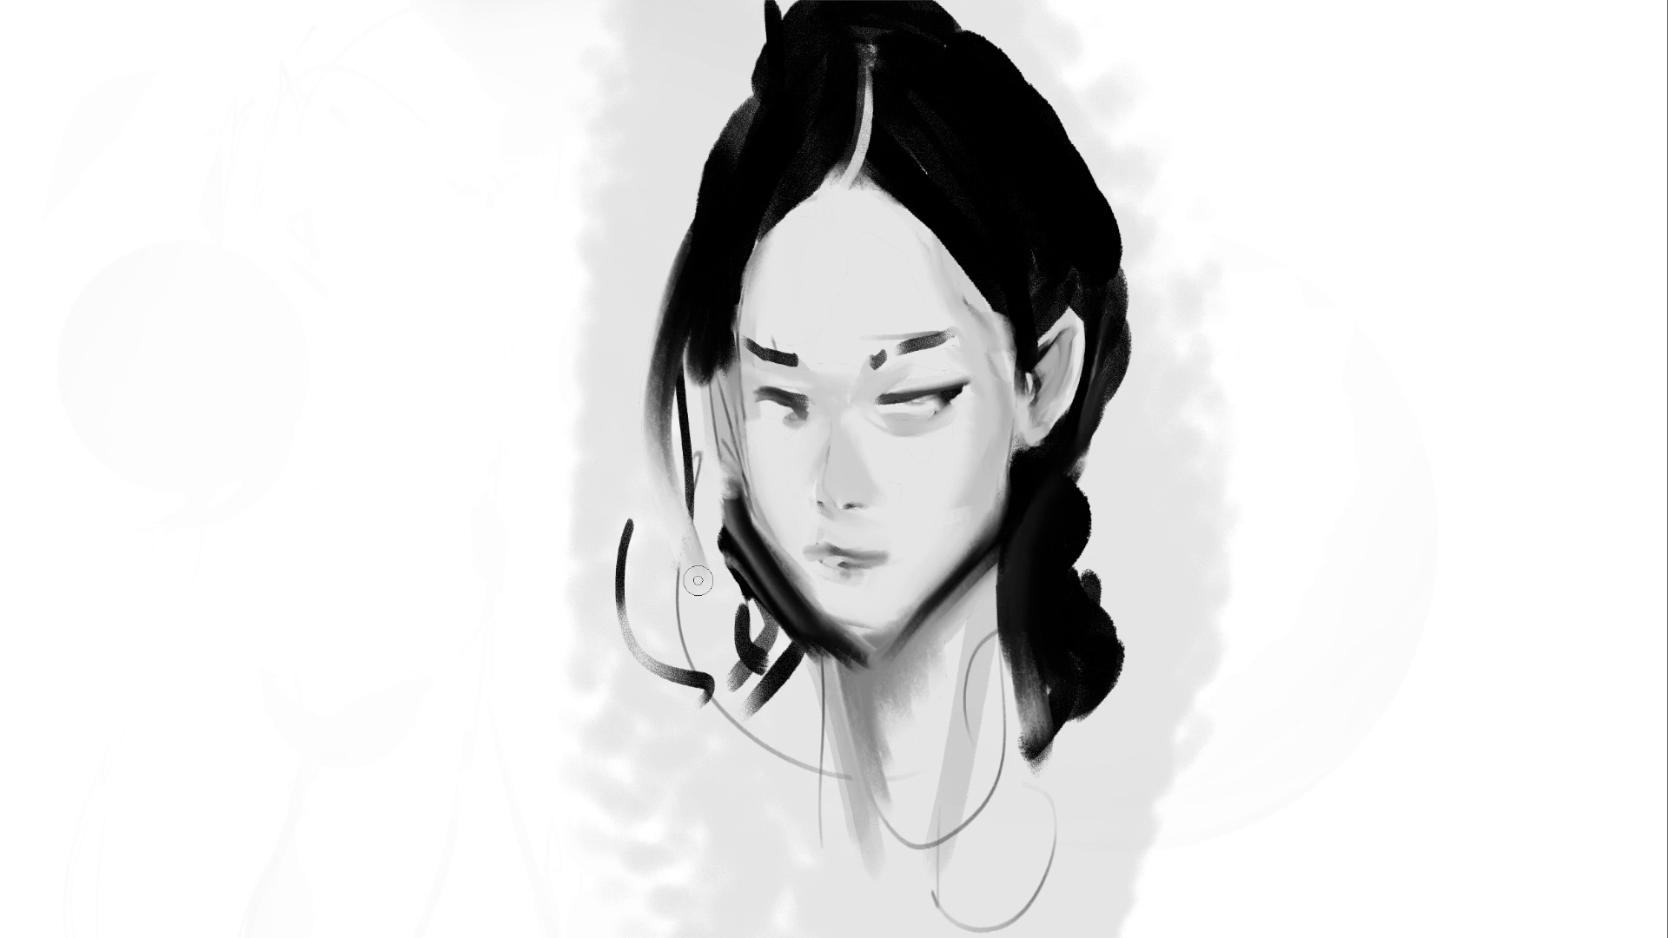
{"action": "key", "text": "bracketleft"}
{"action": "key", "text": "bracketright"}
{"action": "key", "text": "bracketright"}
{"action": "key", "text": "bracketright"}
Flip the canvas back to normal and dab dark pupils into the left and right eyes with a small brush
{"action": "key", "text": "m"}
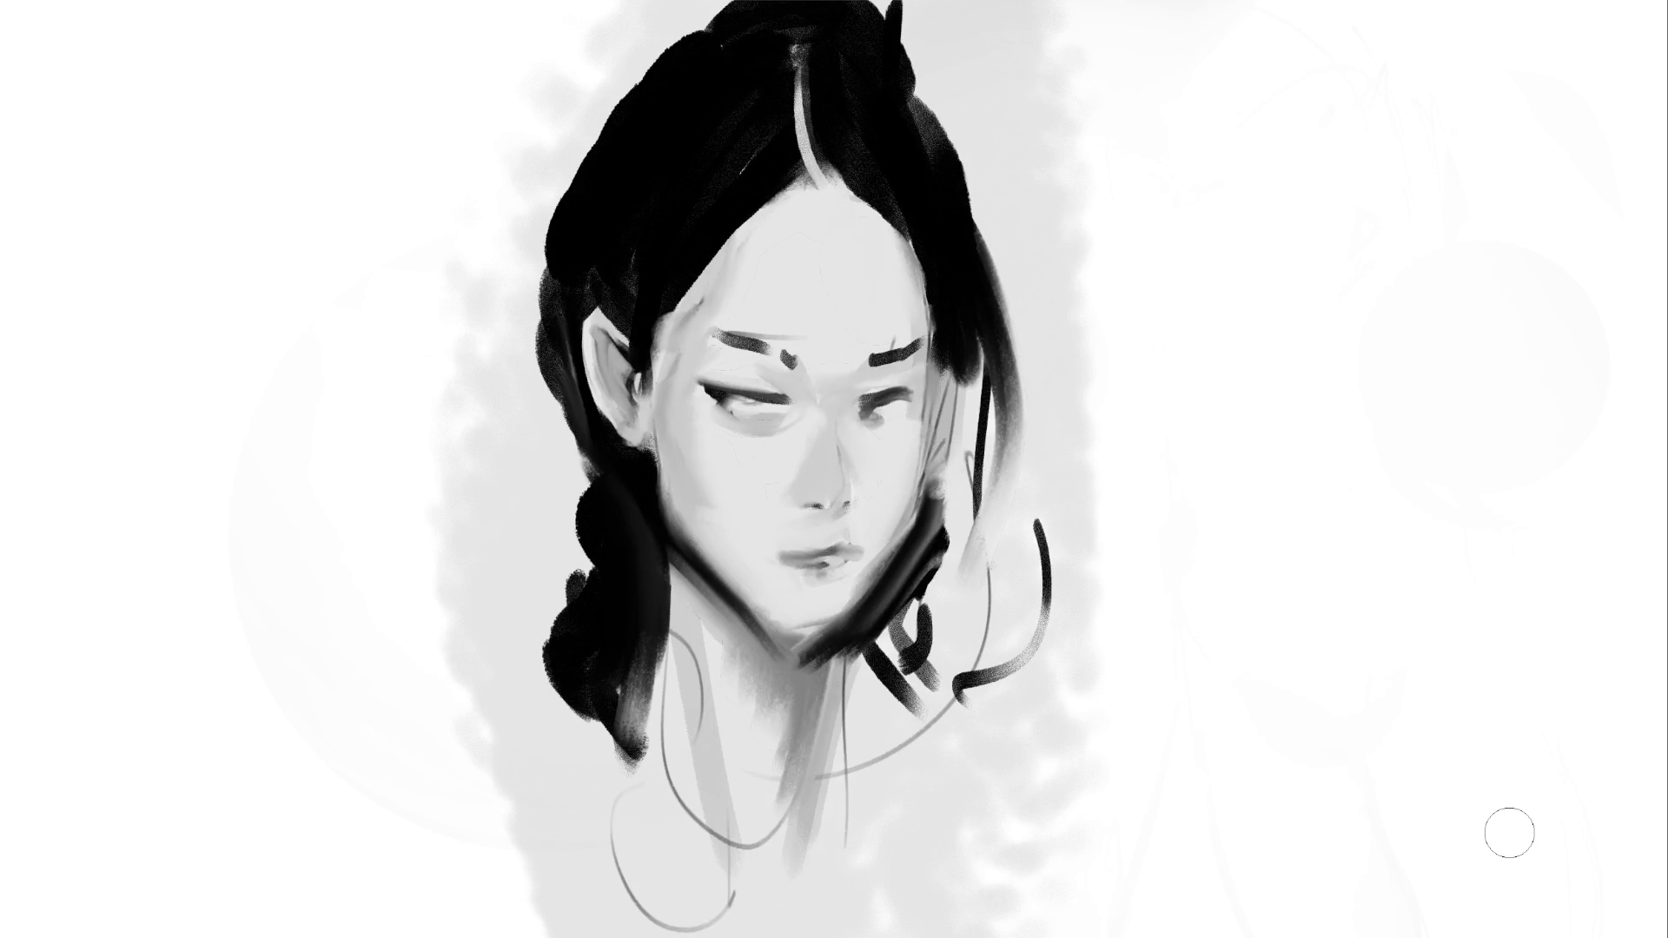
{"action": "key", "text": "bracketleft"}
{"action": "key", "text": "bracketleft"}
{"action": "key", "text": "bracketleft"}
{"action": "left_click", "coordinate": [745, 403]}
{"action": "left_click", "coordinate": [883, 409]}
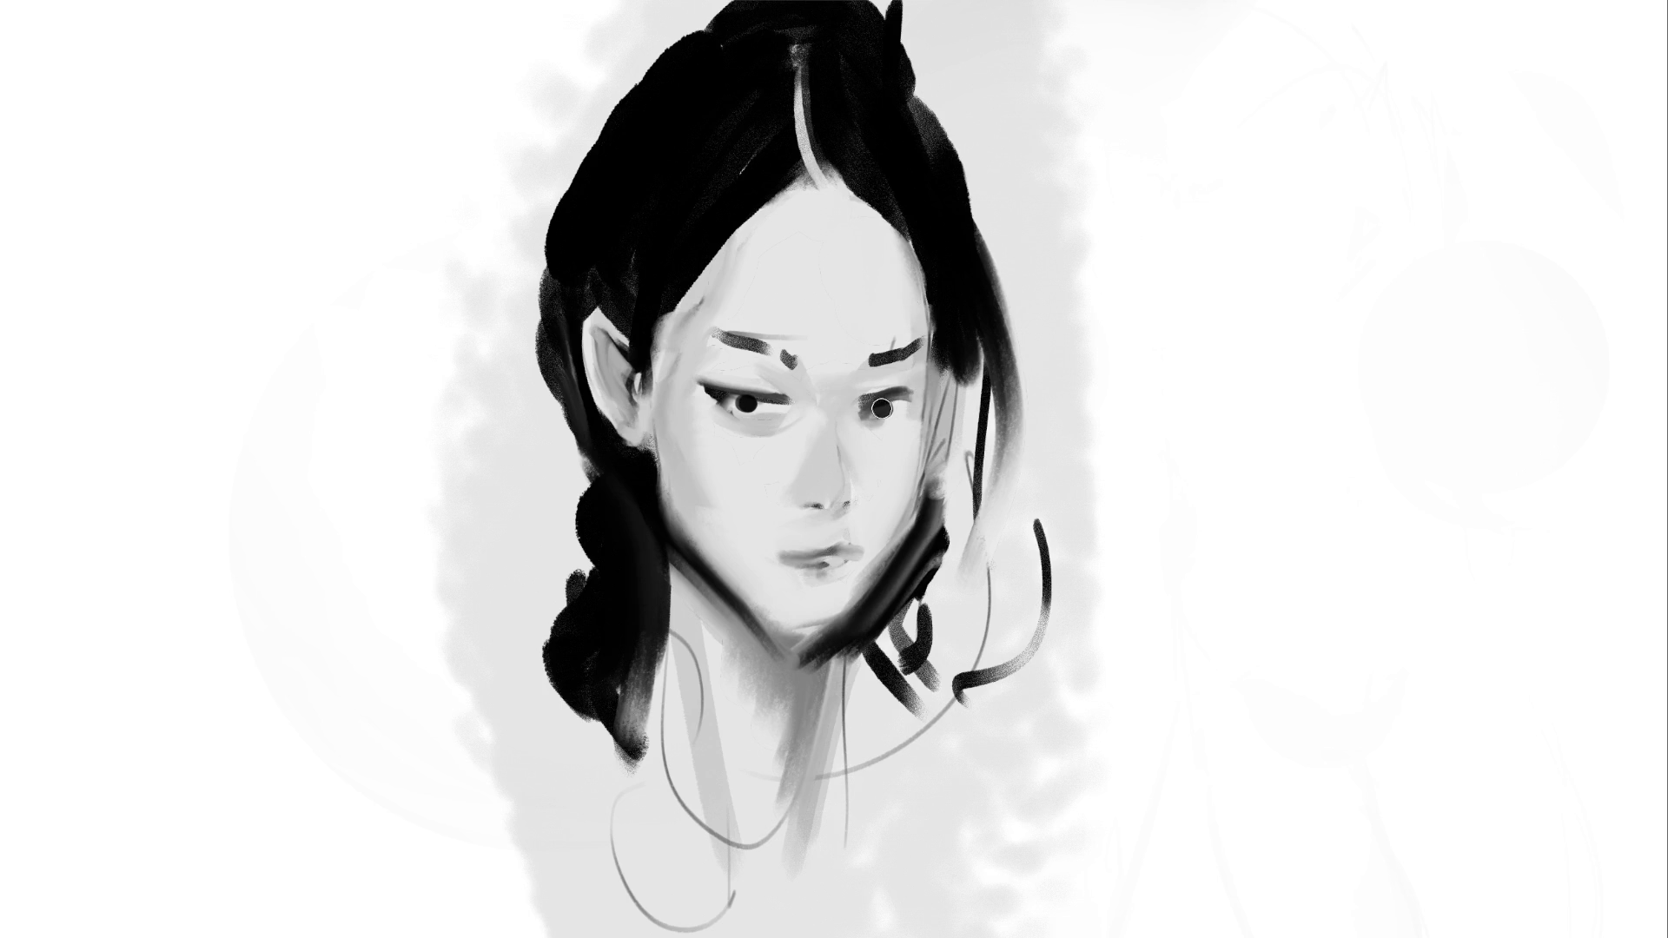
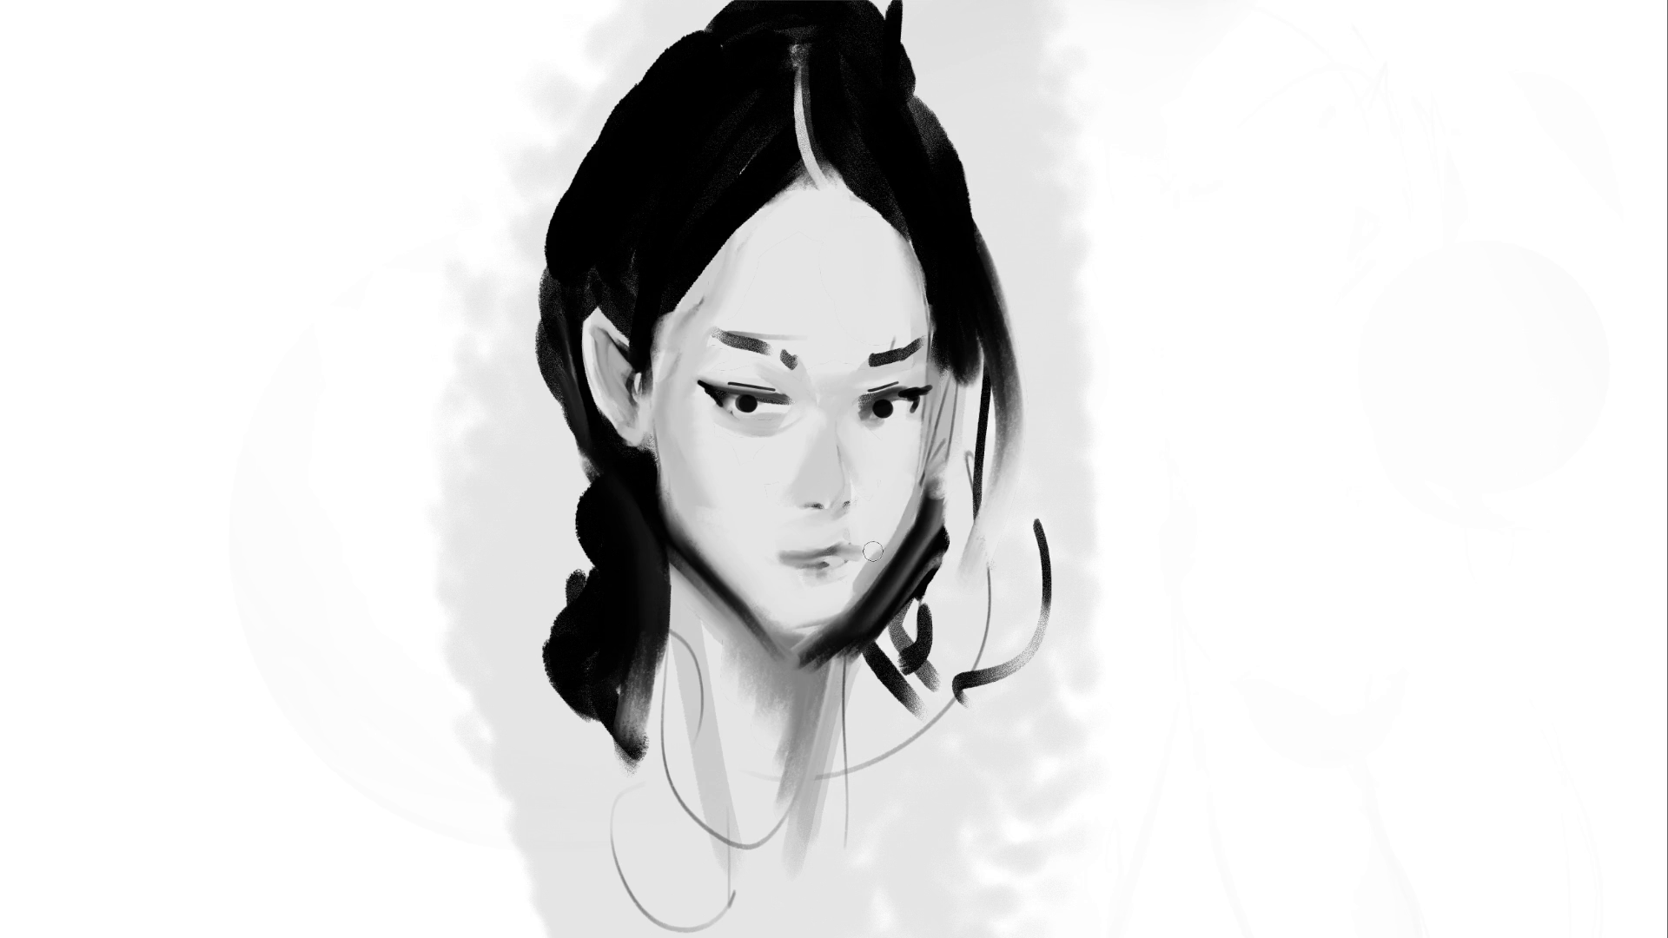
Add dark hair strokes right of the face, then shade the jawline and the neck below the chin
{"action": "left_click_drag", "start_coordinate": [1005, 378], "coordinate": [981, 598]}
{"action": "left_click_drag", "start_coordinate": [928, 521], "coordinate": [830, 689]}
{"action": "mouse_move", "coordinate": [860, 615]}
{"action": "left_mouse_down"}
{"action": "mouse_move", "coordinate": [832, 688]}
{"action": "mouse_move", "coordinate": [835, 653]}
{"action": "mouse_move", "coordinate": [816, 653]}
{"action": "left_mouse_up"}
{"action": "left_click_drag", "start_coordinate": [739, 617], "coordinate": [830, 651]}
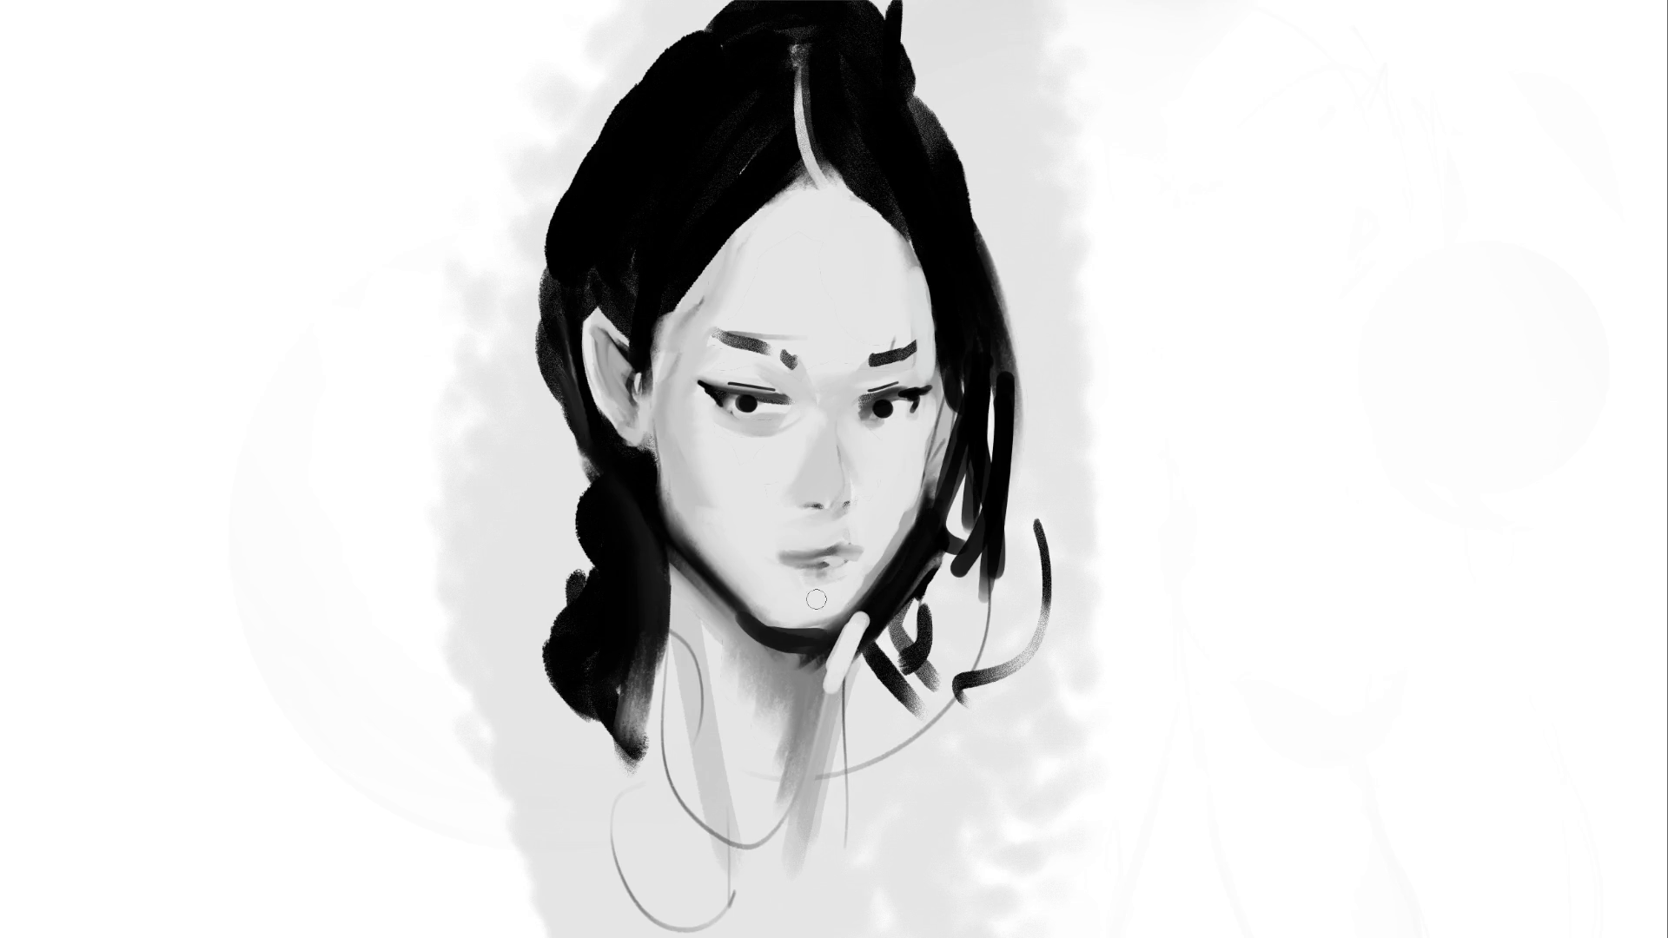
{"action": "left_click_drag", "start_coordinate": [710, 584], "coordinate": [775, 634]}
{"action": "mouse_move", "coordinate": [681, 558]}
{"action": "left_mouse_down"}
{"action": "mouse_move", "coordinate": [755, 638]}
{"action": "mouse_move", "coordinate": [826, 660]}
{"action": "mouse_move", "coordinate": [829, 695]}
{"action": "left_mouse_up"}
{"action": "left_click_drag", "start_coordinate": [747, 660], "coordinate": [786, 764]}
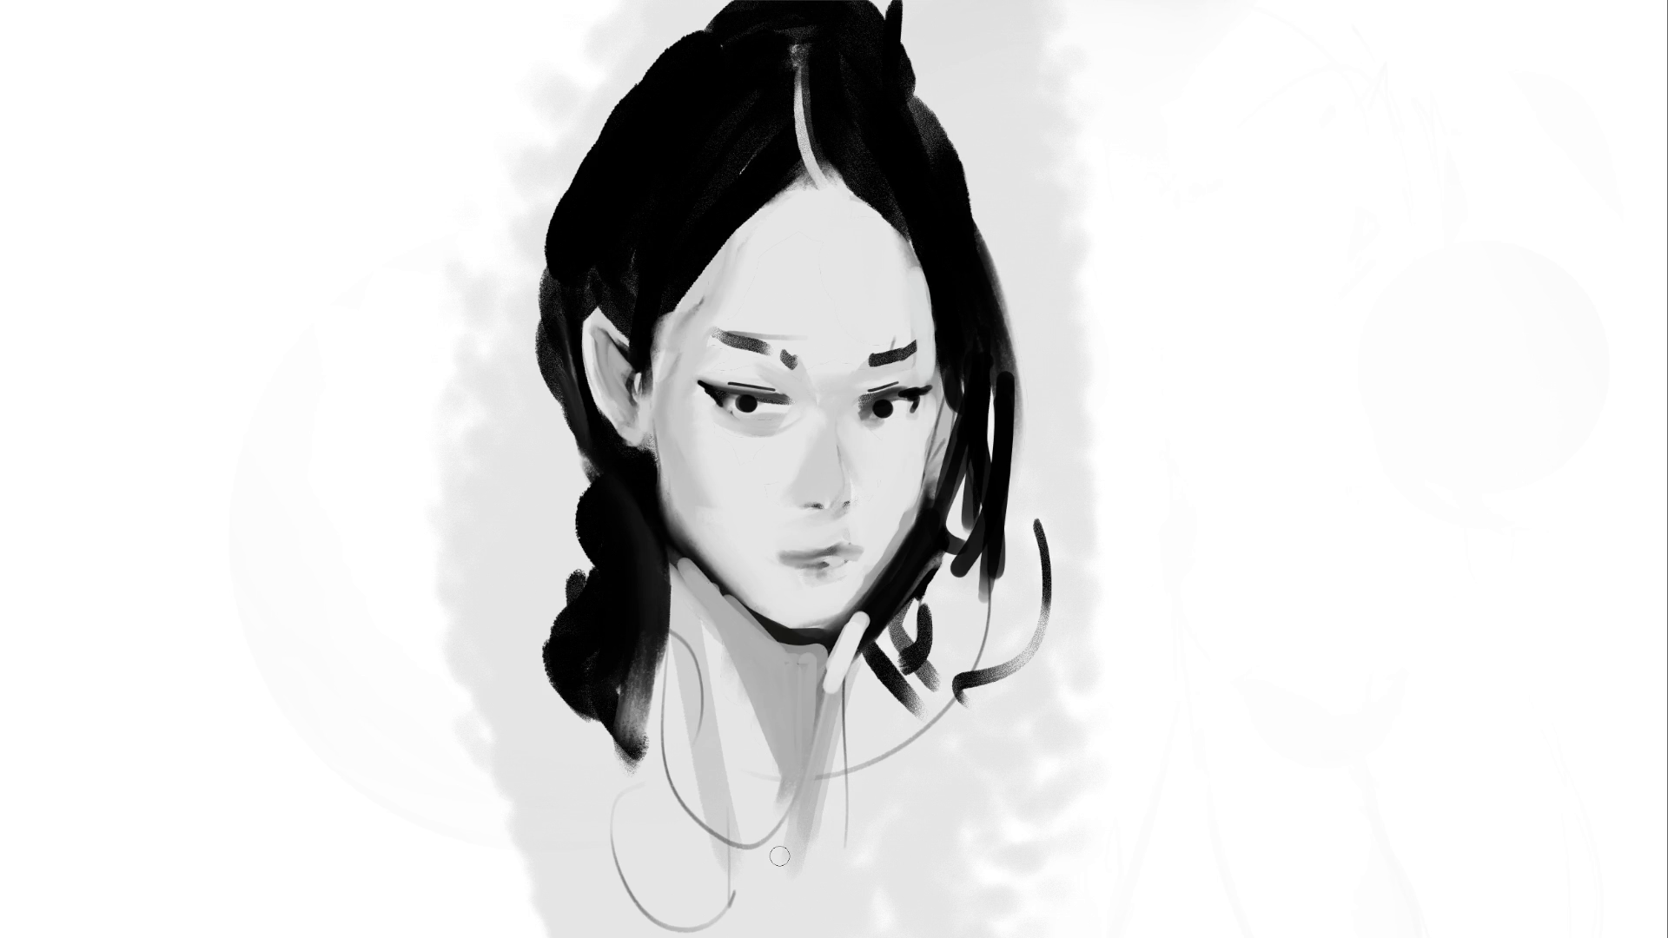
Lighten the left jaw and cheek edge and add faint cheek shading below the ear and eye
{"action": "mouse_move", "coordinate": [674, 495]}
{"action": "left_mouse_down"}
{"action": "mouse_move", "coordinate": [640, 465]}
{"action": "mouse_move", "coordinate": [691, 552]}
{"action": "left_mouse_up"}
{"action": "mouse_move", "coordinate": [640, 466]}
{"action": "left_mouse_down"}
{"action": "mouse_move", "coordinate": [693, 549]}
{"action": "mouse_move", "coordinate": [644, 529]}
{"action": "mouse_move", "coordinate": [652, 509]}
{"action": "mouse_move", "coordinate": [695, 560]}
{"action": "left_mouse_up"}
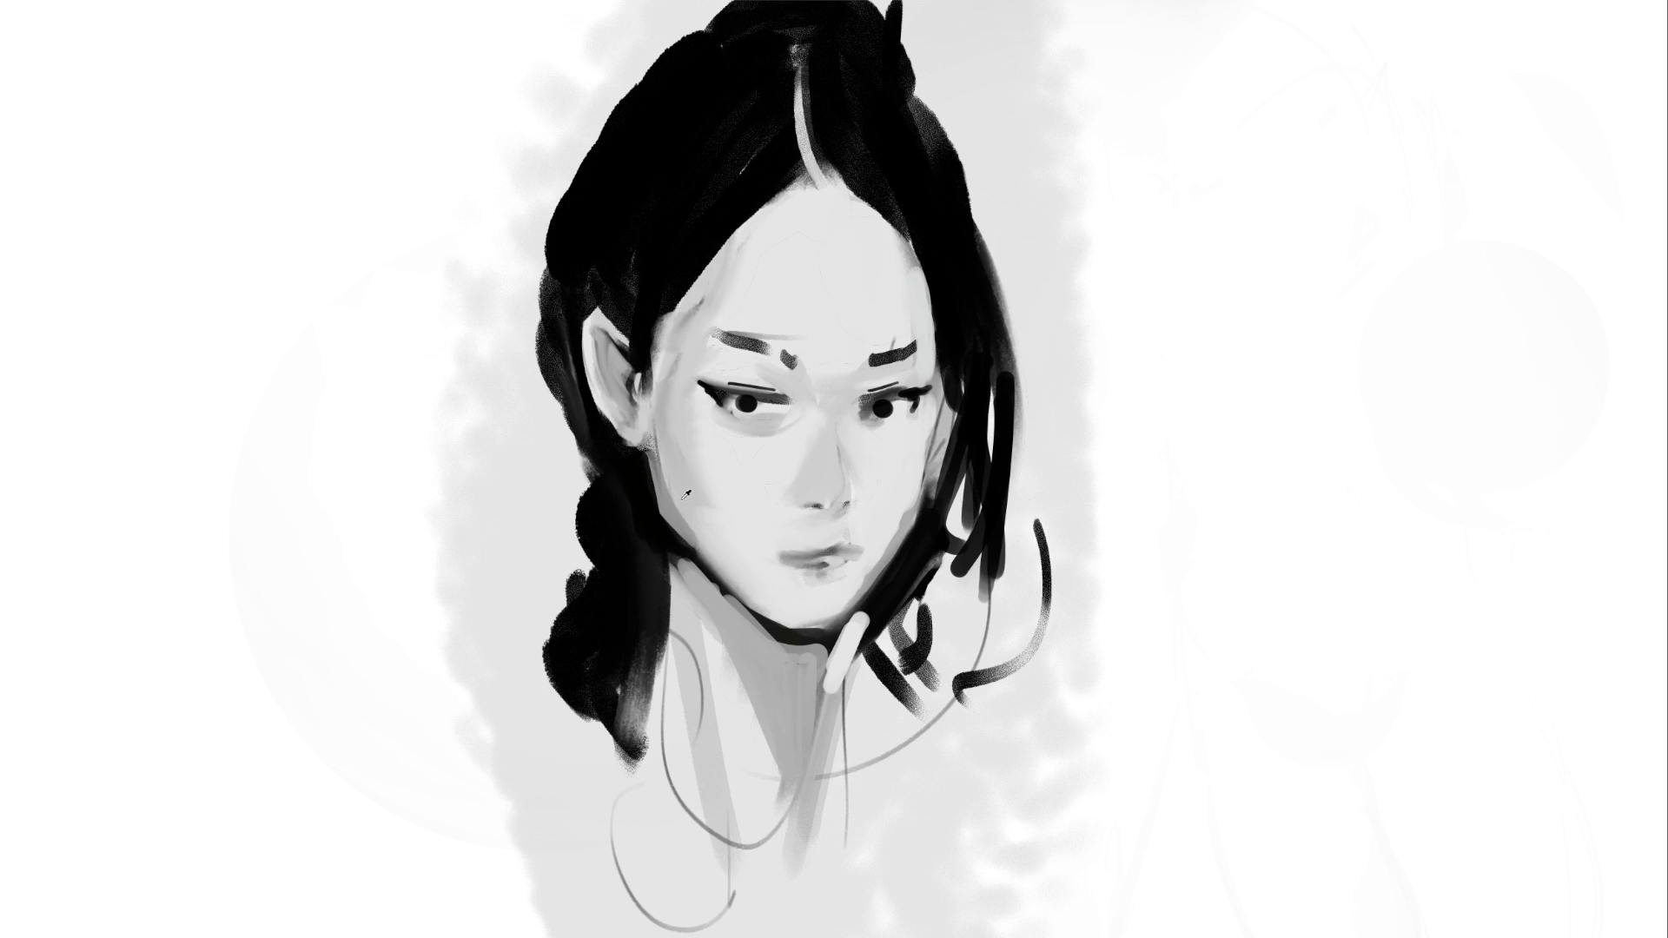
{"action": "left_click_drag", "start_coordinate": [666, 473], "coordinate": [695, 543]}
{"action": "left_click_drag", "start_coordinate": [672, 445], "coordinate": [742, 510]}
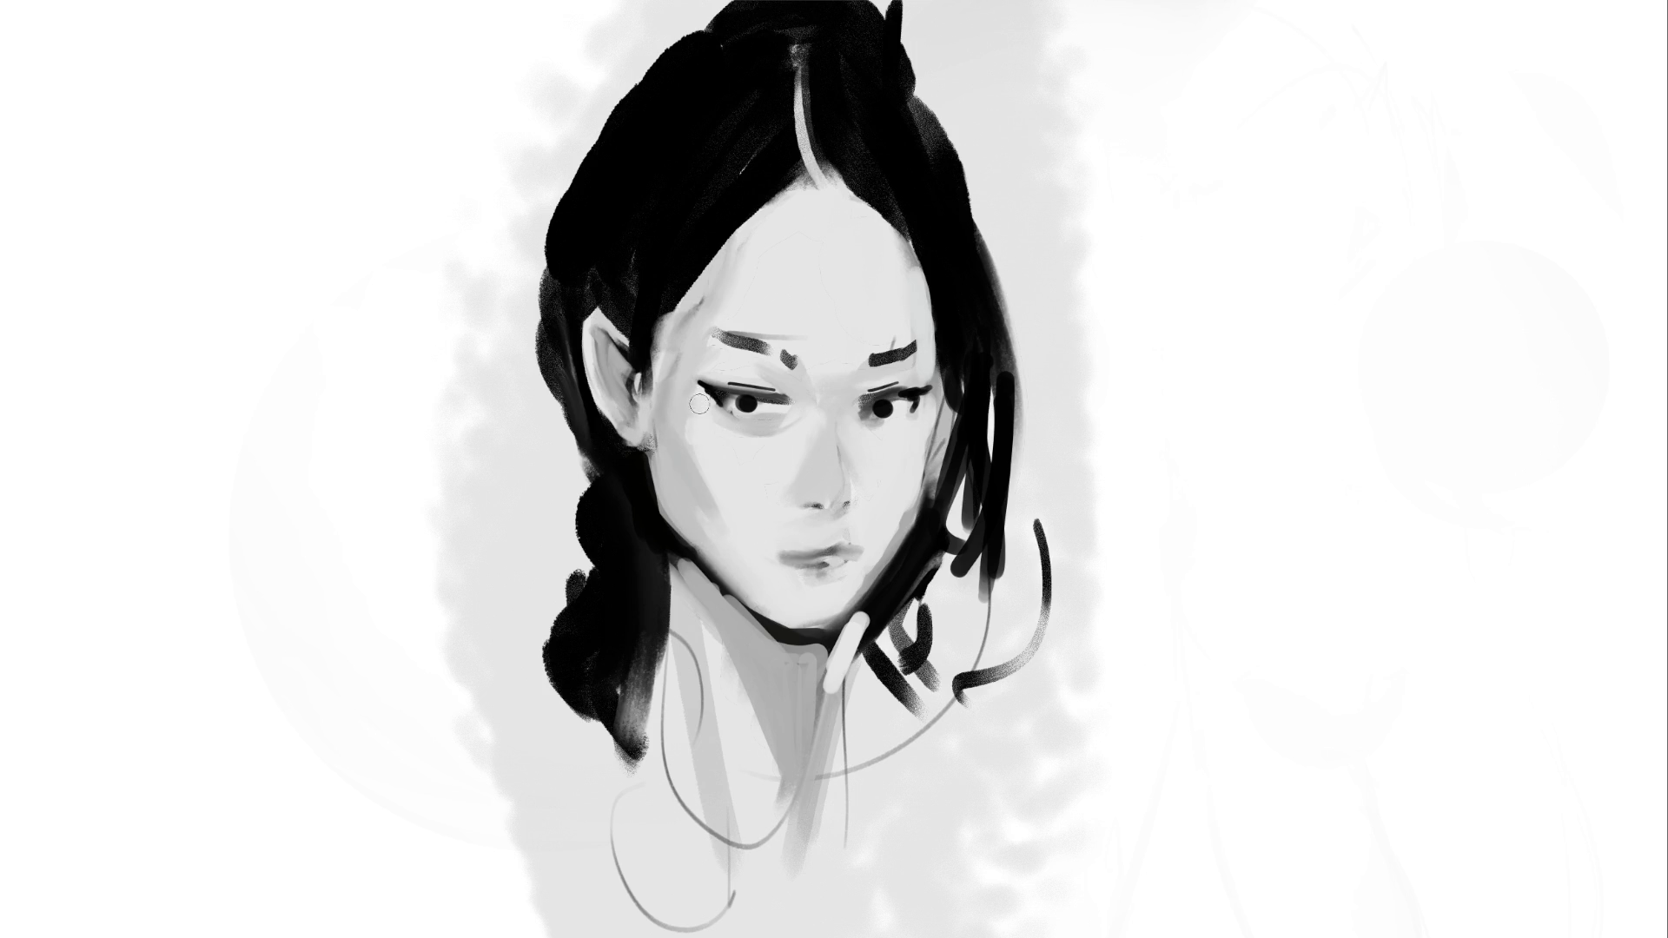
{"action": "left_click_drag", "start_coordinate": [685, 414], "coordinate": [731, 481]}
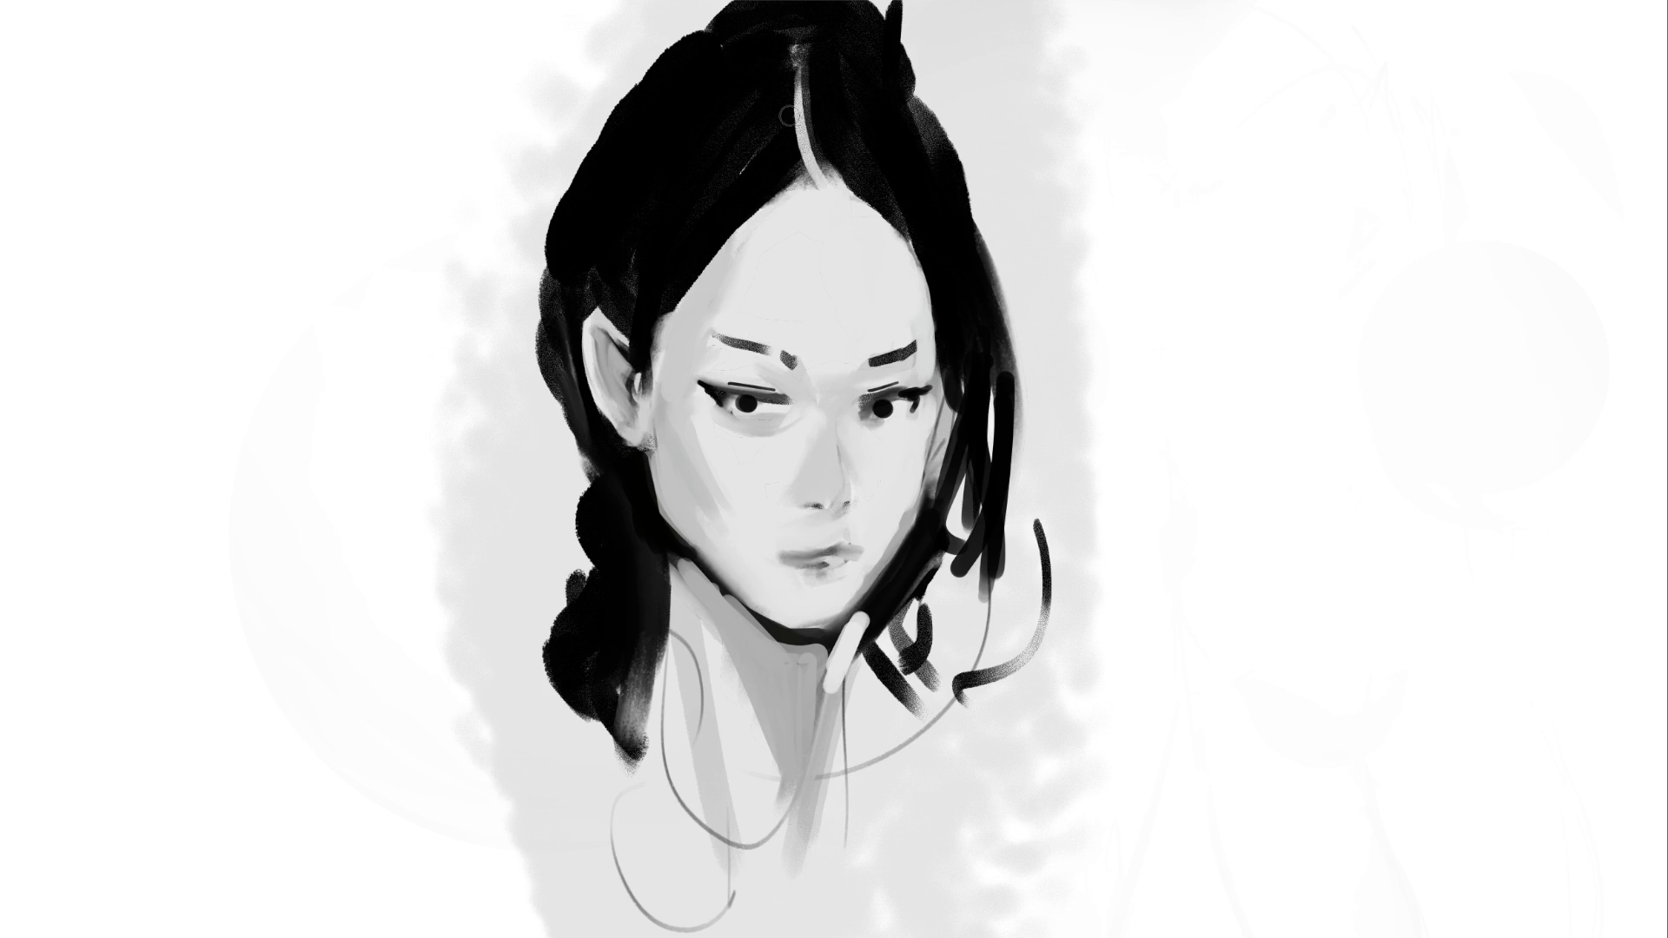
Extend the forehead skin into the left hairline and narrow both sides of the hair parting
{"action": "mouse_move", "coordinate": [733, 249]}
{"action": "left_mouse_down"}
{"action": "mouse_move", "coordinate": [766, 201]}
{"action": "mouse_move", "coordinate": [683, 300]}
{"action": "left_mouse_up"}
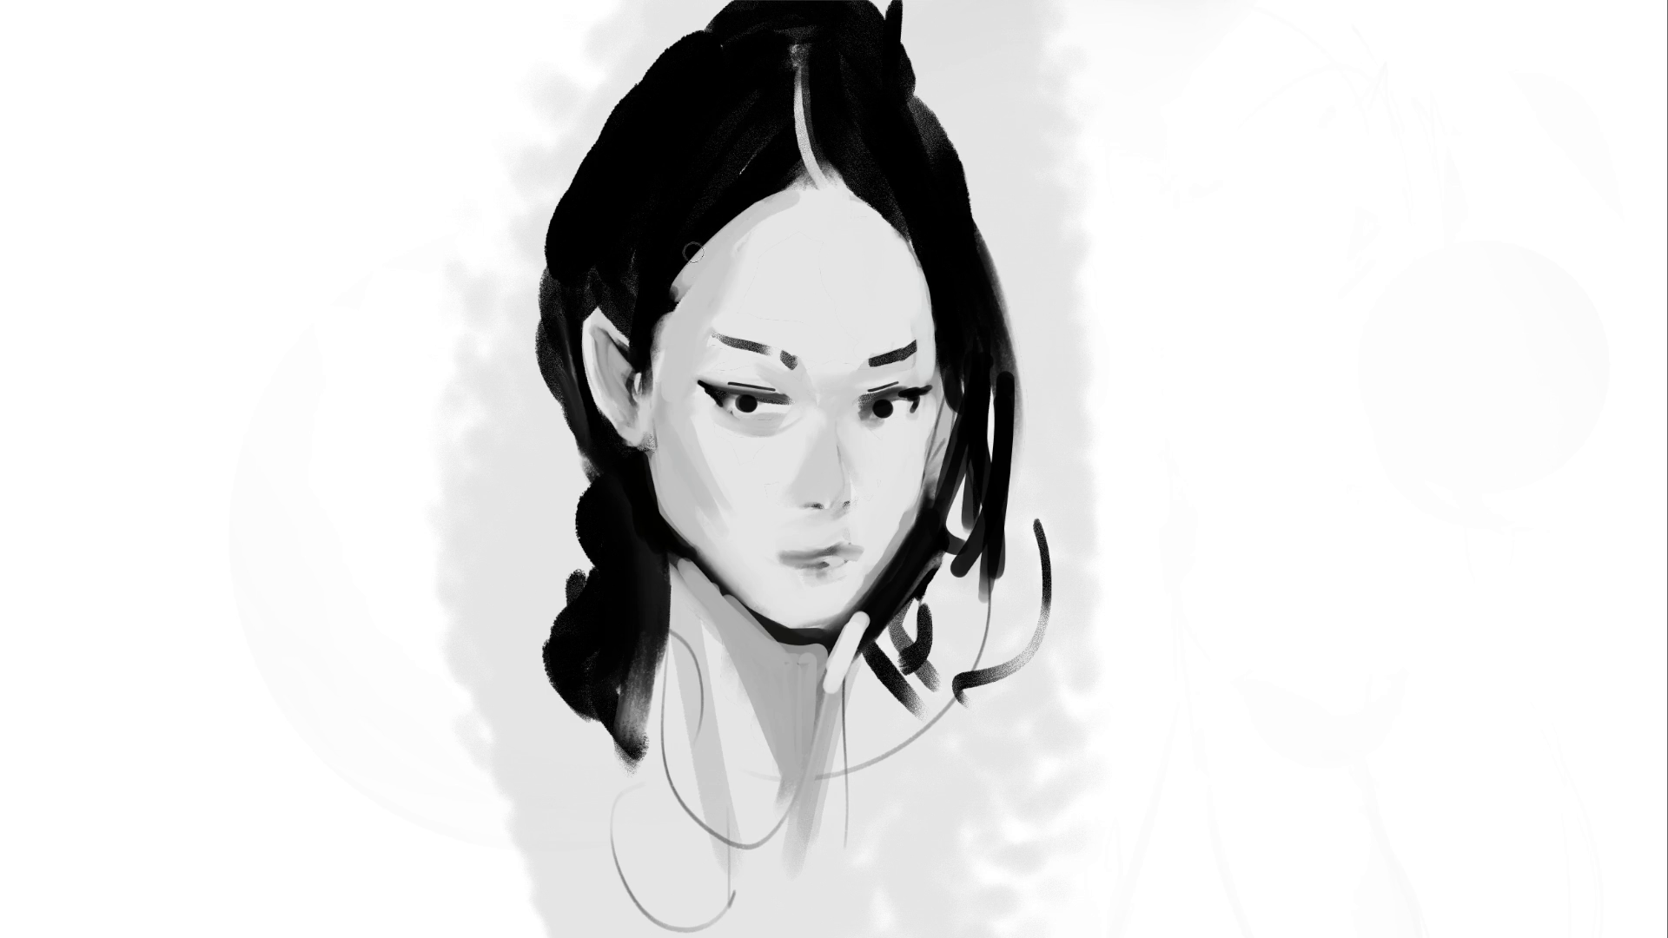
{"action": "left_click_drag", "start_coordinate": [798, 100], "coordinate": [811, 196]}
{"action": "mouse_move", "coordinate": [812, 62]}
{"action": "left_mouse_down"}
{"action": "mouse_move", "coordinate": [863, 181]}
{"action": "mouse_move", "coordinate": [931, 227]}
{"action": "left_mouse_up"}
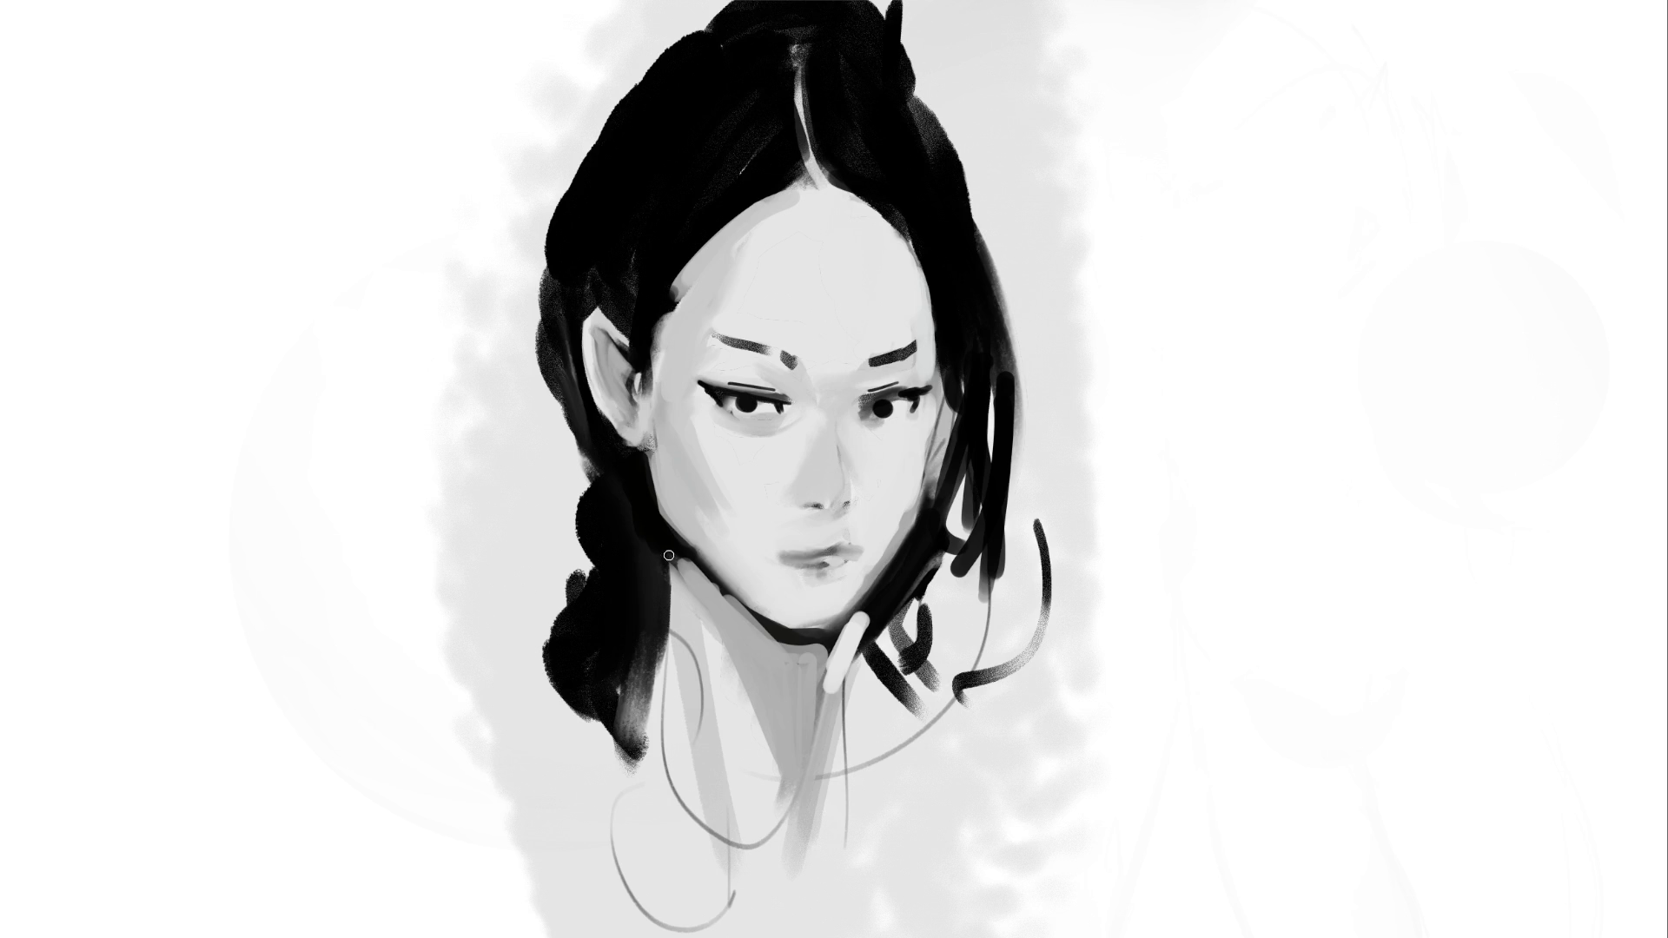
Paint a dark stroke down the left neck and repaint the shading under the jaw
{"action": "left_click_drag", "start_coordinate": [670, 556], "coordinate": [658, 749]}
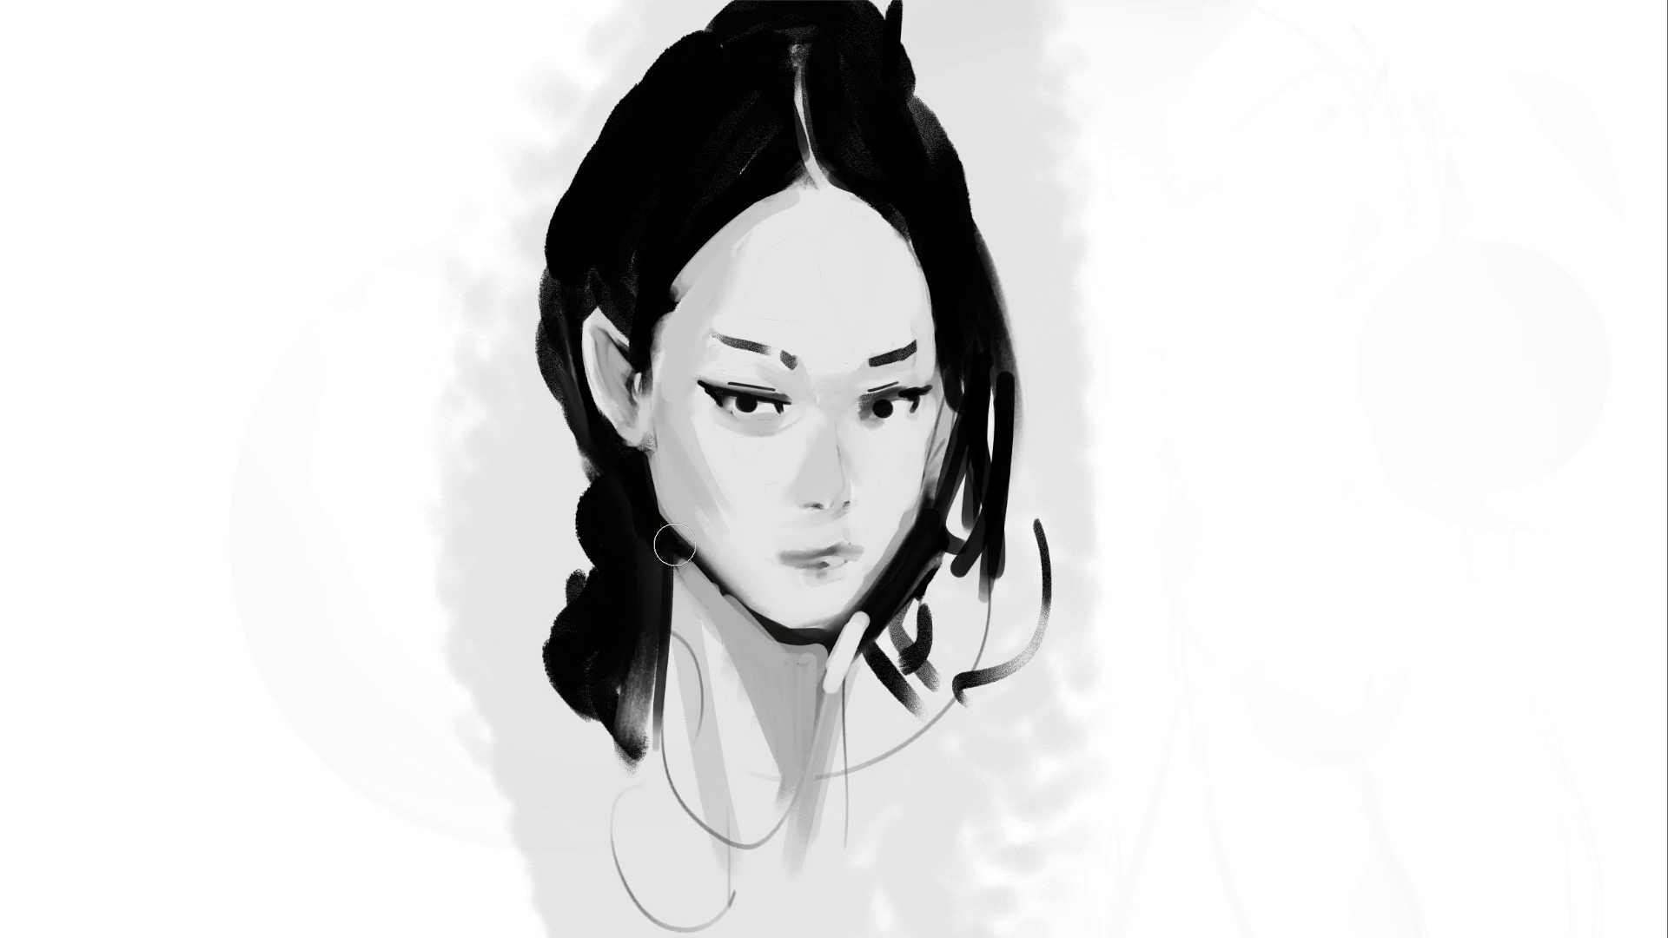
{"action": "left_click_drag", "start_coordinate": [706, 584], "coordinate": [762, 639]}
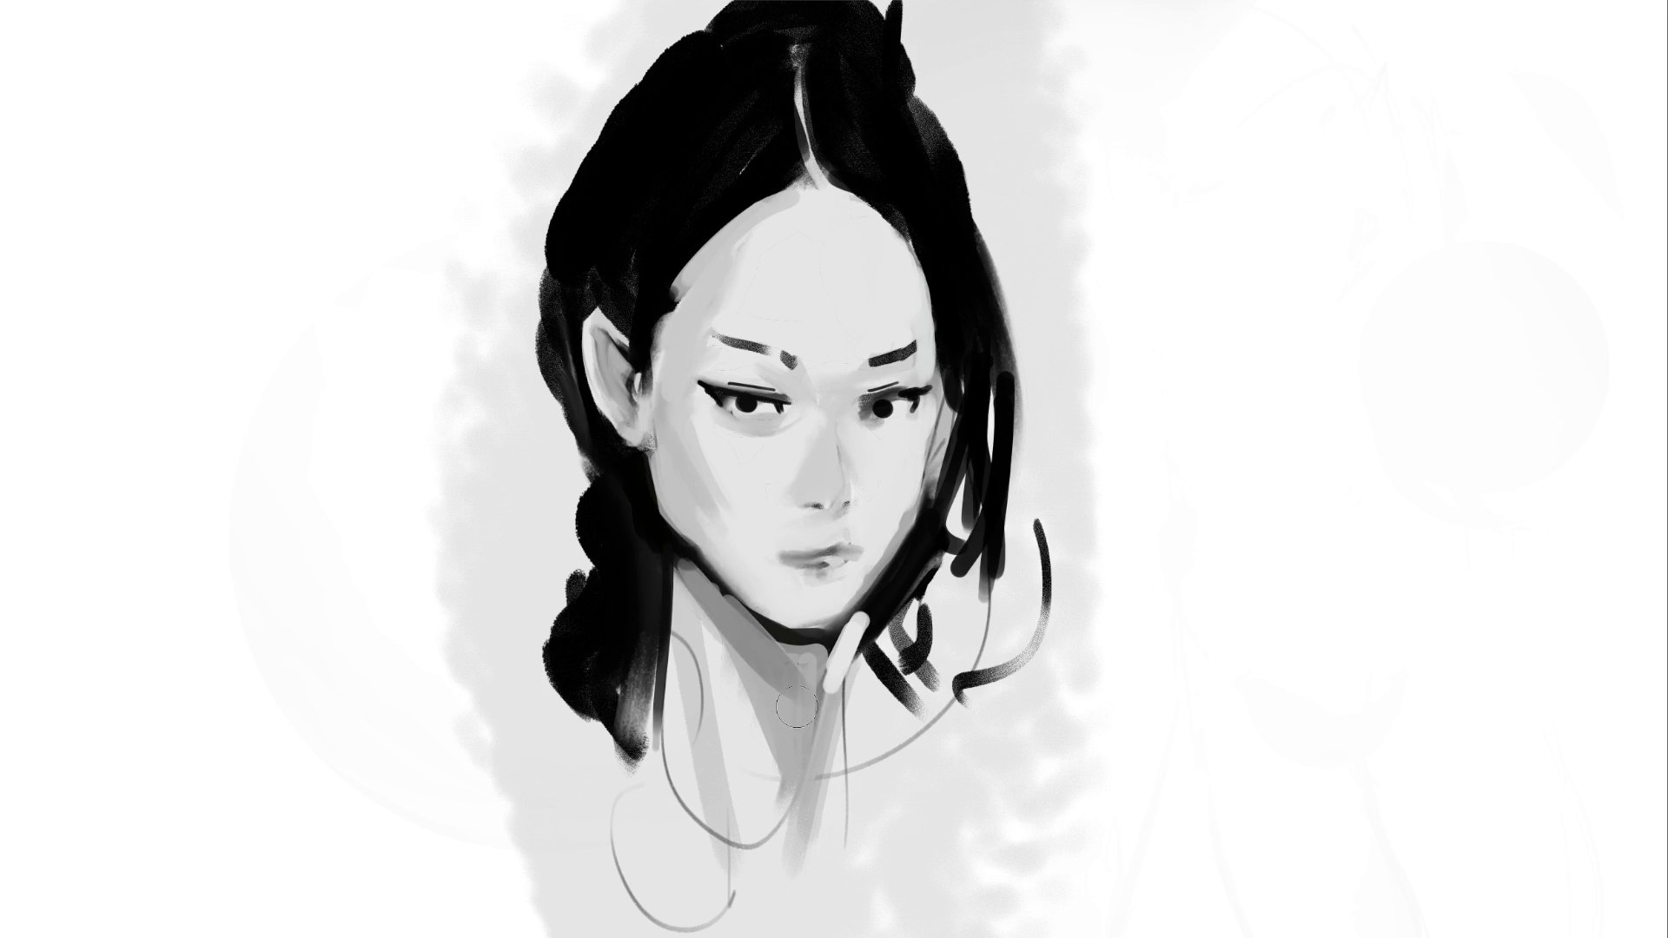
{"action": "mouse_move", "coordinate": [662, 547]}
{"action": "left_mouse_down"}
{"action": "mouse_move", "coordinate": [803, 686]}
{"action": "mouse_move", "coordinate": [773, 886]}
{"action": "left_mouse_up"}
Block in the robe's collar, chest, left shoulder and lower edge in grey
{"action": "left_click_drag", "start_coordinate": [873, 660], "coordinate": [834, 869]}
{"action": "mouse_move", "coordinate": [894, 652]}
{"action": "left_mouse_down"}
{"action": "mouse_move", "coordinate": [1016, 749]}
{"action": "mouse_move", "coordinate": [816, 836]}
{"action": "mouse_move", "coordinate": [912, 686]}
{"action": "mouse_move", "coordinate": [981, 713]}
{"action": "mouse_move", "coordinate": [987, 741]}
{"action": "left_mouse_up"}
{"action": "mouse_move", "coordinate": [895, 698]}
{"action": "left_mouse_down"}
{"action": "mouse_move", "coordinate": [765, 904]}
{"action": "mouse_move", "coordinate": [876, 868]}
{"action": "mouse_move", "coordinate": [998, 782]}
{"action": "mouse_move", "coordinate": [929, 778]}
{"action": "left_mouse_up"}
{"action": "left_click_drag", "start_coordinate": [777, 903], "coordinate": [991, 869]}
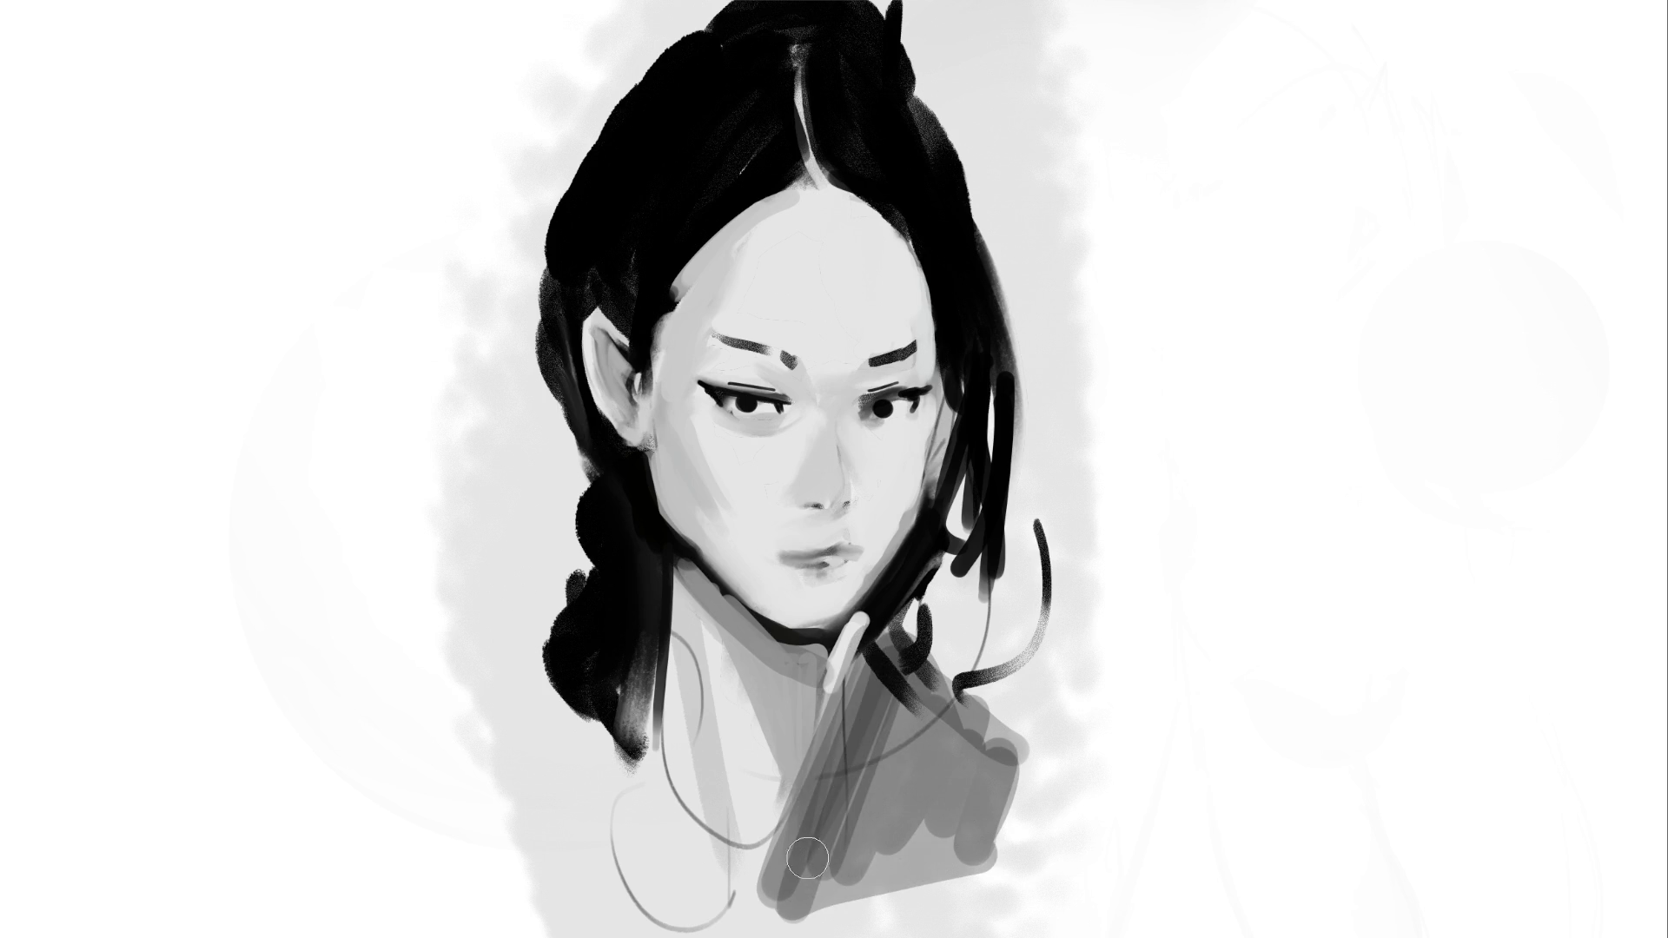
{"action": "mouse_move", "coordinate": [627, 718]}
{"action": "left_mouse_down"}
{"action": "mouse_move", "coordinate": [660, 868]}
{"action": "mouse_move", "coordinate": [608, 765]}
{"action": "mouse_move", "coordinate": [590, 921]}
{"action": "mouse_move", "coordinate": [621, 702]}
{"action": "mouse_move", "coordinate": [599, 721]}
{"action": "mouse_move", "coordinate": [608, 869]}
{"action": "mouse_move", "coordinate": [686, 851]}
{"action": "mouse_move", "coordinate": [958, 896]}
{"action": "mouse_move", "coordinate": [777, 908]}
{"action": "left_mouse_up"}
{"action": "left_click_drag", "start_coordinate": [782, 873], "coordinate": [1112, 832]}
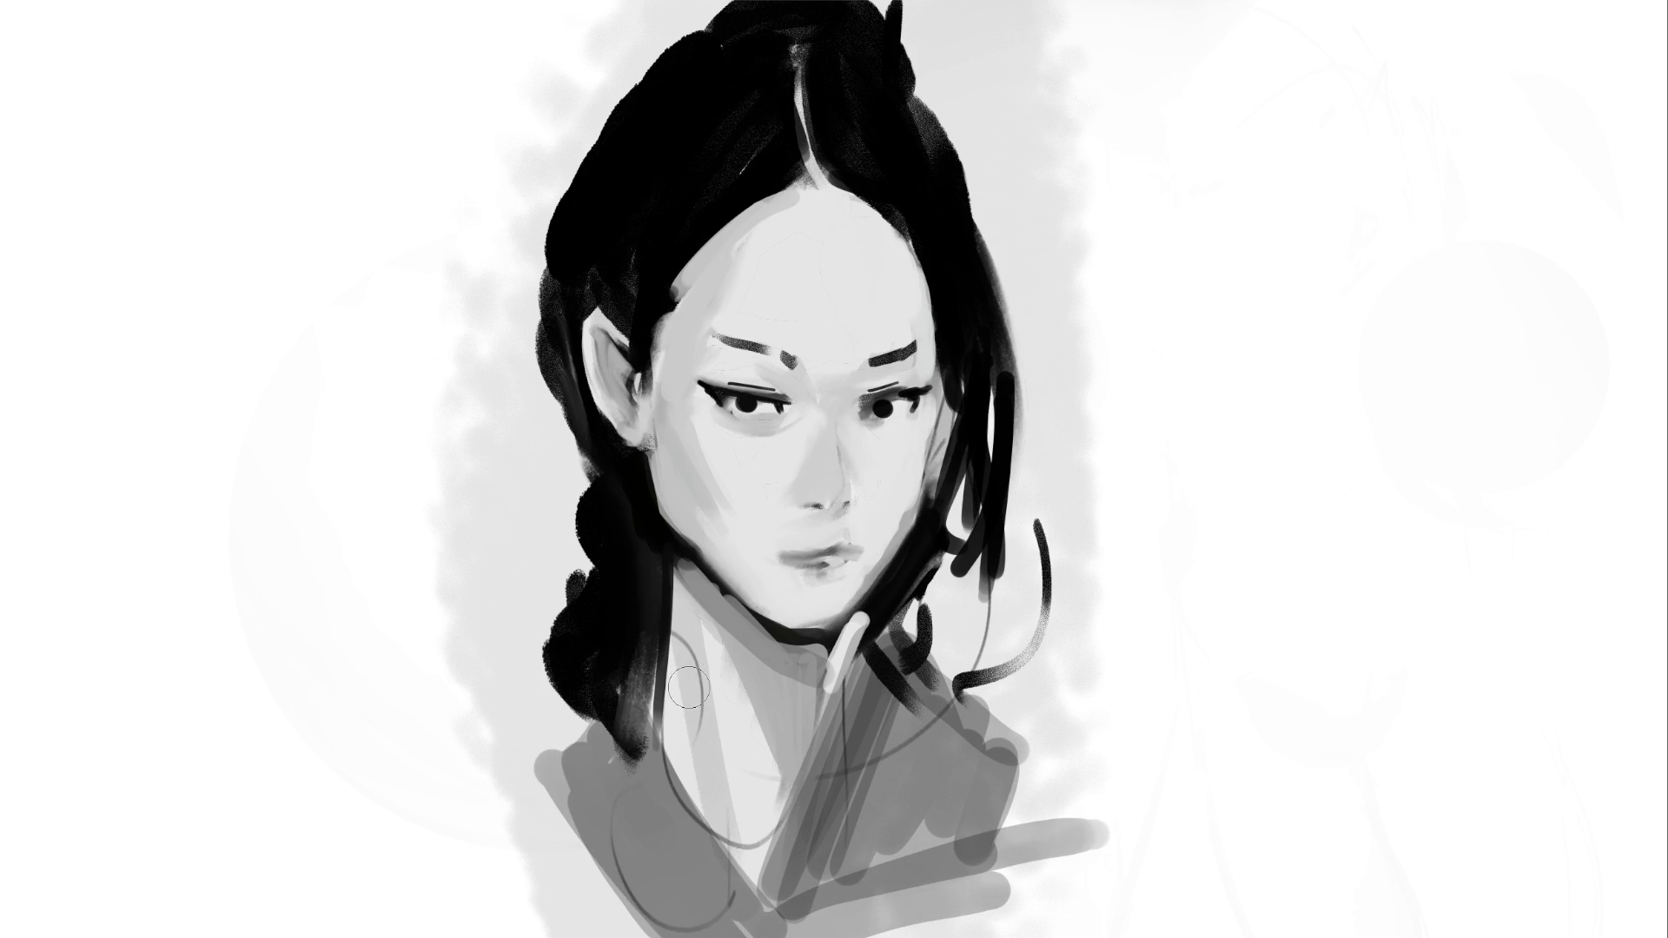
Paint light grey strokes down the left side of the neck
{"action": "mouse_move", "coordinate": [670, 730]}
{"action": "left_mouse_down"}
{"action": "mouse_move", "coordinate": [682, 639]}
{"action": "mouse_move", "coordinate": [721, 825]}
{"action": "left_mouse_up"}
{"action": "mouse_move", "coordinate": [682, 634]}
{"action": "left_mouse_down"}
{"action": "mouse_move", "coordinate": [747, 860]}
{"action": "mouse_move", "coordinate": [729, 773]}
{"action": "mouse_move", "coordinate": [787, 783]}
{"action": "left_mouse_up"}
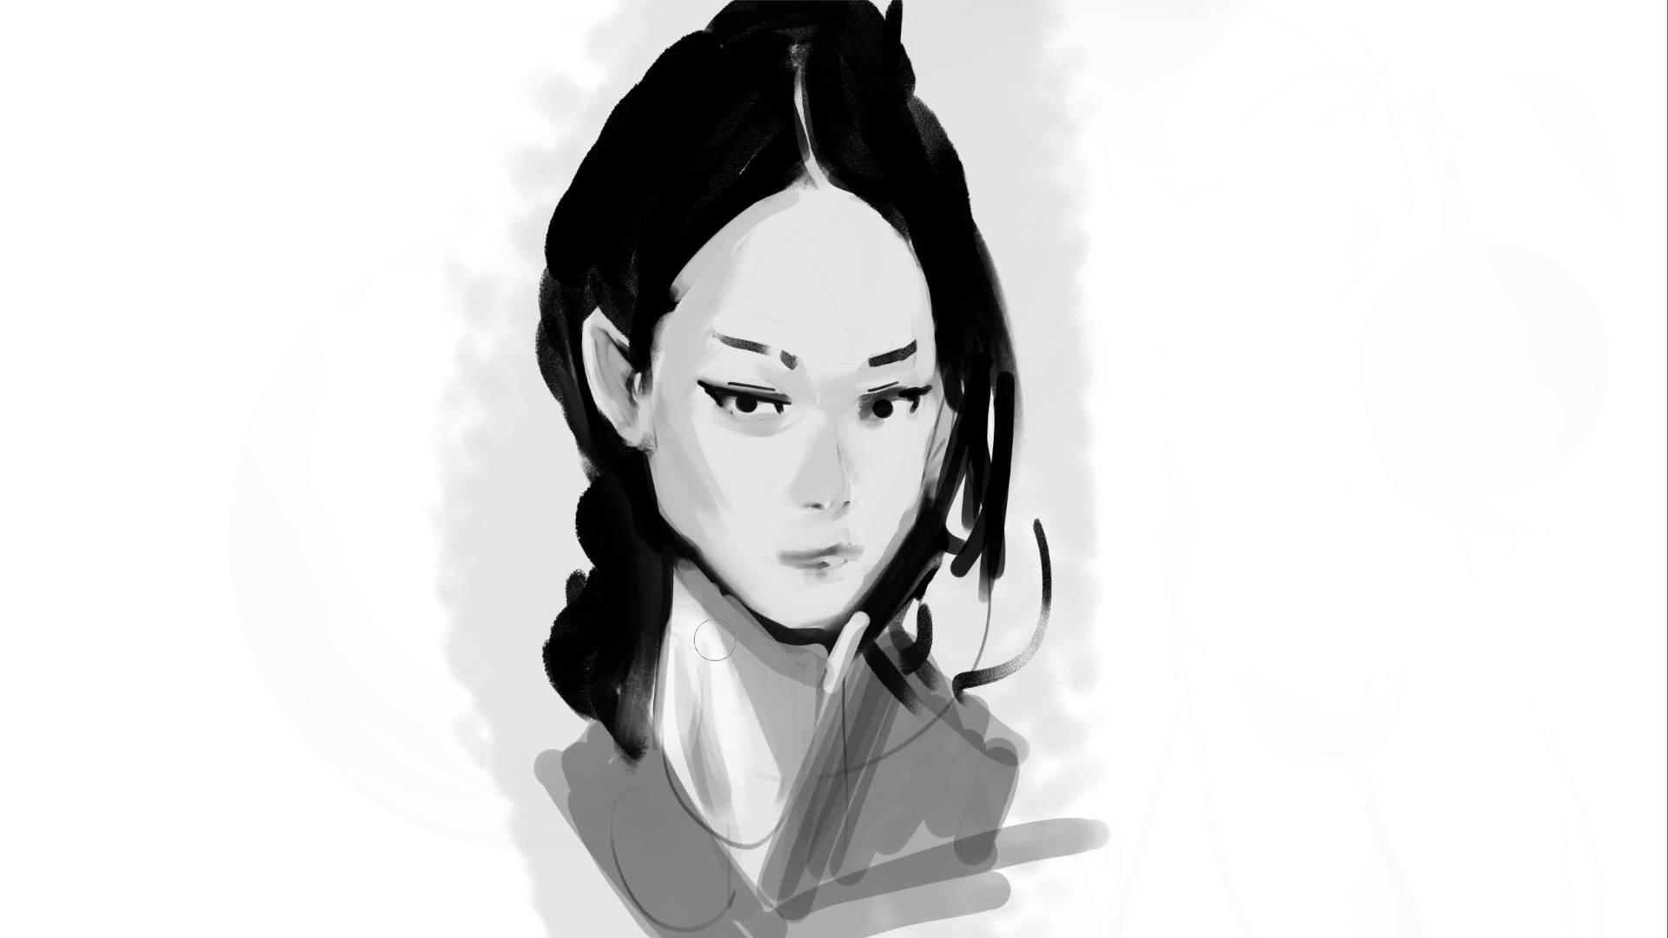
{"action": "left_click_drag", "start_coordinate": [741, 716], "coordinate": [764, 786]}
{"action": "left_click_drag", "start_coordinate": [677, 574], "coordinate": [756, 782]}
{"action": "left_click_drag", "start_coordinate": [682, 608], "coordinate": [765, 834]}
{"action": "left_click_drag", "start_coordinate": [695, 661], "coordinate": [755, 790]}
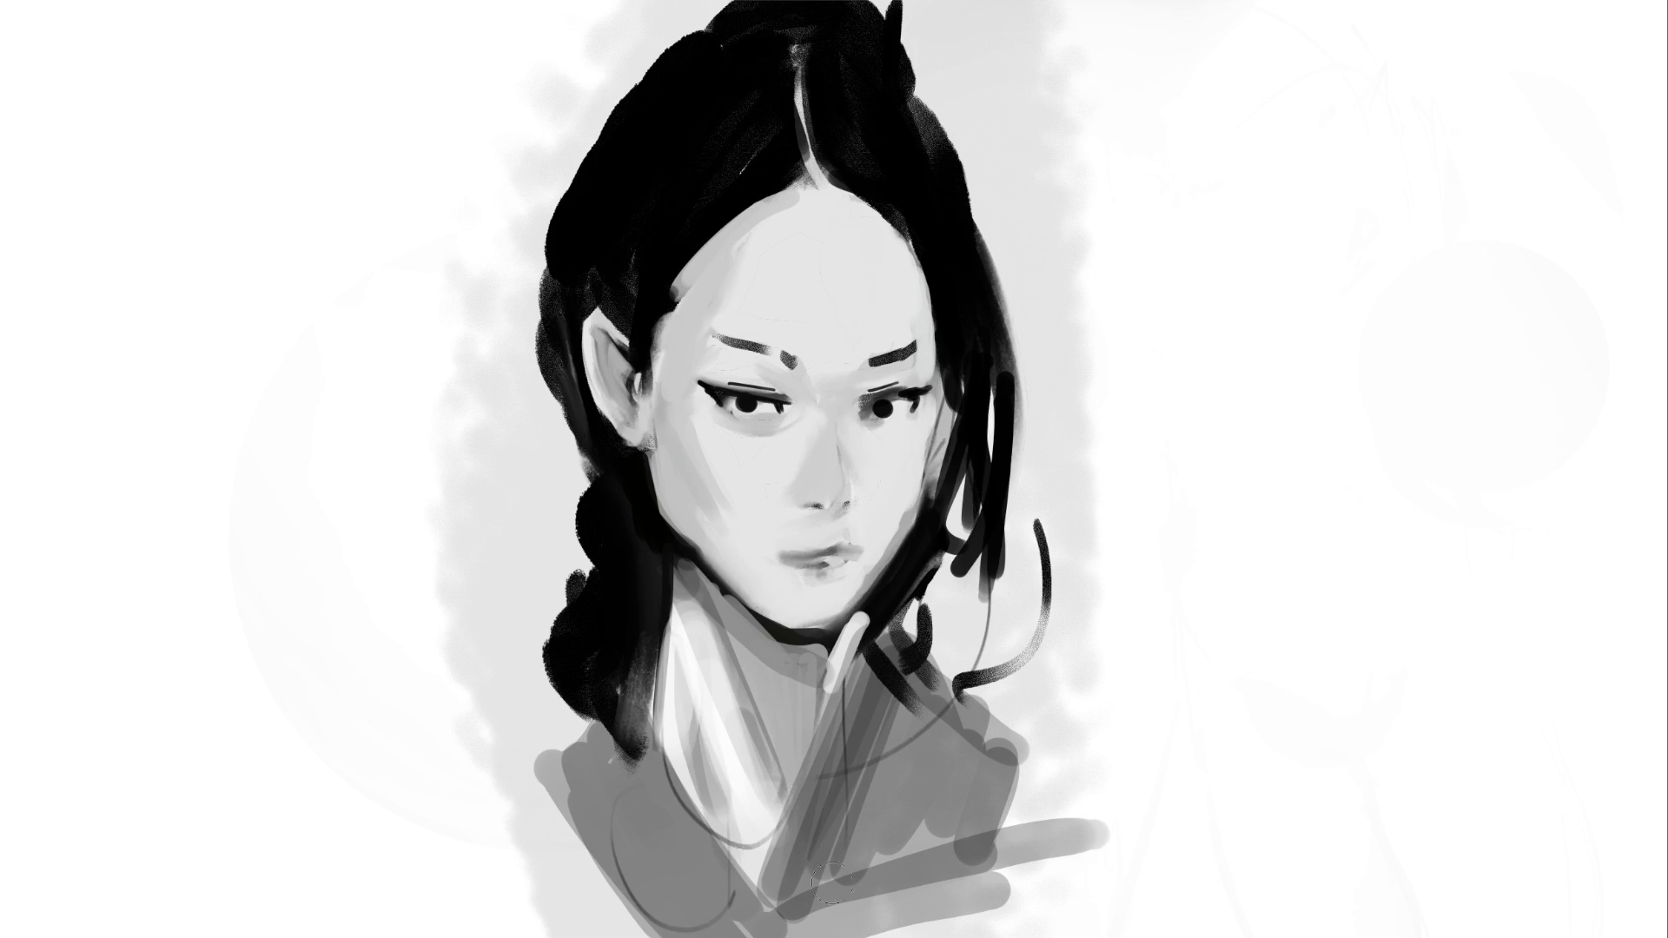
Further brighten the collar and the lower-left edge of the neck
{"action": "mouse_move", "coordinate": [838, 661]}
{"action": "left_mouse_down"}
{"action": "mouse_move", "coordinate": [769, 777]}
{"action": "mouse_move", "coordinate": [772, 732]}
{"action": "mouse_move", "coordinate": [721, 608]}
{"action": "left_mouse_up"}
{"action": "mouse_move", "coordinate": [739, 764]}
{"action": "left_mouse_down"}
{"action": "mouse_move", "coordinate": [812, 669]}
{"action": "mouse_move", "coordinate": [760, 795]}
{"action": "left_mouse_up"}
{"action": "mouse_move", "coordinate": [708, 647]}
{"action": "left_mouse_down"}
{"action": "mouse_move", "coordinate": [833, 686]}
{"action": "mouse_move", "coordinate": [764, 790]}
{"action": "left_mouse_up"}
{"action": "left_click_drag", "start_coordinate": [747, 669], "coordinate": [773, 825]}
{"action": "left_click_drag", "start_coordinate": [696, 690], "coordinate": [706, 803]}
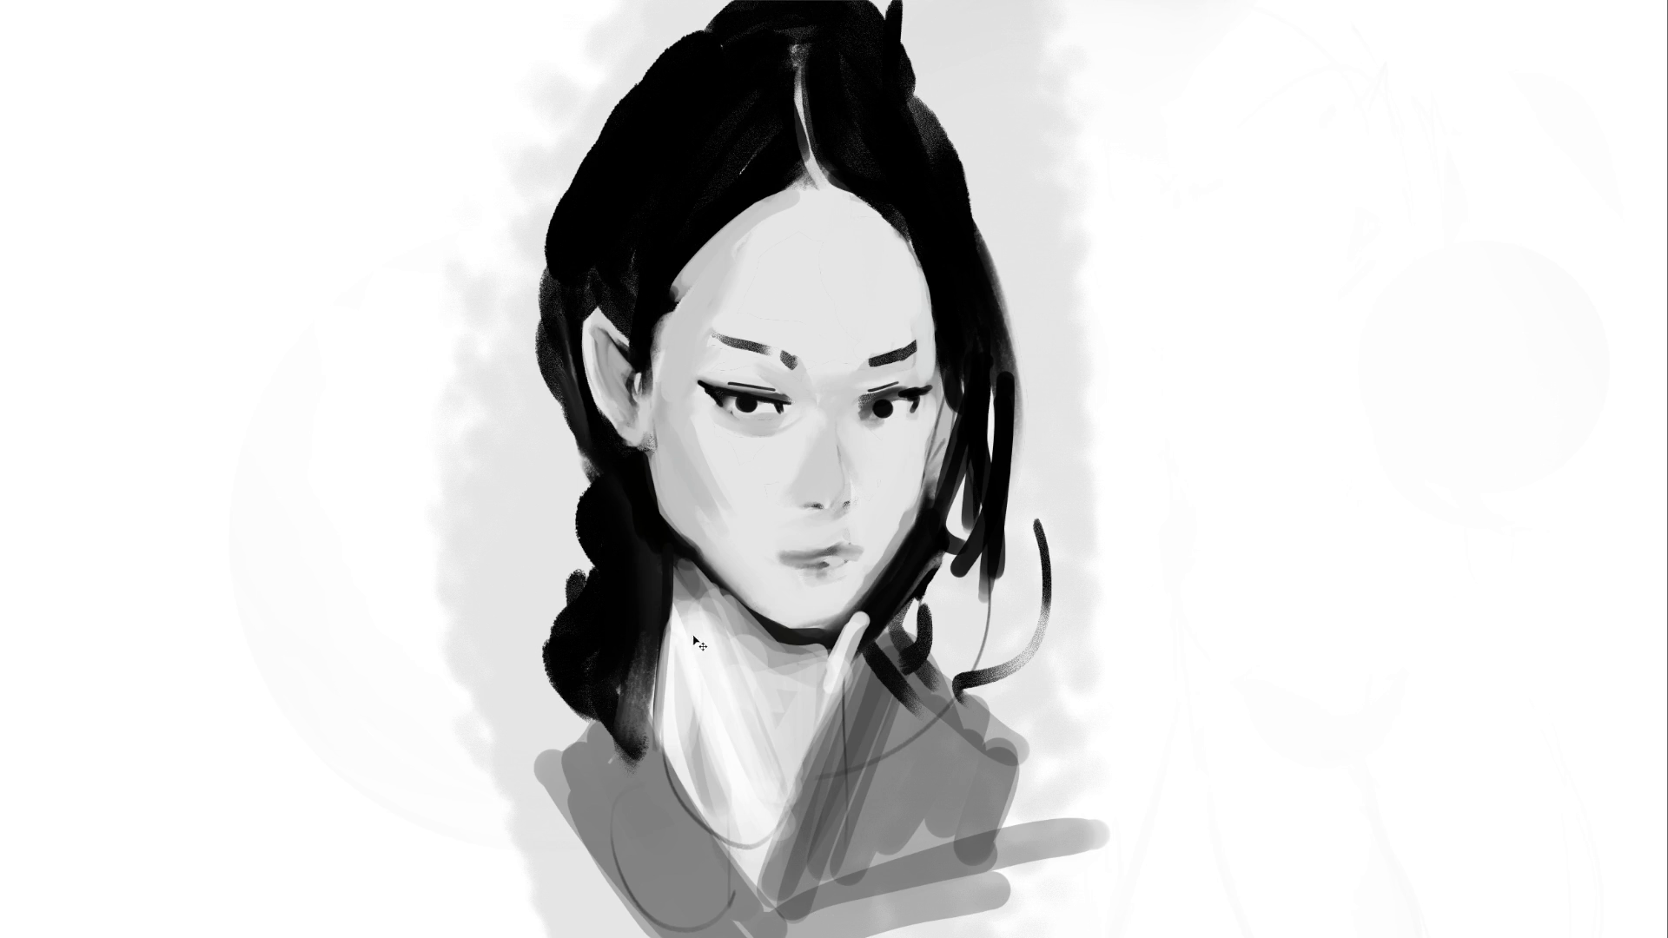
{"action": "left_click_drag", "start_coordinate": [695, 721], "coordinate": [727, 801]}
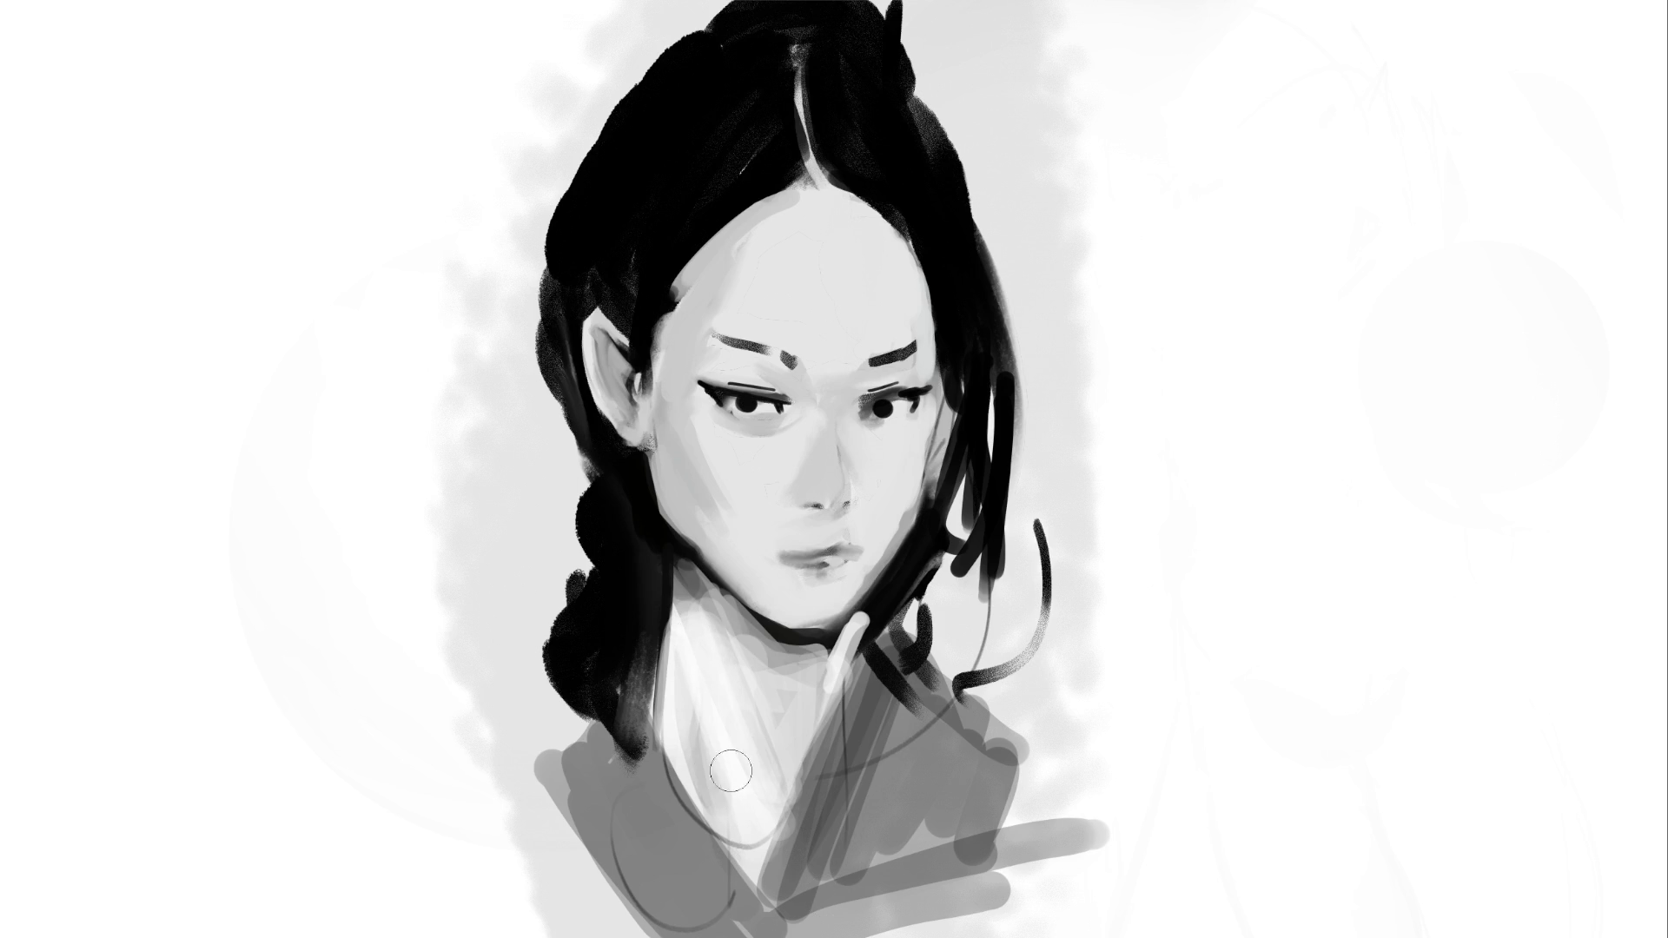
{"action": "left_click_drag", "start_coordinate": [678, 751], "coordinate": [706, 808]}
Darken the hair bun and outline the bun and the figure's silhouette with a light edge
{"action": "mouse_move", "coordinate": [947, 52]}
{"action": "left_mouse_down"}
{"action": "mouse_move", "coordinate": [744, 34]}
{"action": "mouse_move", "coordinate": [687, 9]}
{"action": "mouse_move", "coordinate": [763, 38]}
{"action": "left_mouse_up"}
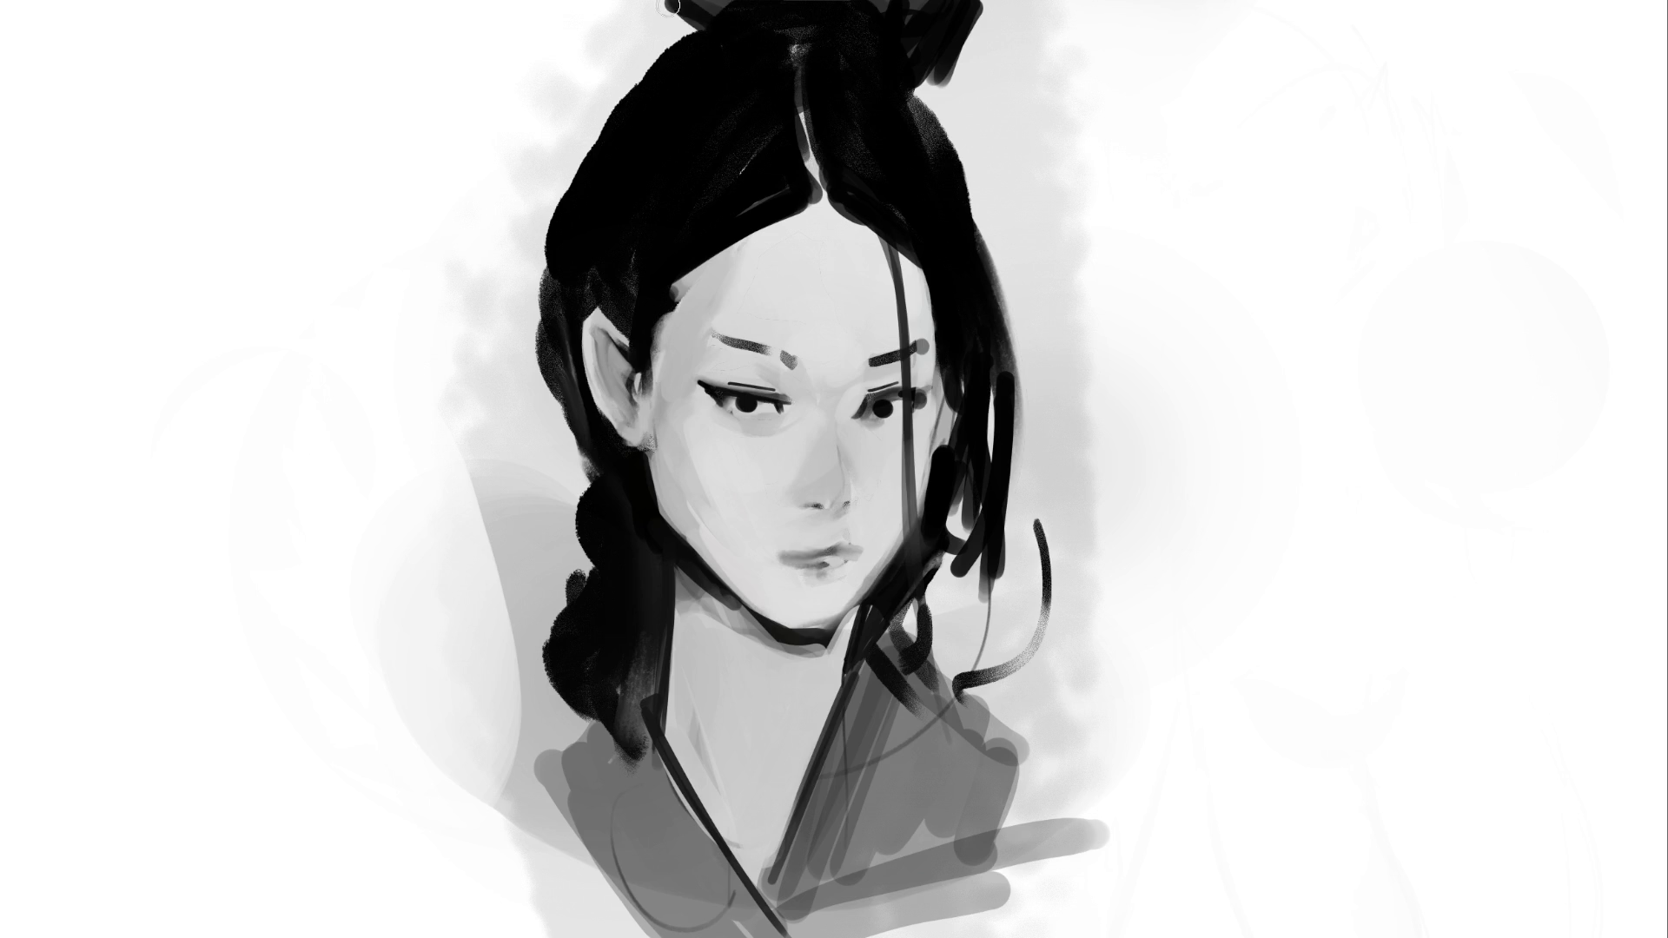
{"action": "left_click_drag", "start_coordinate": [998, 16], "coordinate": [956, 44]}
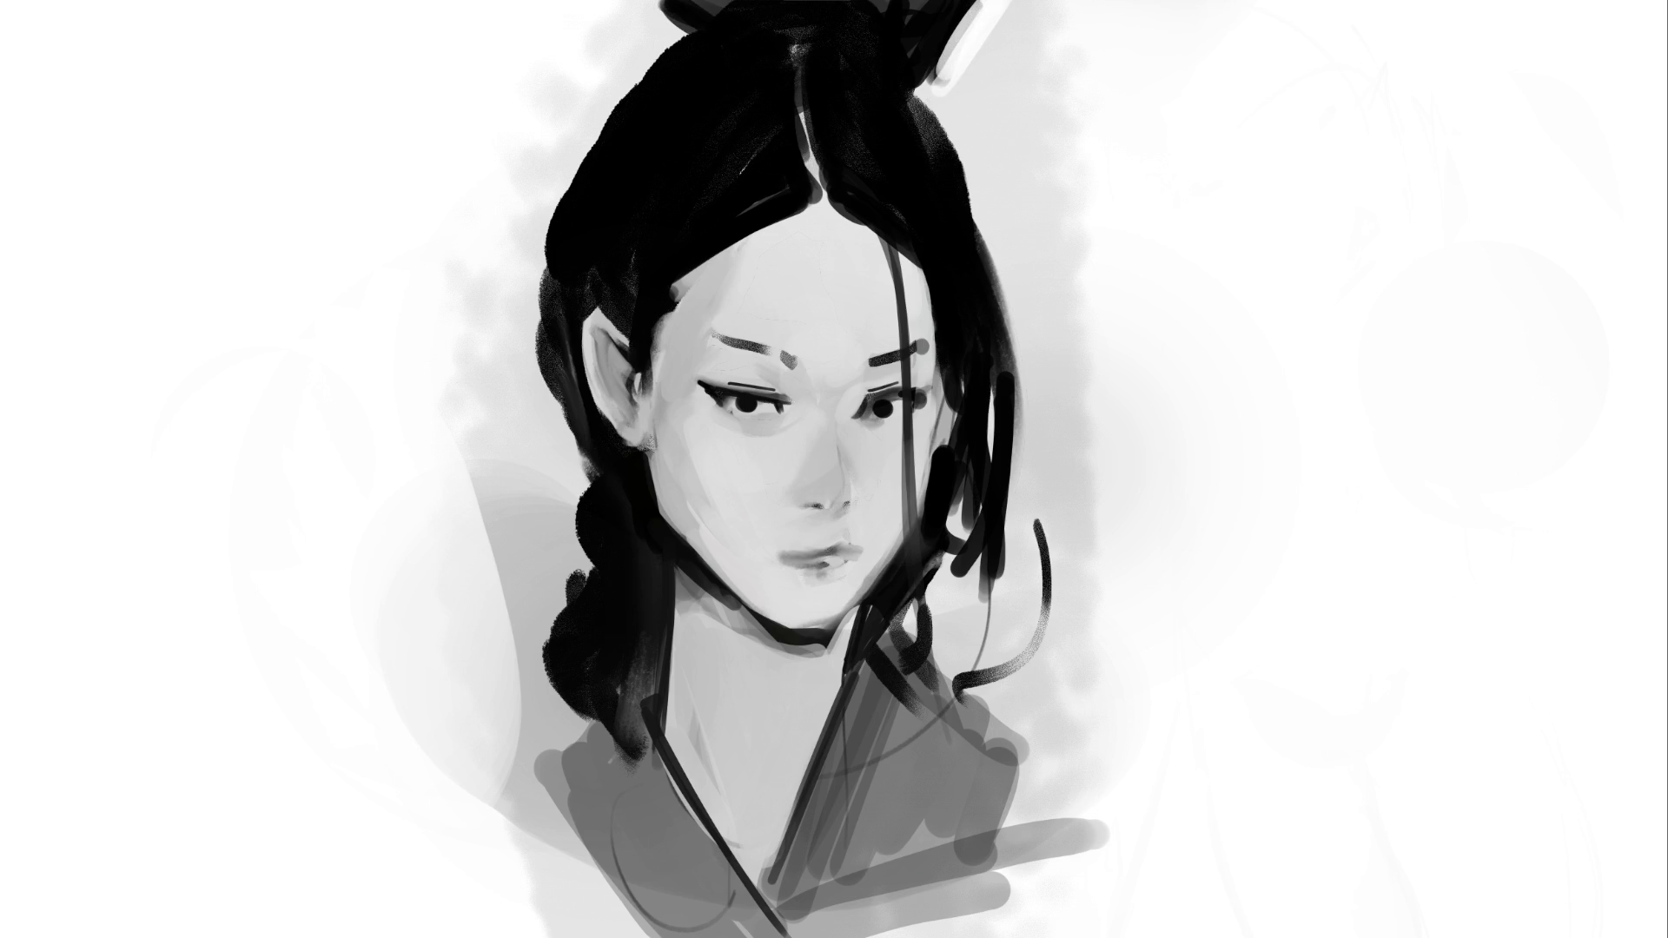
{"action": "mouse_move", "coordinate": [642, 4]}
{"action": "left_mouse_down"}
{"action": "mouse_move", "coordinate": [682, 40]}
{"action": "mouse_move", "coordinate": [606, 106]}
{"action": "mouse_move", "coordinate": [526, 282]}
{"action": "mouse_move", "coordinate": [519, 341]}
{"action": "mouse_move", "coordinate": [580, 473]}
{"action": "mouse_move", "coordinate": [518, 780]}
{"action": "left_mouse_up"}
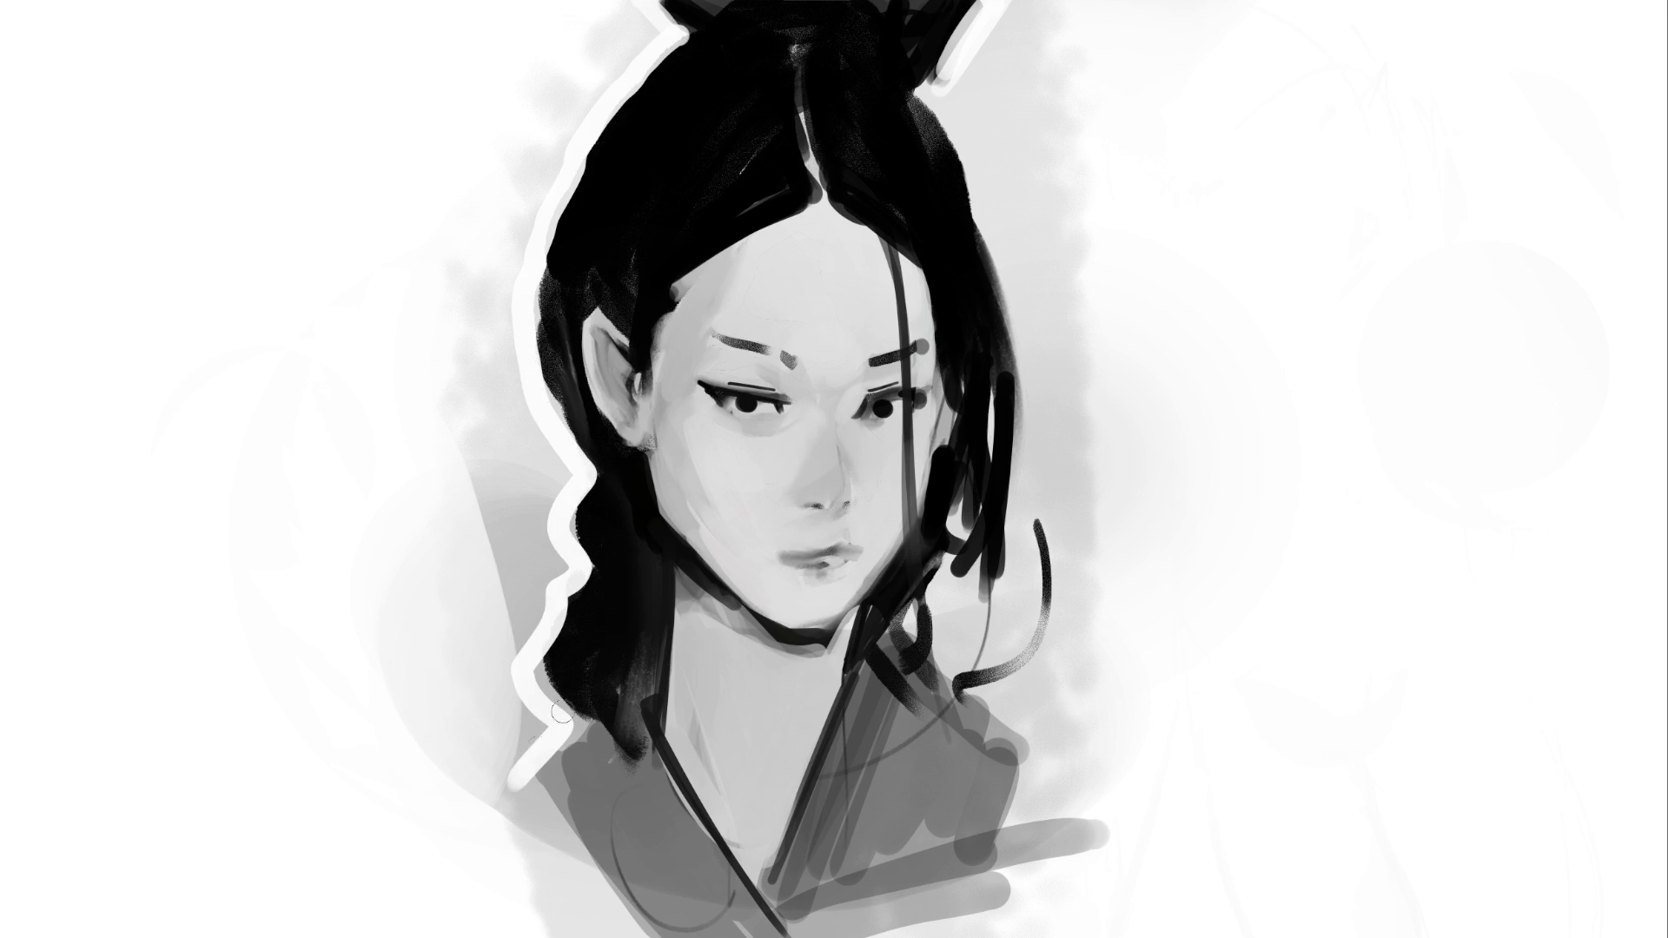
{"action": "mouse_move", "coordinate": [977, 68]}
{"action": "left_mouse_down"}
{"action": "mouse_move", "coordinate": [947, 108]}
{"action": "mouse_move", "coordinate": [989, 214]}
{"action": "mouse_move", "coordinate": [1020, 380]}
{"action": "mouse_move", "coordinate": [1029, 638]}
{"action": "mouse_move", "coordinate": [1054, 765]}
{"action": "mouse_move", "coordinate": [1099, 799]}
{"action": "left_mouse_up"}
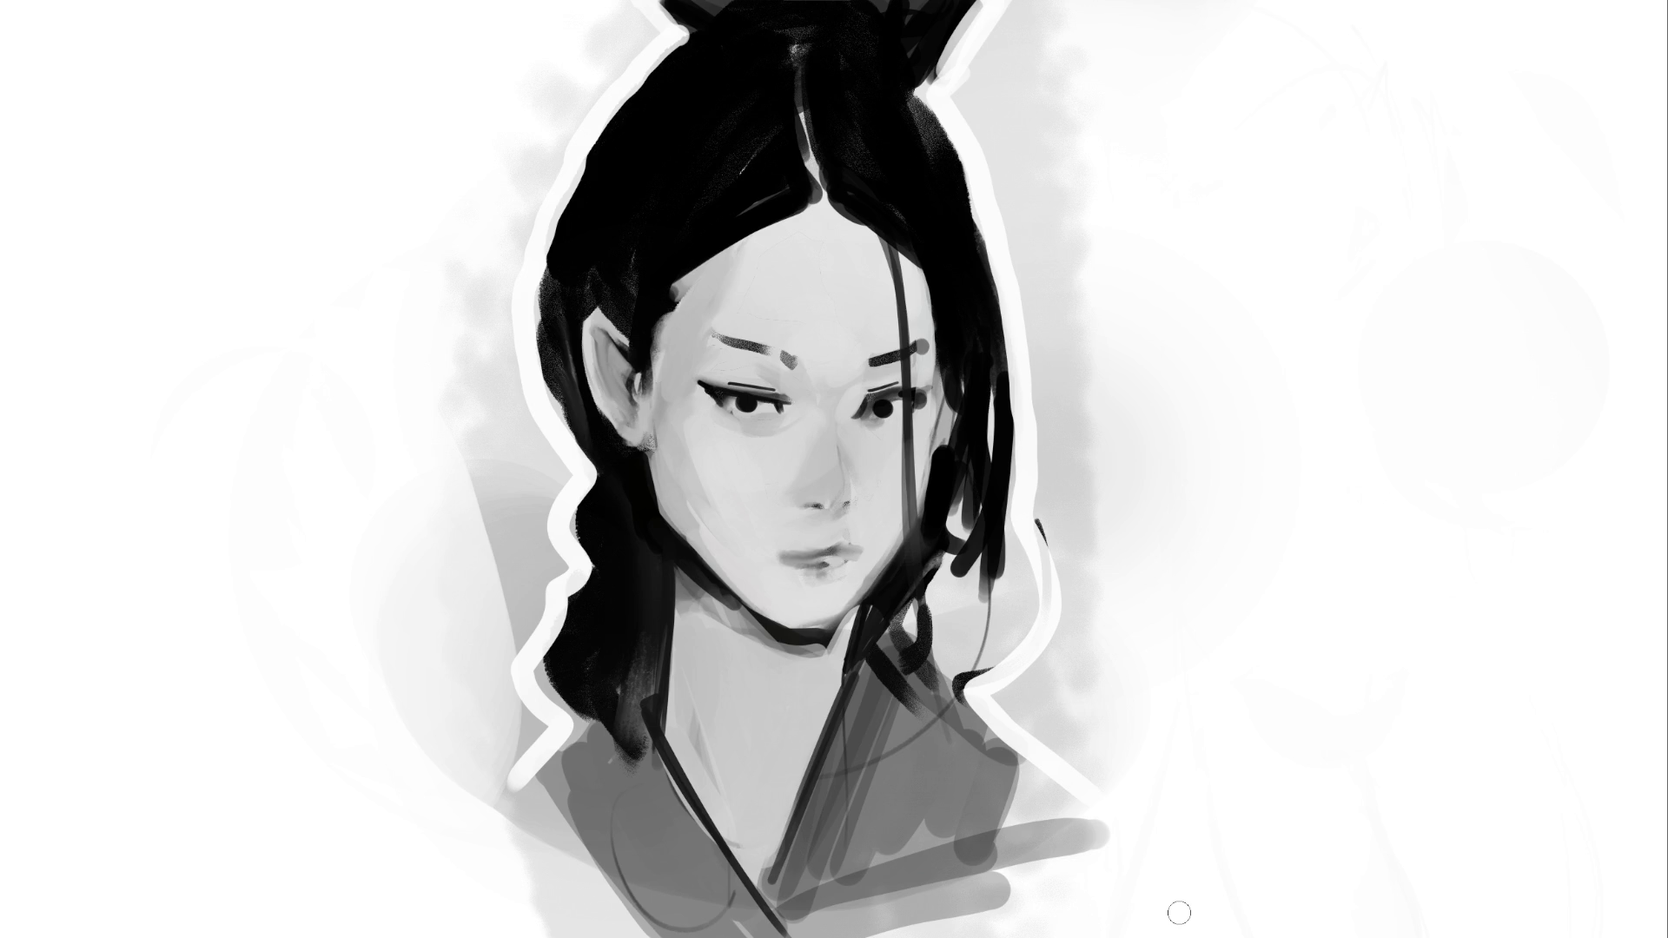
{"action": "mouse_move", "coordinate": [782, 818]}
{"action": "left_mouse_down"}
{"action": "mouse_move", "coordinate": [760, 832]}
{"action": "mouse_move", "coordinate": [764, 819]}
{"action": "left_mouse_up"}
Lasso the neck below the jaw and paint soft shading bands under the chin
{"action": "left_click_drag", "start_coordinate": [781, 539], "coordinate": [756, 695]}
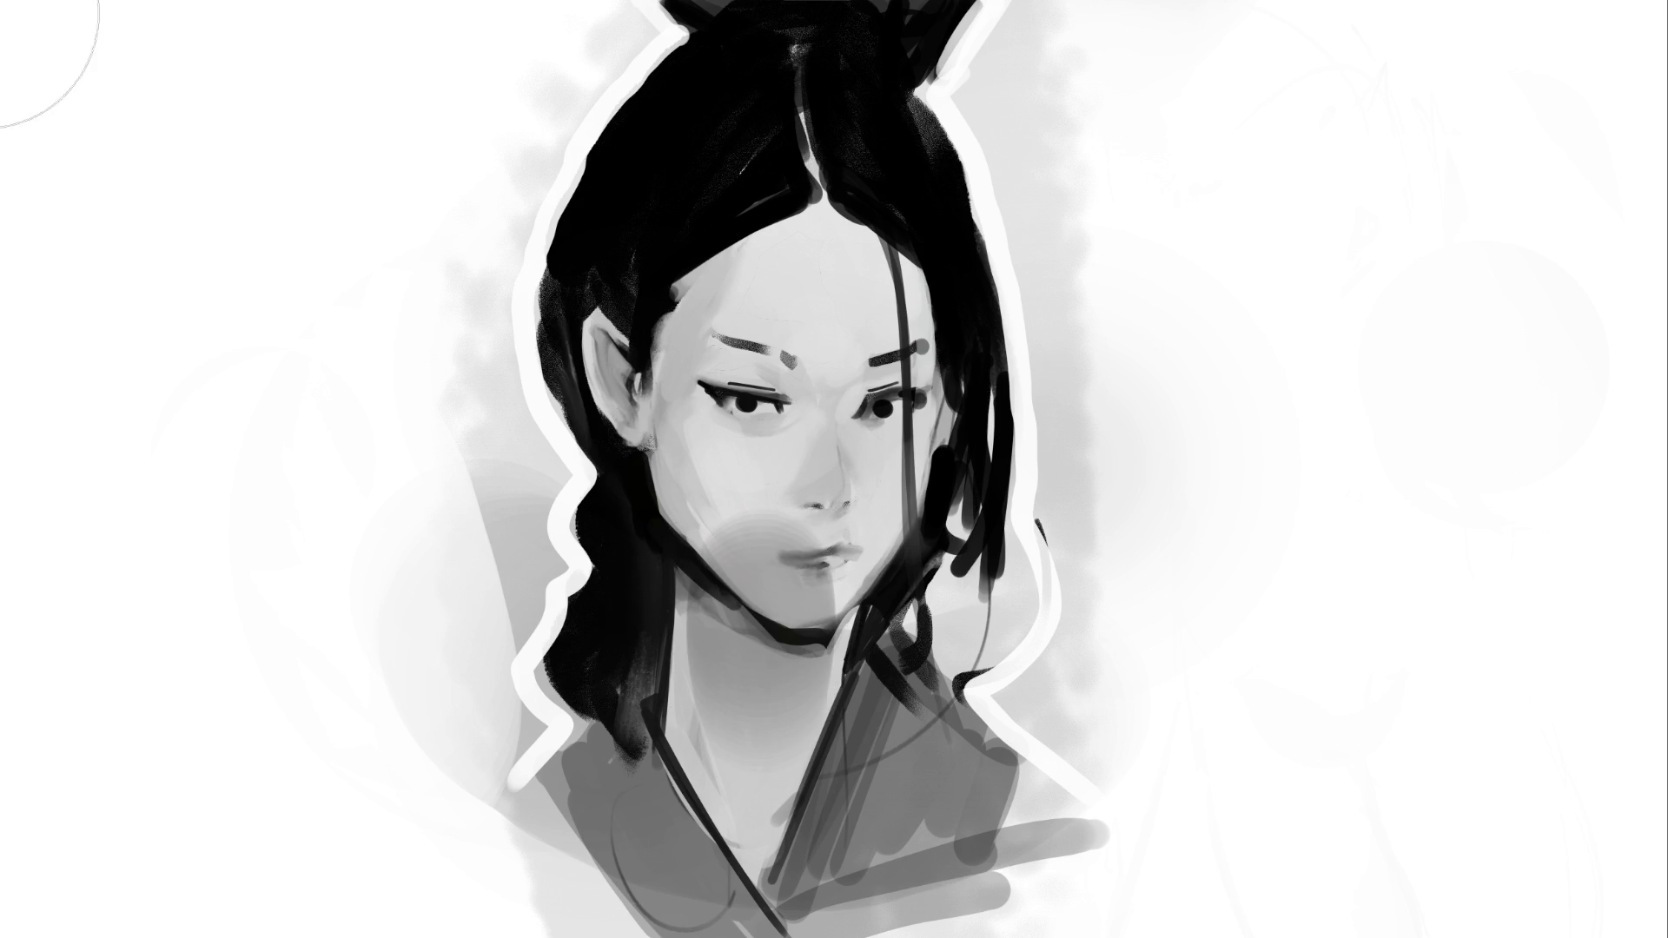
{"action": "key", "text": "ctrl+z"}
{"action": "mouse_move", "coordinate": [680, 540]}
{"action": "left_mouse_down"}
{"action": "mouse_move", "coordinate": [729, 599]}
{"action": "mouse_move", "coordinate": [795, 632]}
{"action": "mouse_move", "coordinate": [852, 611]}
{"action": "mouse_move", "coordinate": [764, 884]}
{"action": "left_mouse_up"}
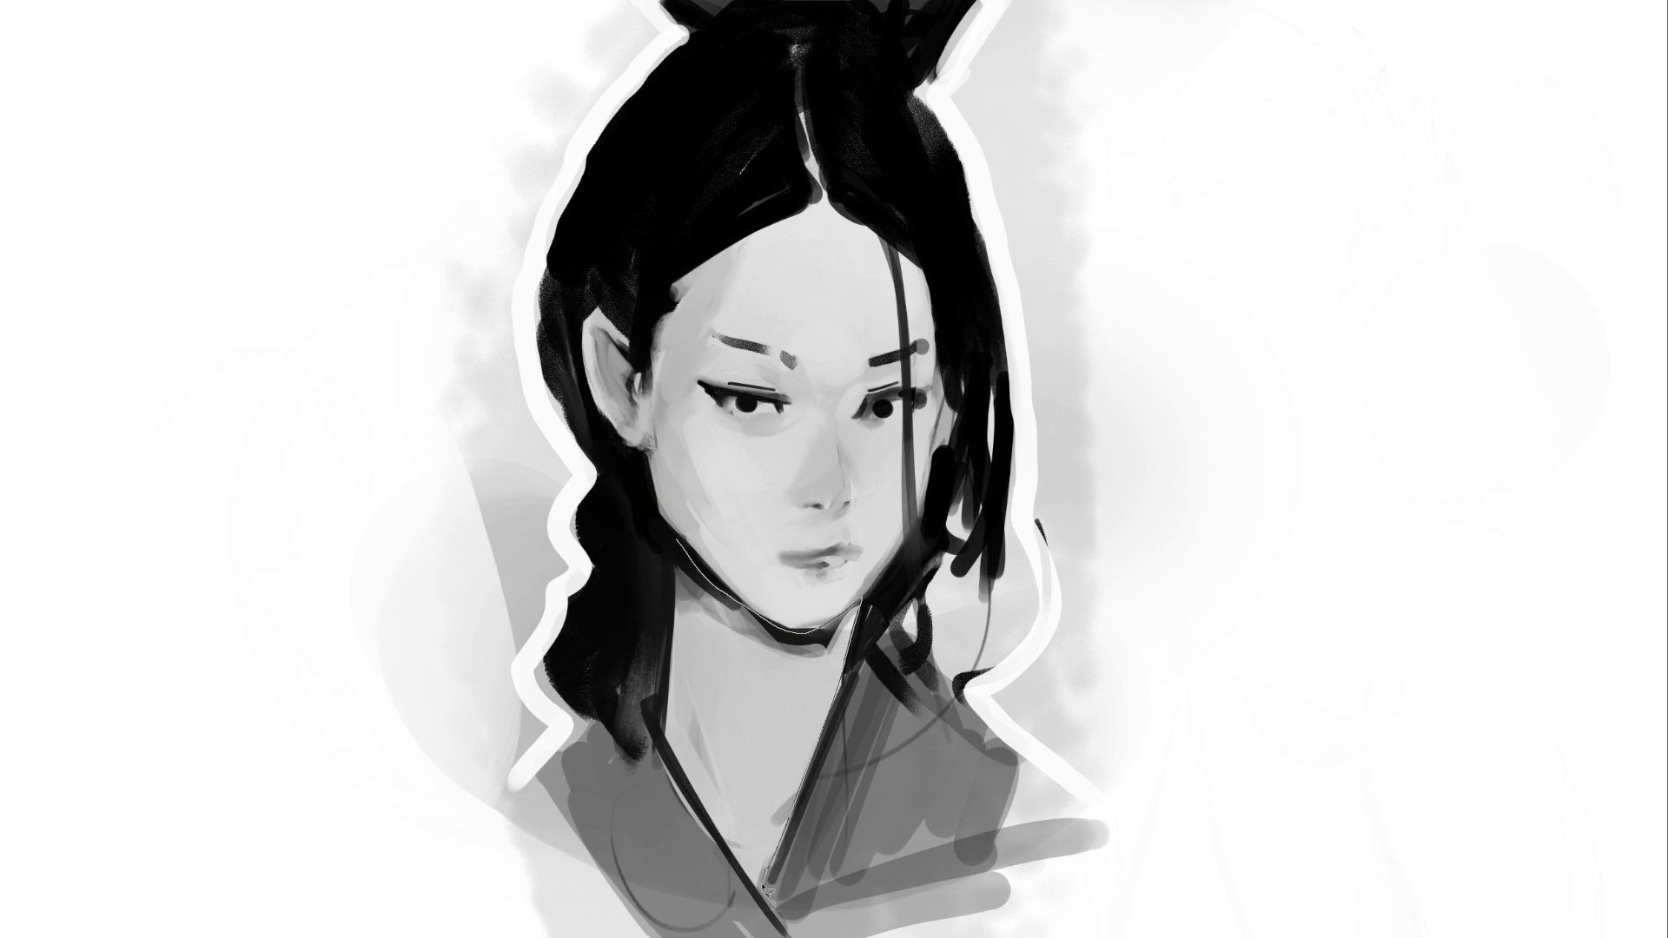
{"action": "key", "text": "b"}
{"action": "left_click_drag", "start_coordinate": [695, 643], "coordinate": [834, 660]}
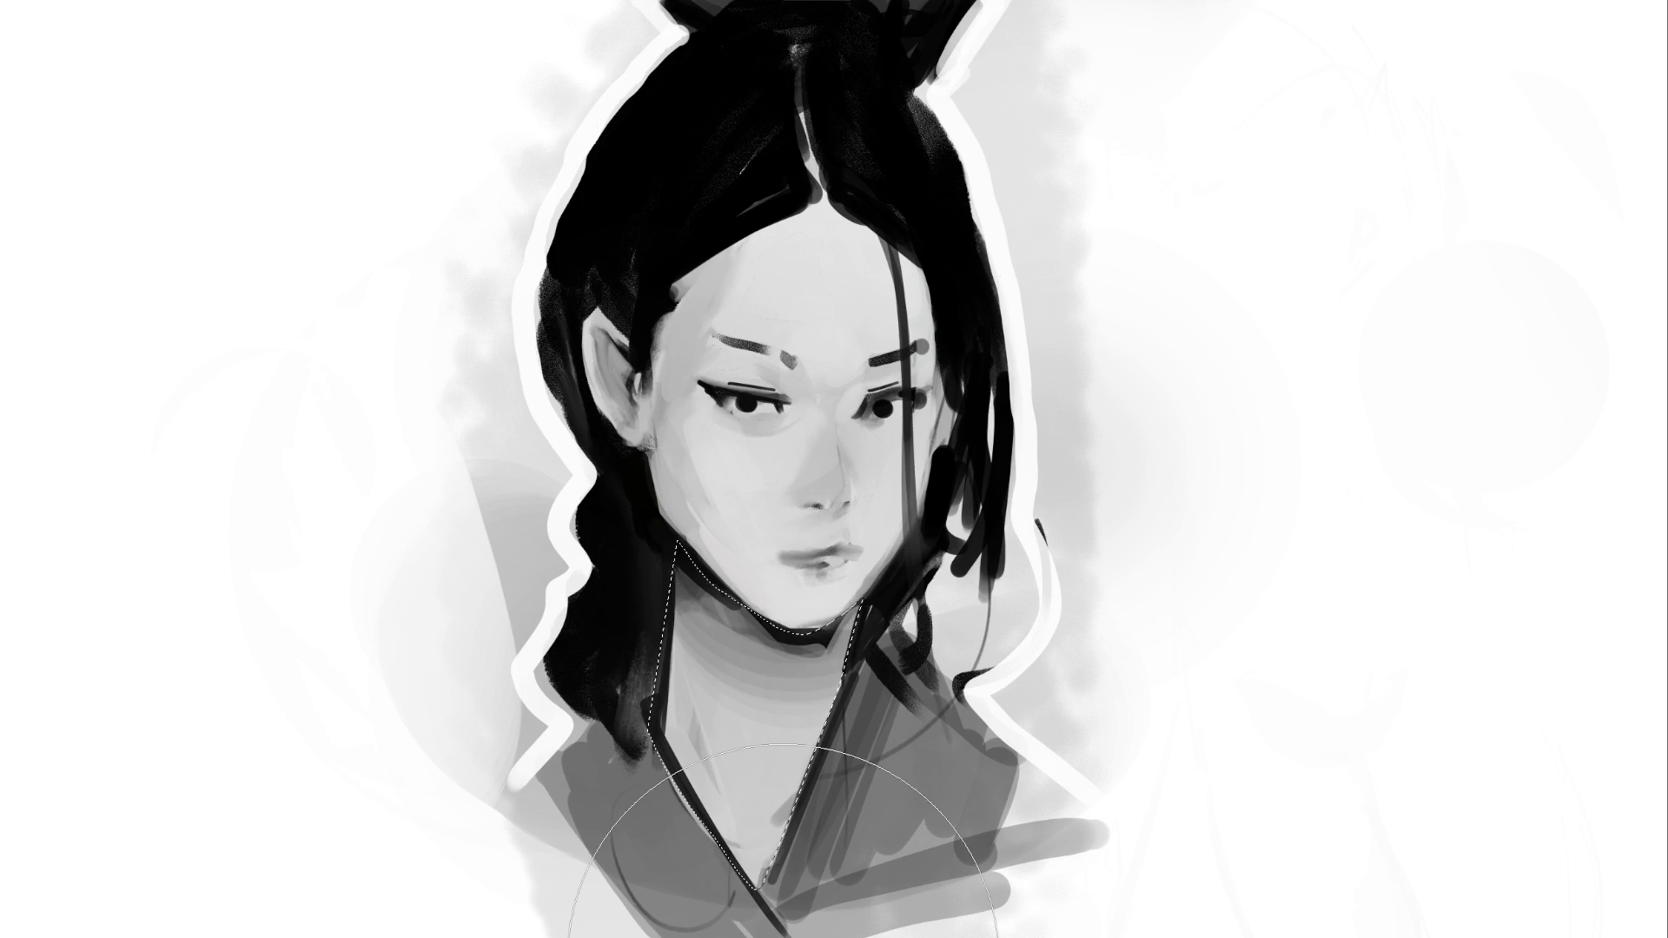
{"action": "left_click_drag", "start_coordinate": [712, 678], "coordinate": [834, 687]}
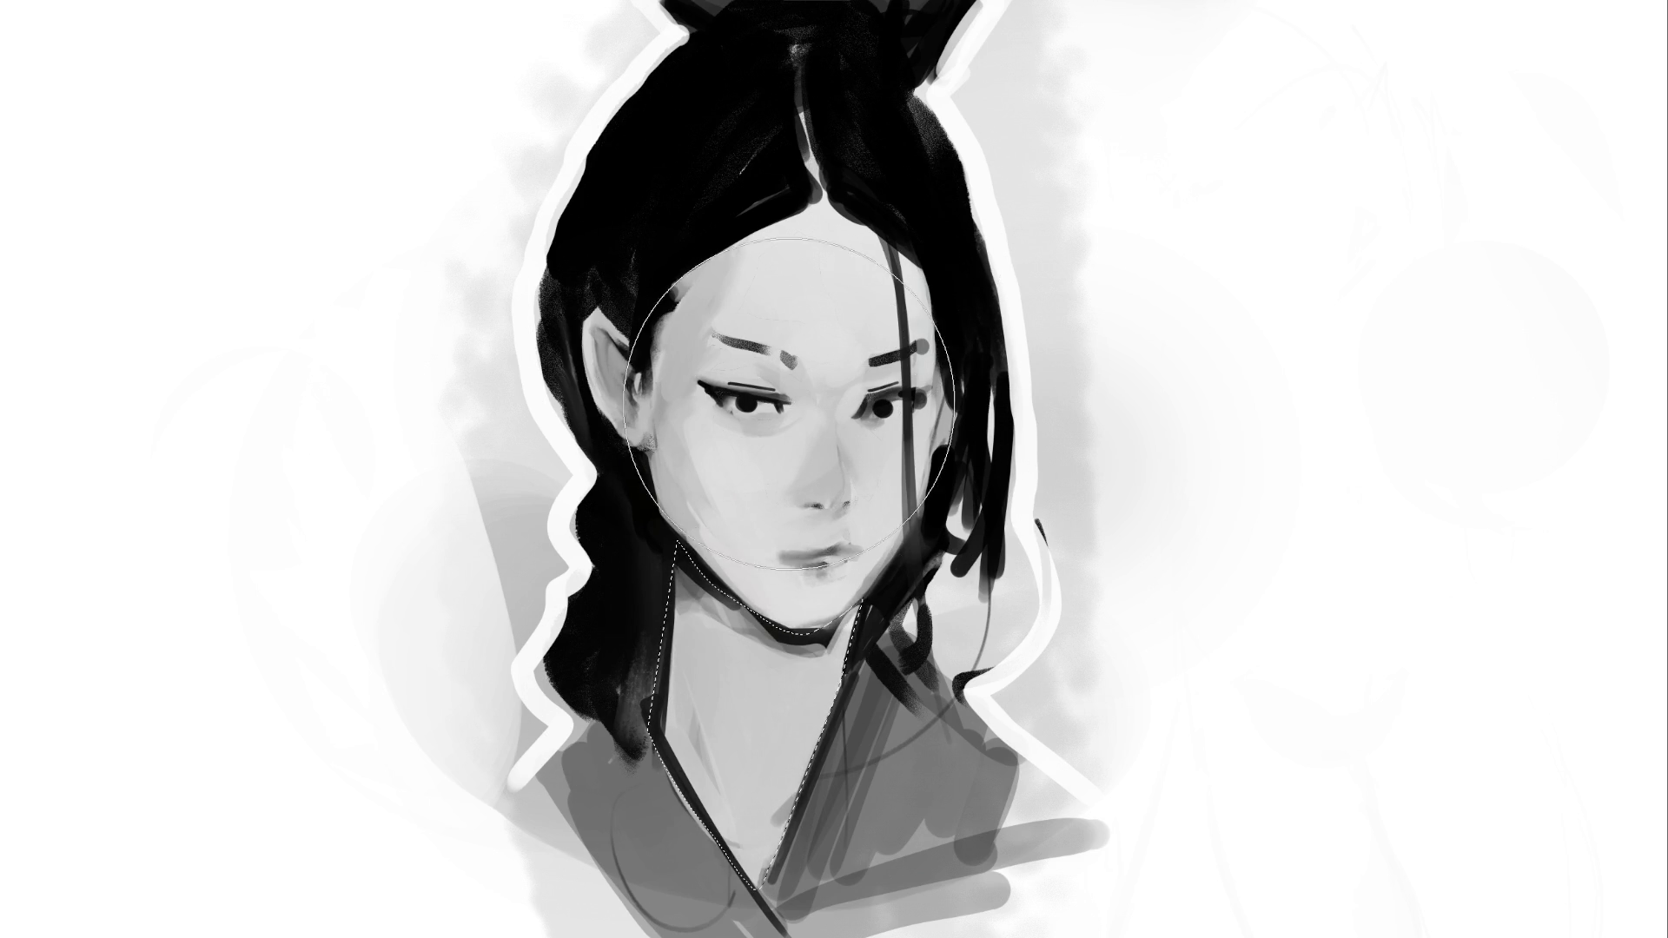
Shade the neck just below the chin, comparing with undo and redo before settling
{"action": "left_click_drag", "start_coordinate": [704, 643], "coordinate": [834, 661]}
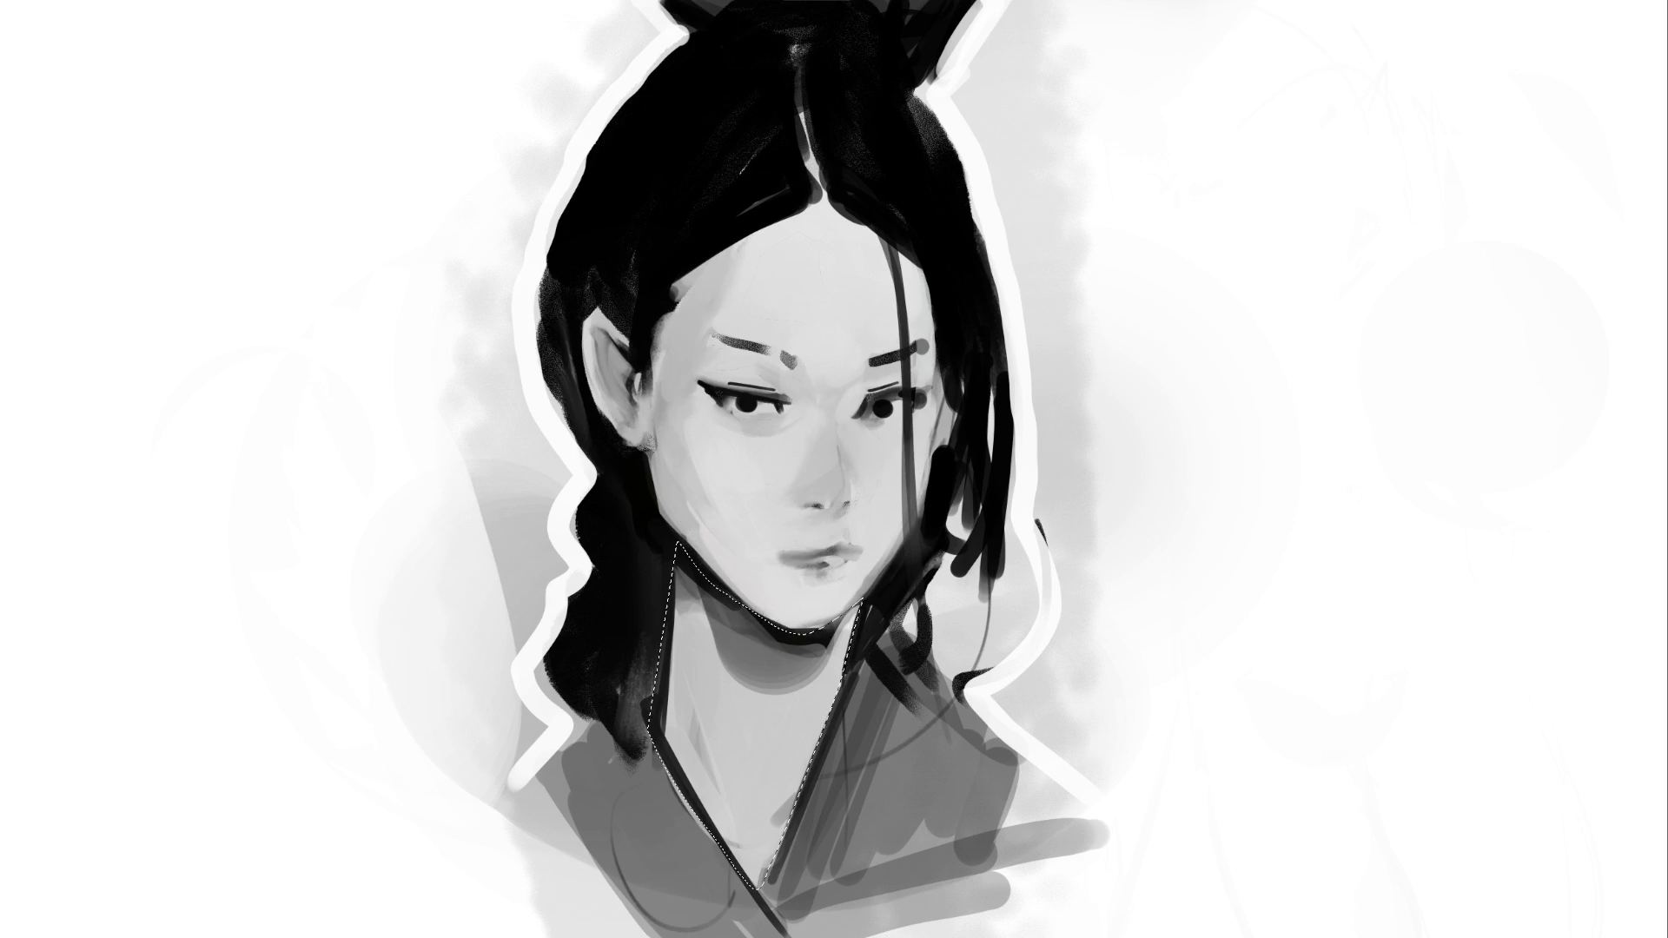
{"action": "key", "text": "ctrl+z"}
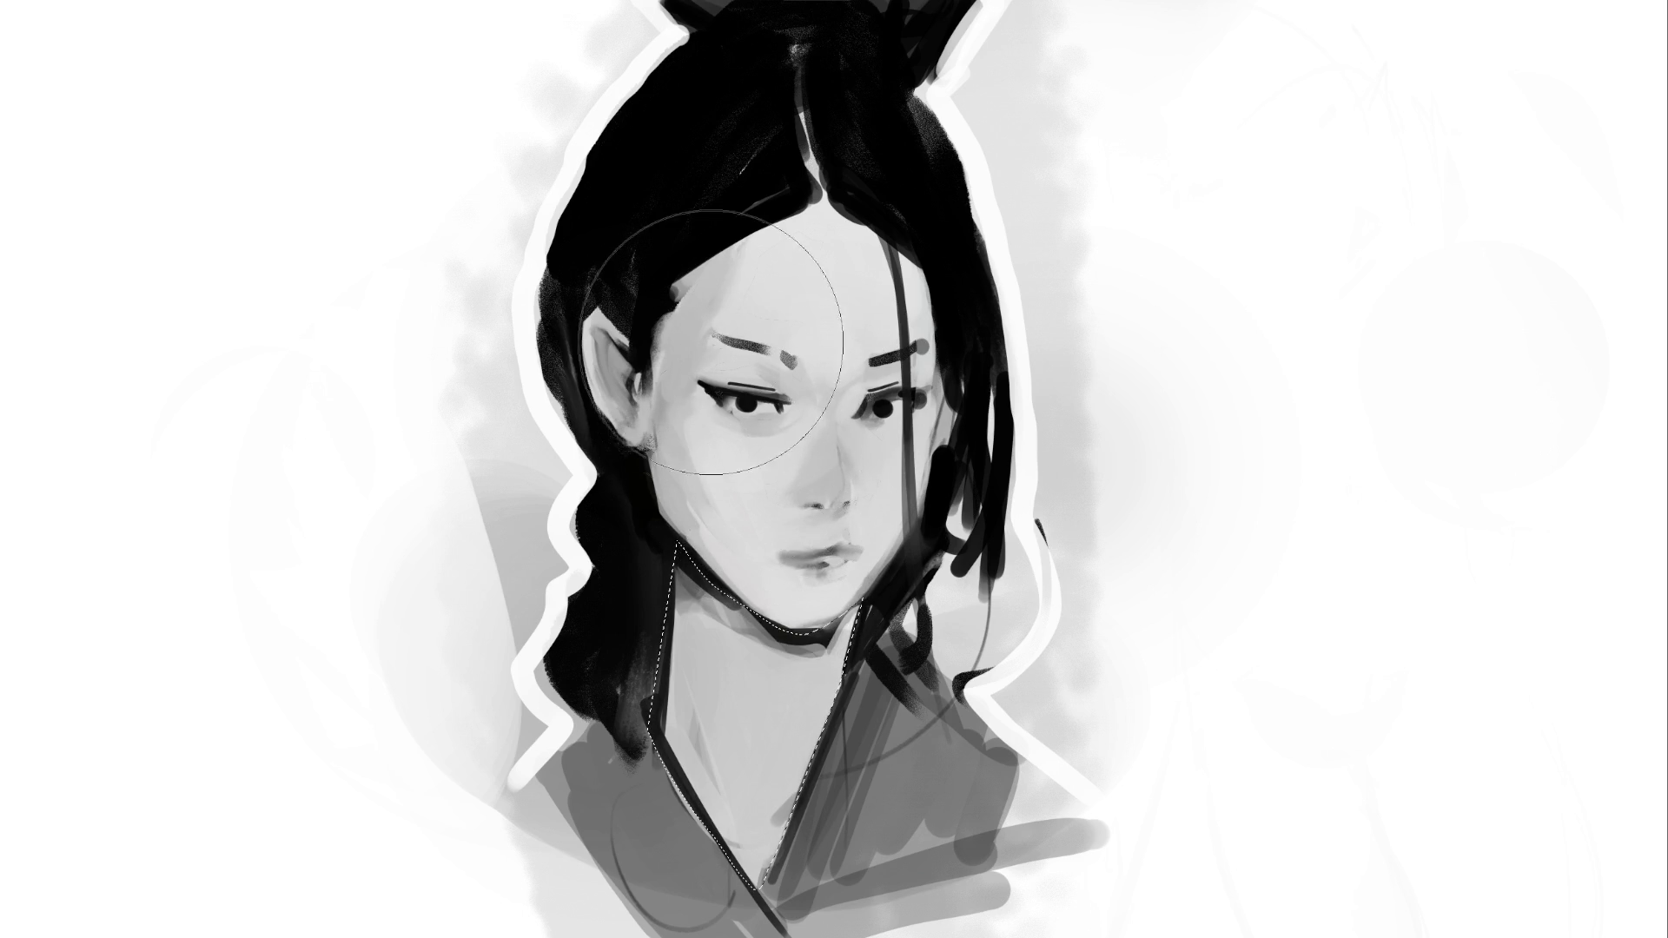
{"action": "key", "text": "ctrl+shift+z"}
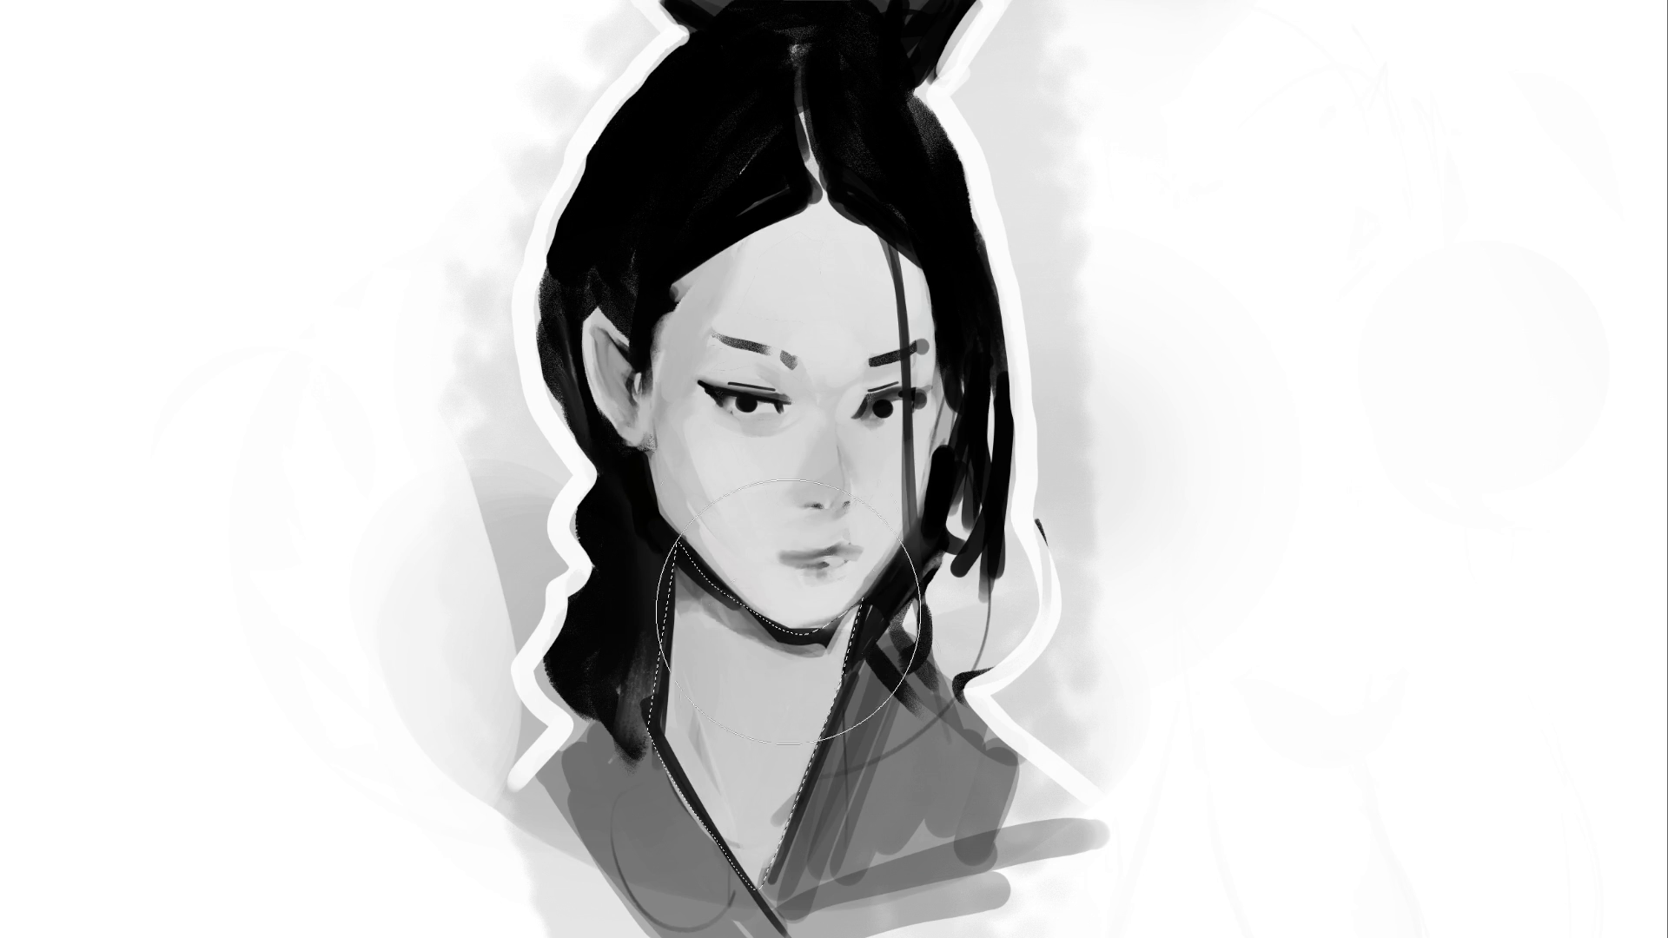
{"action": "key", "text": "ctrl+z"}
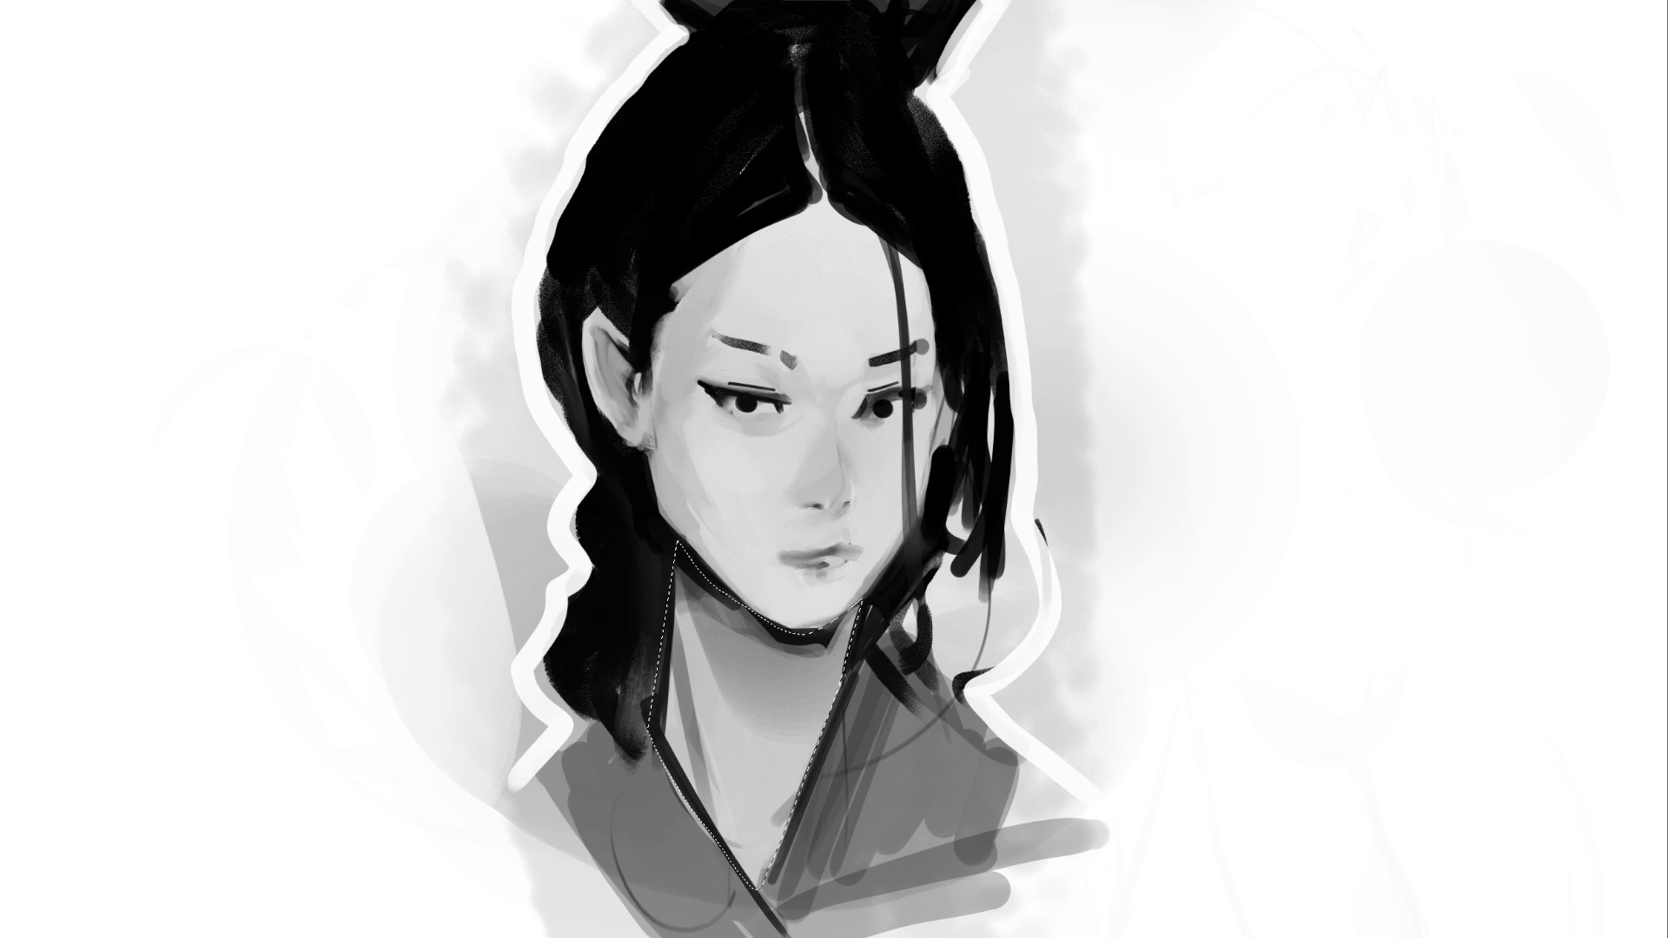
Shrink the brush, release the neck selection, and repaint the left eyebrow with a dark stroke
{"action": "key", "text": "bracketright"}
{"action": "key", "text": "bracketright"}
{"action": "key", "text": "bracketright"}
{"action": "key", "text": "bracketleft"}
{"action": "key", "text": "bracketleft"}
{"action": "key", "text": "bracketleft"}
{"action": "key", "text": "ctrl+d"}
{"action": "left_click_drag", "start_coordinate": [704, 330], "coordinate": [787, 356]}
Streak both eyebrows, cover the right brow with sampled grey, and darken the right eye and ear
{"action": "left_click_drag", "start_coordinate": [746, 335], "coordinate": [770, 368]}
{"action": "left_click_drag", "start_coordinate": [884, 350], "coordinate": [876, 358]}
{"action": "left_click", "coordinate": [887, 345]}
{"action": "mouse_move", "coordinate": [876, 351]}
{"action": "left_mouse_down"}
{"action": "mouse_move", "coordinate": [865, 368]}
{"action": "mouse_move", "coordinate": [929, 347]}
{"action": "left_mouse_up"}
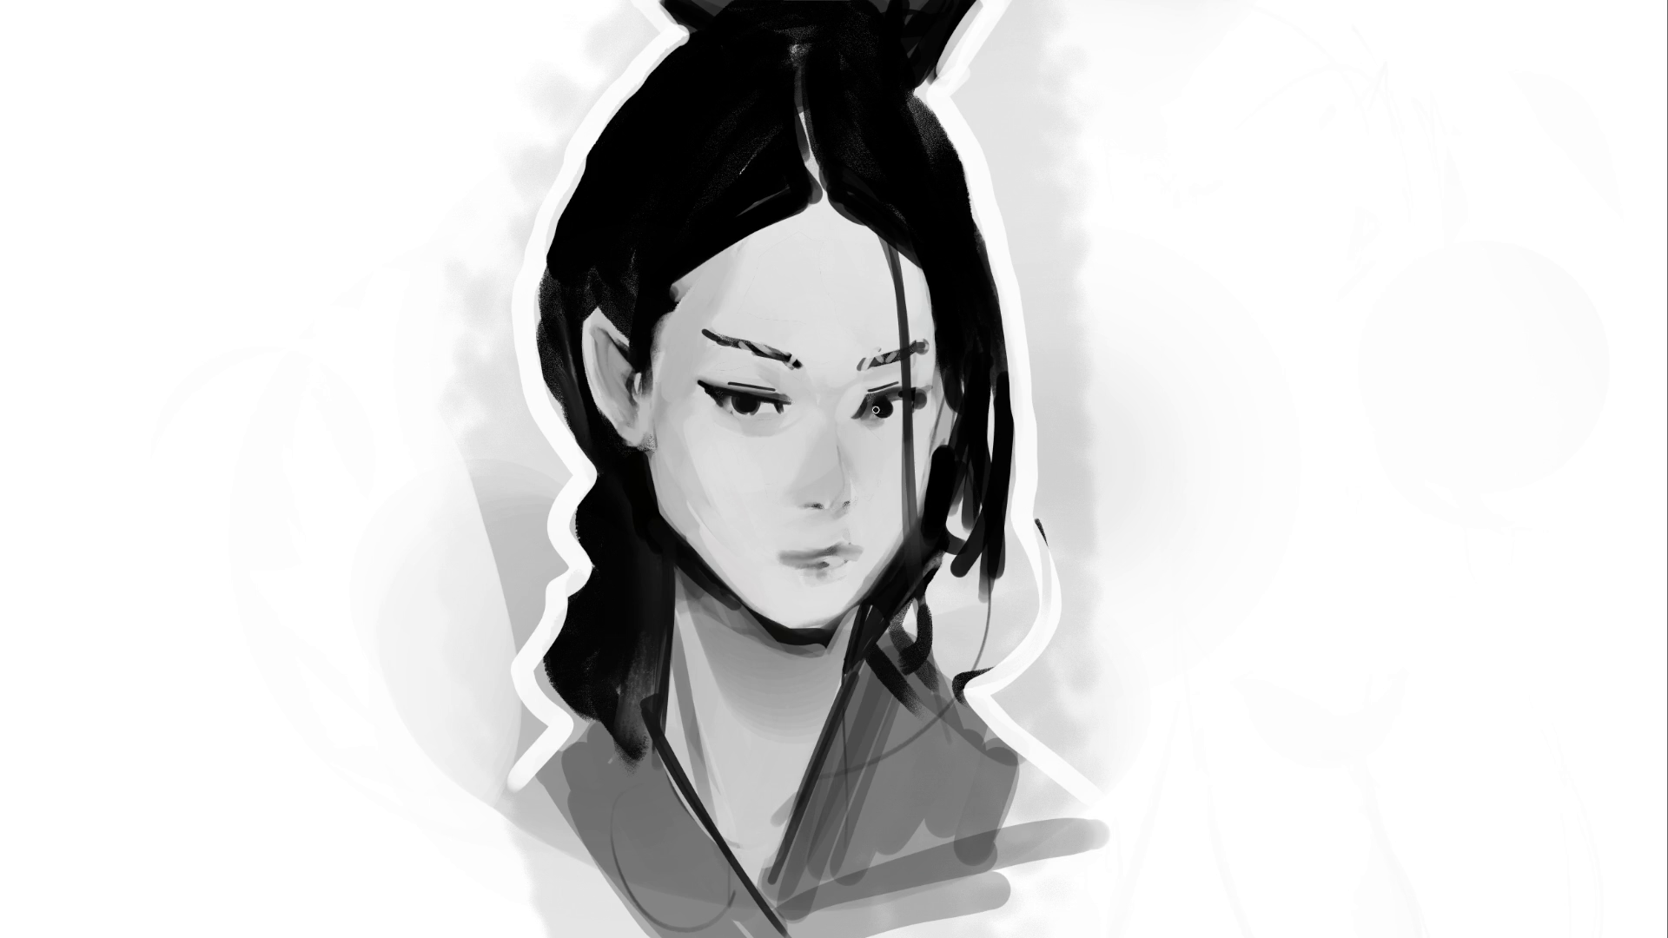
{"action": "left_click_drag", "start_coordinate": [887, 403], "coordinate": [870, 399]}
{"action": "left_click_drag", "start_coordinate": [597, 335], "coordinate": [621, 356]}
Remove the stray ear mark, then shade inside the ear and along its edge with the cheek
{"action": "key", "text": "ctrl+z"}
{"action": "left_click_drag", "start_coordinate": [624, 357], "coordinate": [621, 415]}
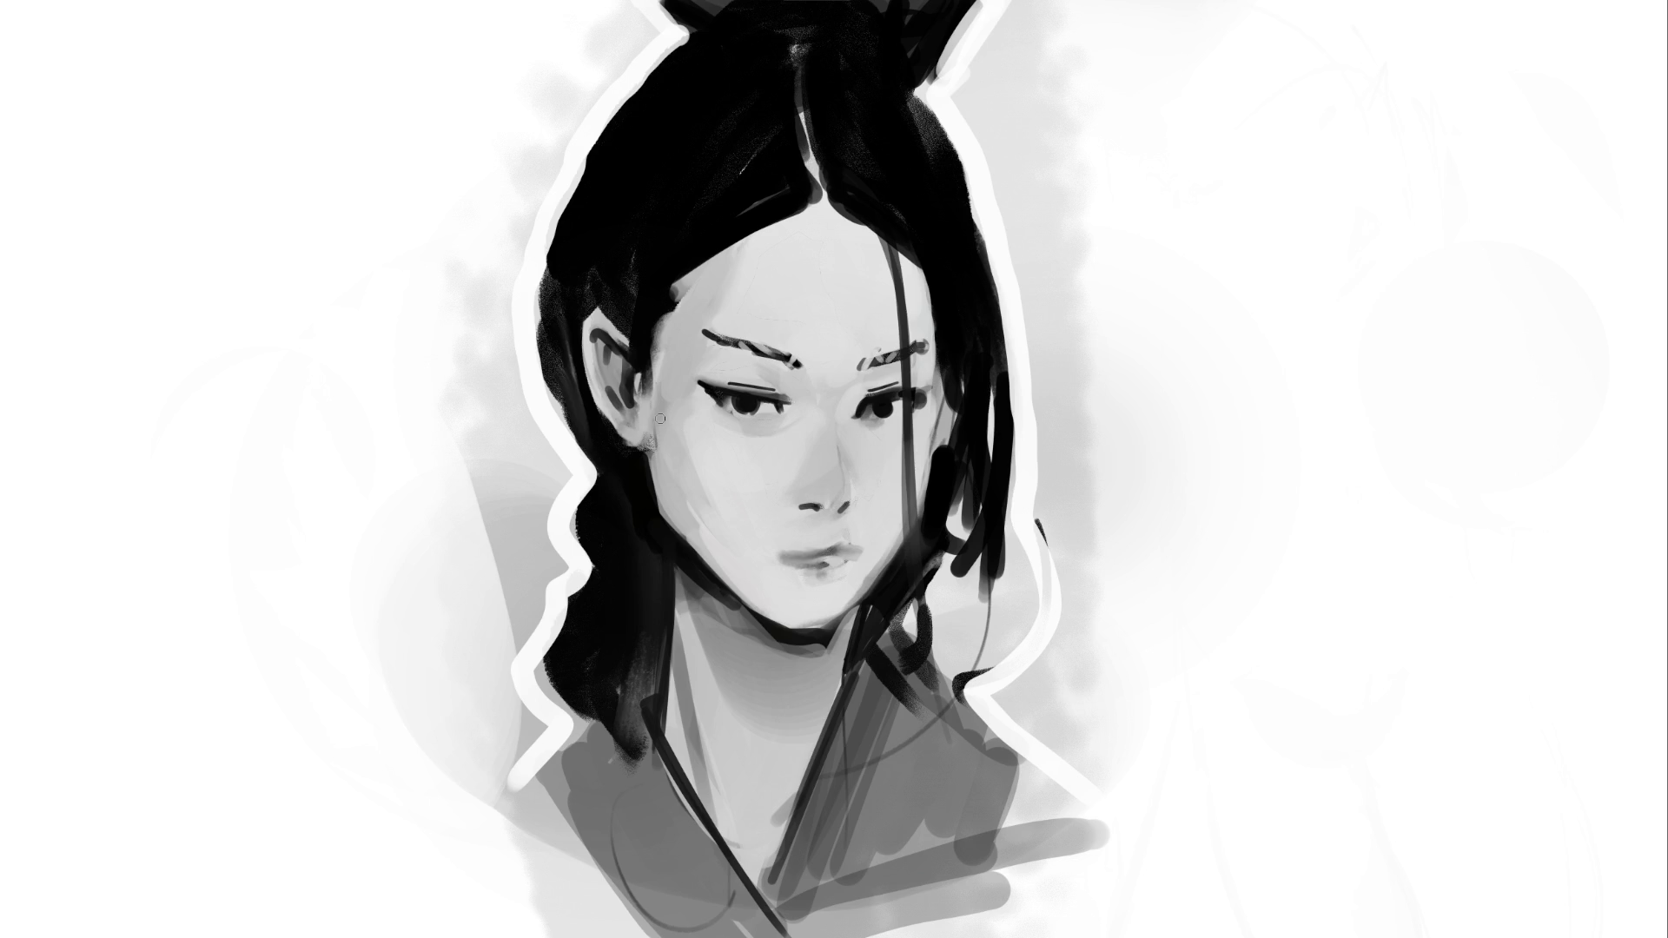
{"action": "left_click_drag", "start_coordinate": [647, 356], "coordinate": [652, 443]}
{"action": "left_click_drag", "start_coordinate": [647, 424], "coordinate": [649, 447]}
Refine the left cheek edge and temple hairline, lighten the left face, and dab a mole beside the mouth
{"action": "left_click_drag", "start_coordinate": [663, 369], "coordinate": [661, 427]}
{"action": "left_click_drag", "start_coordinate": [662, 356], "coordinate": [662, 396]}
{"action": "left_click_drag", "start_coordinate": [653, 330], "coordinate": [659, 349]}
{"action": "mouse_move", "coordinate": [765, 601]}
{"action": "left_mouse_down"}
{"action": "mouse_move", "coordinate": [708, 519]}
{"action": "mouse_move", "coordinate": [681, 422]}
{"action": "mouse_move", "coordinate": [689, 338]}
{"action": "mouse_move", "coordinate": [735, 265]}
{"action": "mouse_move", "coordinate": [694, 292]}
{"action": "mouse_move", "coordinate": [743, 265]}
{"action": "mouse_move", "coordinate": [726, 304]}
{"action": "left_mouse_up"}
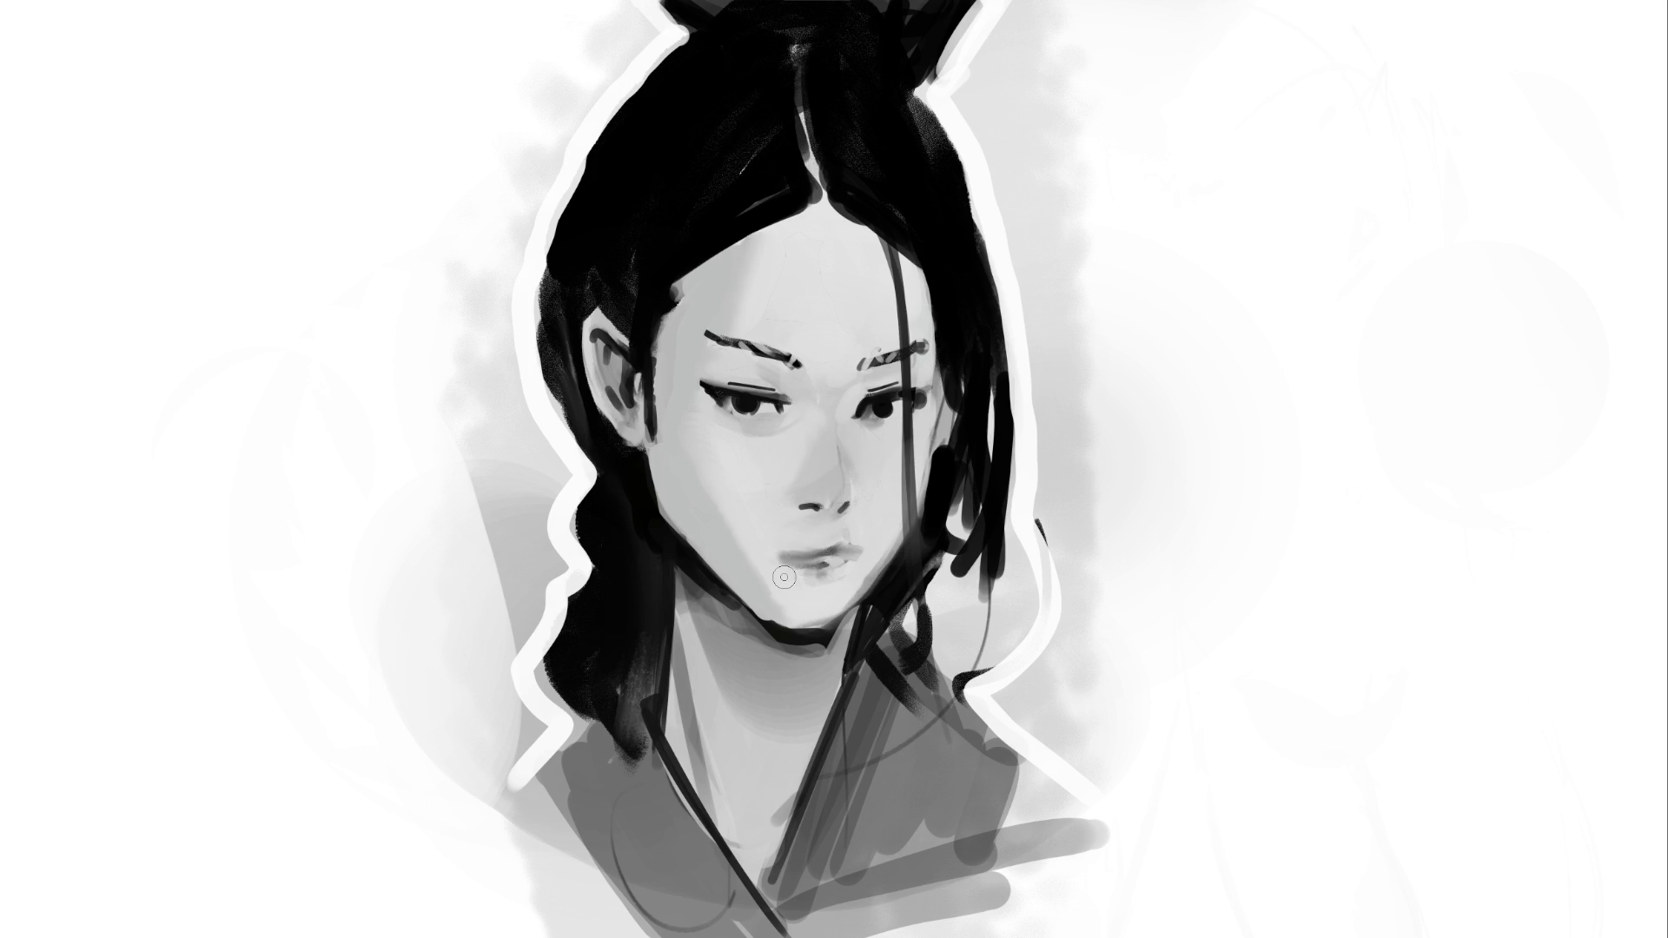
{"action": "left_click", "coordinate": [785, 576]}
Darken the jawline shading from cheek to chin and dot a small dark mark on the neck
{"action": "left_click_drag", "start_coordinate": [690, 562], "coordinate": [780, 636]}
{"action": "key", "text": "ctrl+z"}
{"action": "left_click_drag", "start_coordinate": [687, 558], "coordinate": [780, 632]}
{"action": "left_click_drag", "start_coordinate": [686, 556], "coordinate": [765, 619]}
{"action": "left_click", "coordinate": [758, 657]}
With a much larger brush, cast a grey shadow over the left face and lighten the left neck
{"action": "key", "text": "bracketright"}
{"action": "key", "text": "bracketright"}
{"action": "key", "text": "bracketright"}
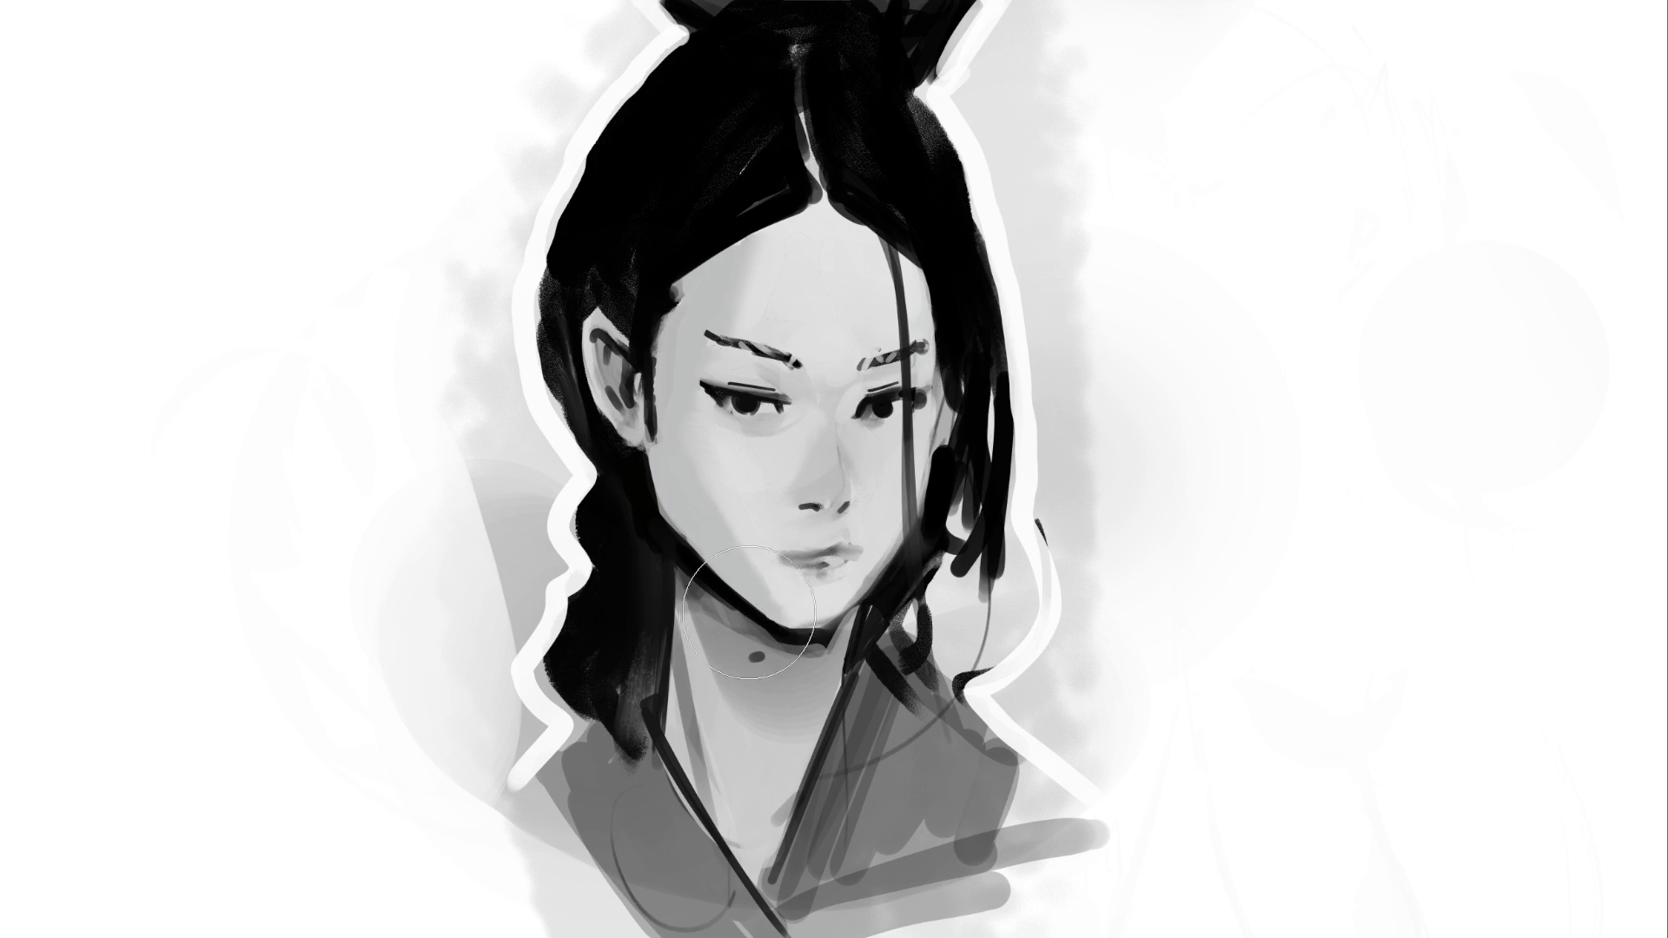
{"action": "left_click_drag", "start_coordinate": [695, 660], "coordinate": [782, 365]}
{"action": "mouse_move", "coordinate": [651, 707]}
{"action": "left_mouse_down"}
{"action": "mouse_move", "coordinate": [669, 695]}
{"action": "mouse_move", "coordinate": [632, 689]}
{"action": "mouse_move", "coordinate": [730, 734]}
{"action": "left_mouse_up"}
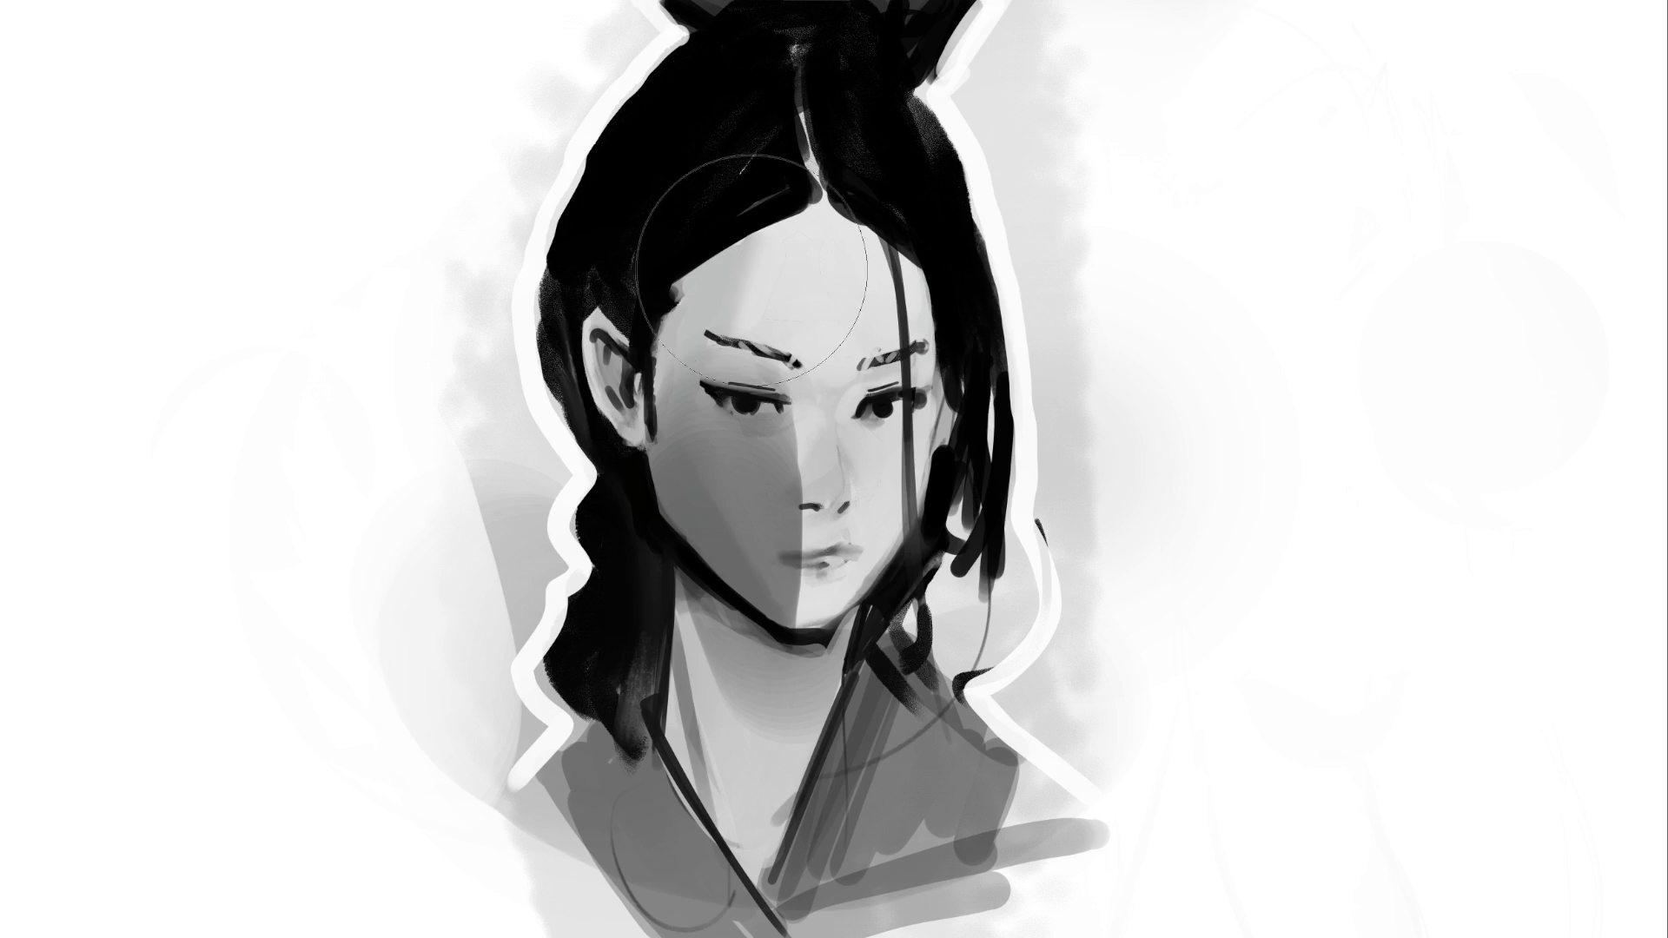
Repaint the left cheek and jaw in lighter grey, then darken the lips with a tiny brush
{"action": "left_click_drag", "start_coordinate": [754, 276], "coordinate": [799, 678]}
{"action": "left_click_drag", "start_coordinate": [747, 261], "coordinate": [651, 576]}
{"action": "left_click_drag", "start_coordinate": [781, 383], "coordinate": [764, 617]}
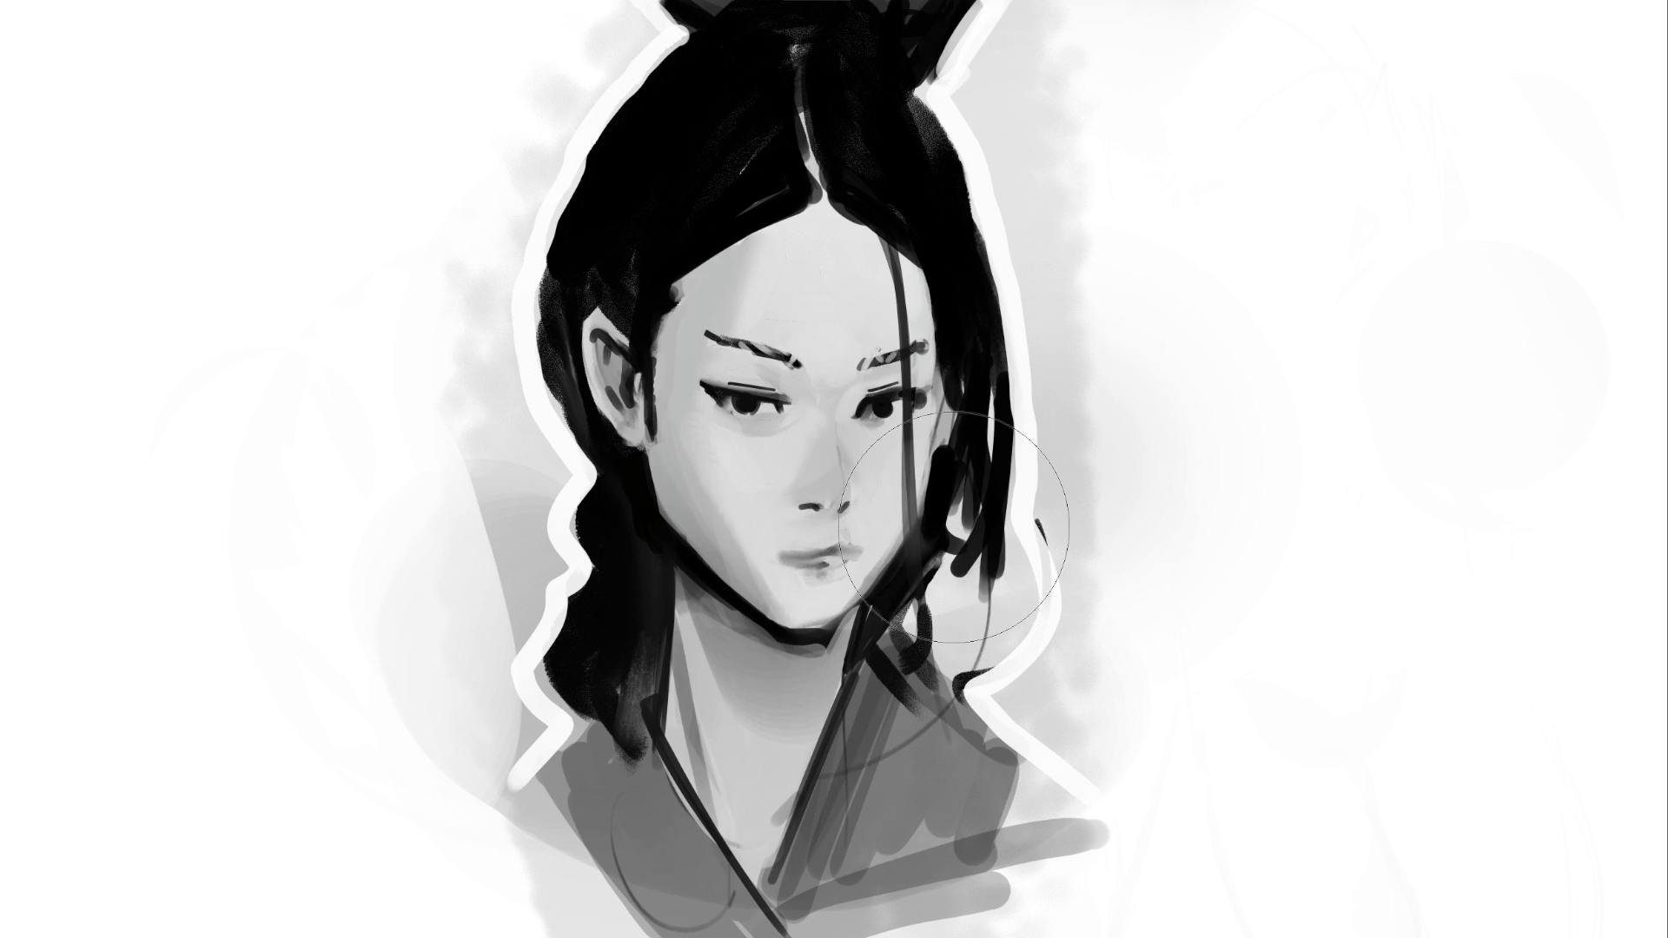
{"action": "key", "text": "bracketleft"}
{"action": "key", "text": "bracketleft"}
{"action": "key", "text": "bracketleft"}
{"action": "mouse_move", "coordinate": [779, 554]}
{"action": "left_mouse_down"}
{"action": "mouse_move", "coordinate": [855, 555]}
{"action": "mouse_move", "coordinate": [773, 551]}
{"action": "left_mouse_up"}
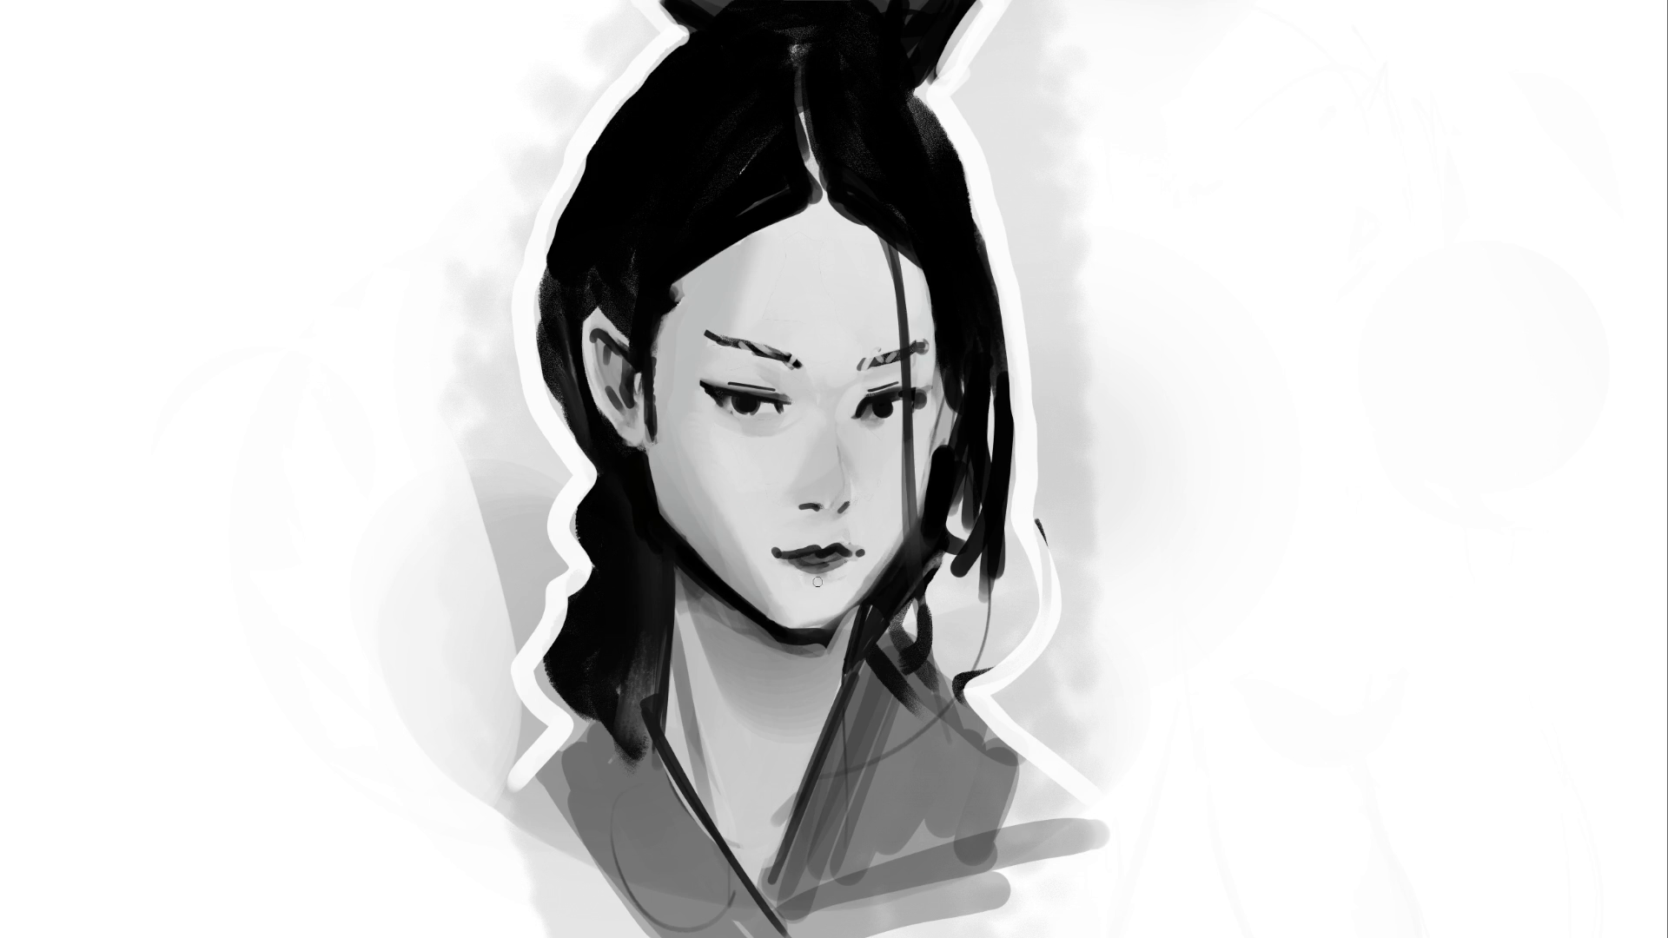
Shadow beneath the lower lip, darken the lips, and retouch the upper lip's left corner
{"action": "left_click_drag", "start_coordinate": [803, 580], "coordinate": [847, 577]}
{"action": "mouse_move", "coordinate": [829, 549]}
{"action": "left_mouse_down"}
{"action": "mouse_move", "coordinate": [795, 559]}
{"action": "mouse_move", "coordinate": [834, 552]}
{"action": "left_mouse_up"}
{"action": "left_click_drag", "start_coordinate": [780, 535], "coordinate": [792, 549]}
Shade under the nose tip with sampled grey and try a stroke down the nose bridge, then undo it
{"action": "left_click", "coordinate": [825, 520]}
{"action": "left_click", "coordinate": [826, 519]}
{"action": "left_click", "coordinate": [826, 517], "text": "ctrl"}
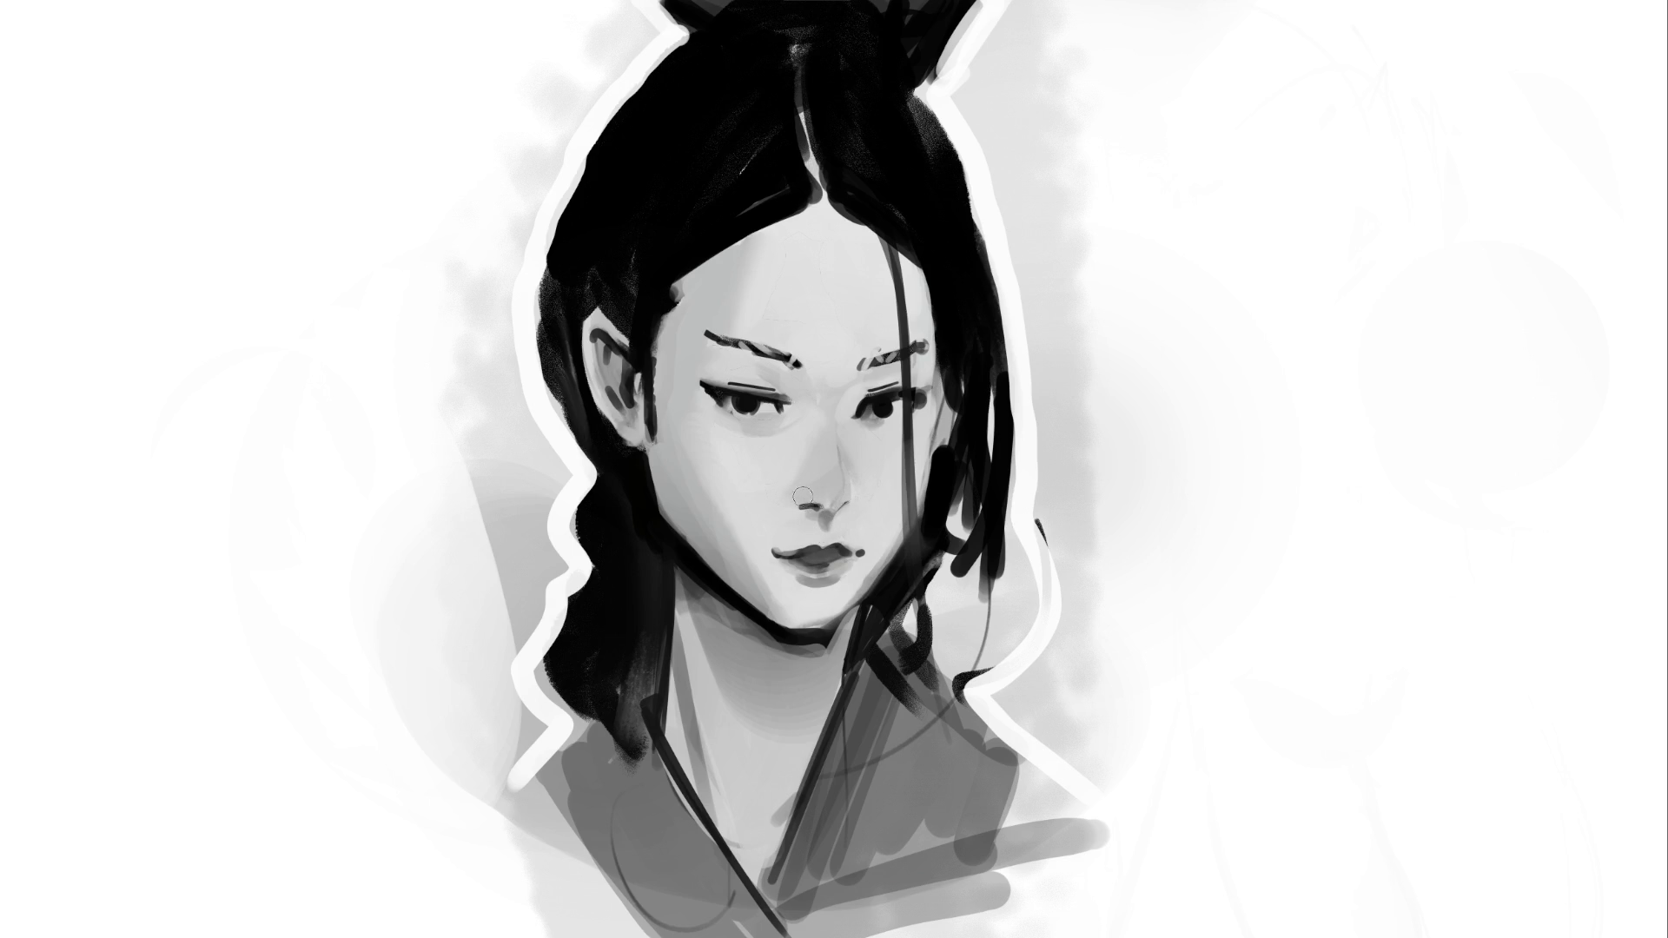
{"action": "left_click_drag", "start_coordinate": [822, 498], "coordinate": [850, 502]}
{"action": "left_click", "coordinate": [807, 439]}
{"action": "left_click_drag", "start_coordinate": [800, 461], "coordinate": [800, 474]}
{"action": "key", "text": "ctrl+z"}
Try strokes on the nose bridge, brow and cheek, undoing each one
{"action": "left_click_drag", "start_coordinate": [802, 452], "coordinate": [801, 474]}
{"action": "key", "text": "ctrl+z"}
{"action": "key", "text": "ctrl+shift+z"}
{"action": "key", "text": "ctrl+z"}
{"action": "left_click_drag", "start_coordinate": [807, 373], "coordinate": [804, 495]}
{"action": "key", "text": "ctrl+z"}
{"action": "left_click_drag", "start_coordinate": [868, 438], "coordinate": [916, 415]}
{"action": "key", "text": "ctrl+z"}
Shade under both eyes, darken the right eyebrow's outer end, and lighten near the right eye
{"action": "left_click_drag", "start_coordinate": [862, 430], "coordinate": [913, 420]}
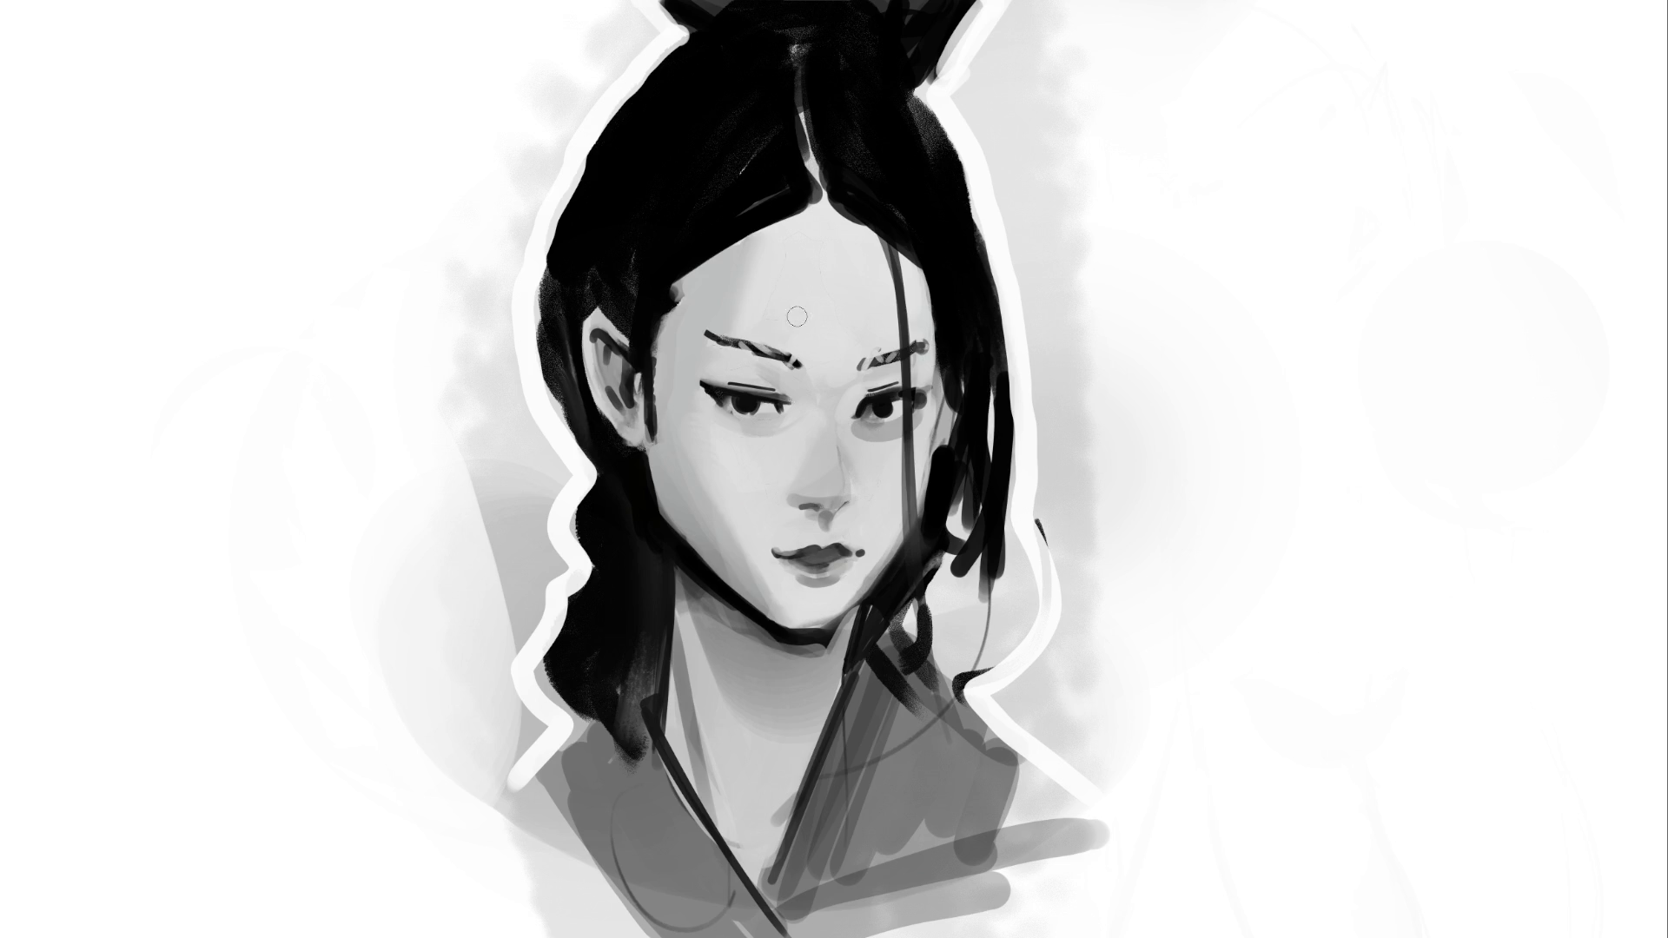
{"action": "left_click_drag", "start_coordinate": [713, 407], "coordinate": [780, 431]}
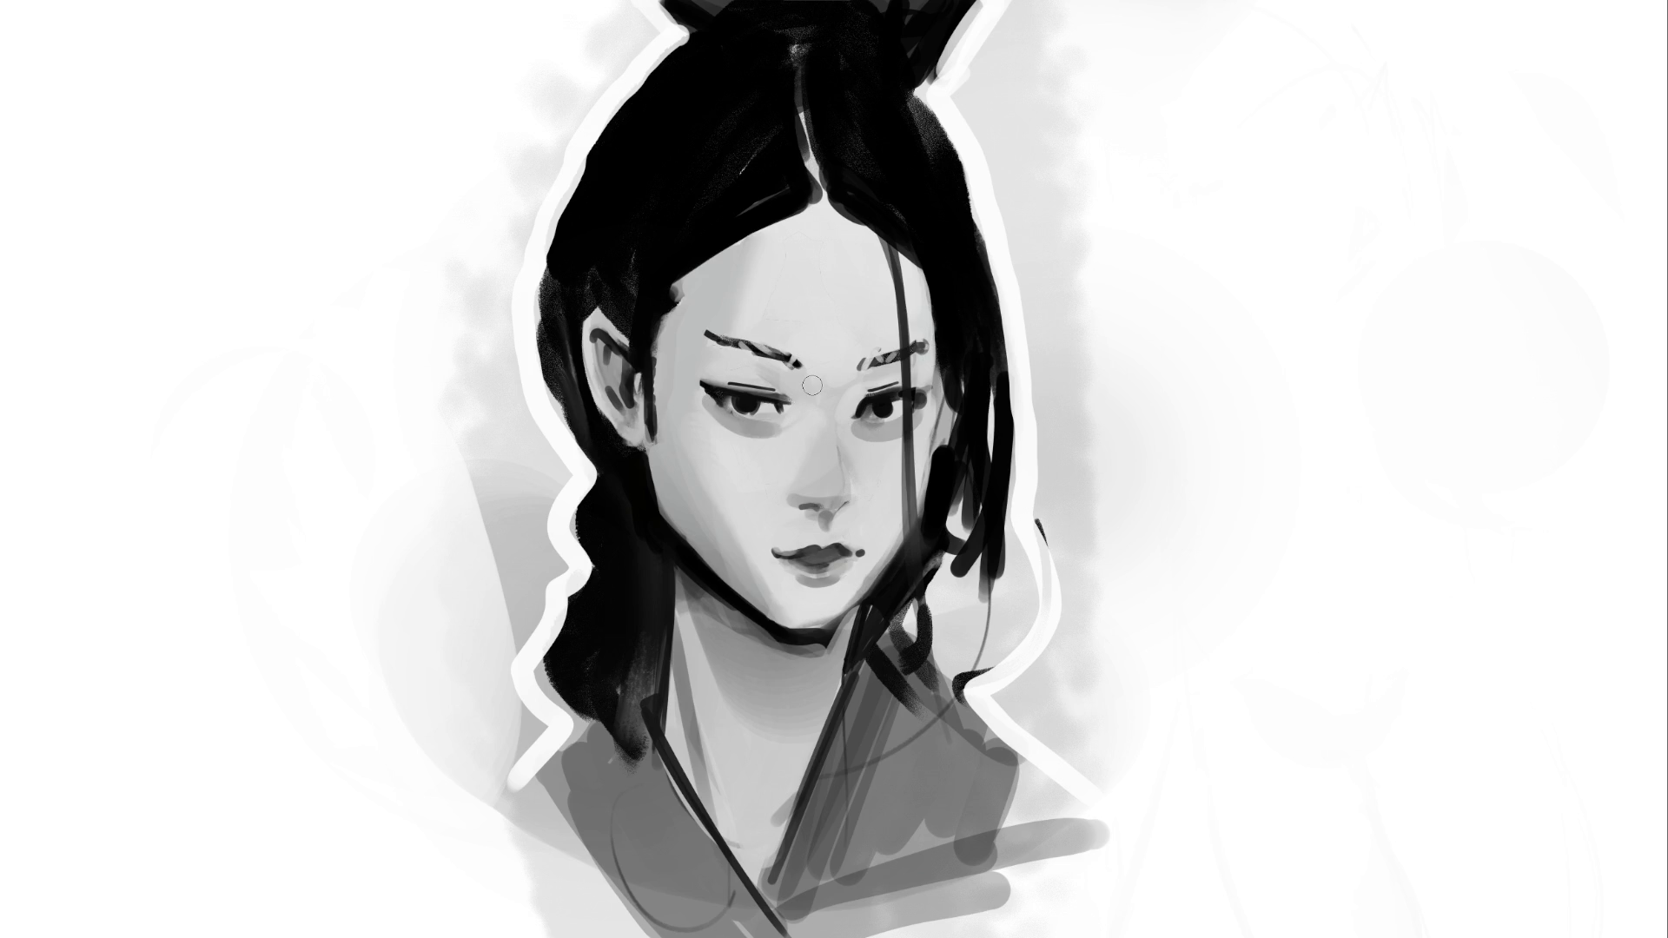
{"action": "mouse_move", "coordinate": [890, 363]}
{"action": "left_mouse_down"}
{"action": "mouse_move", "coordinate": [928, 353]}
{"action": "mouse_move", "coordinate": [894, 400]}
{"action": "left_mouse_up"}
{"action": "left_click_drag", "start_coordinate": [904, 310], "coordinate": [893, 341]}
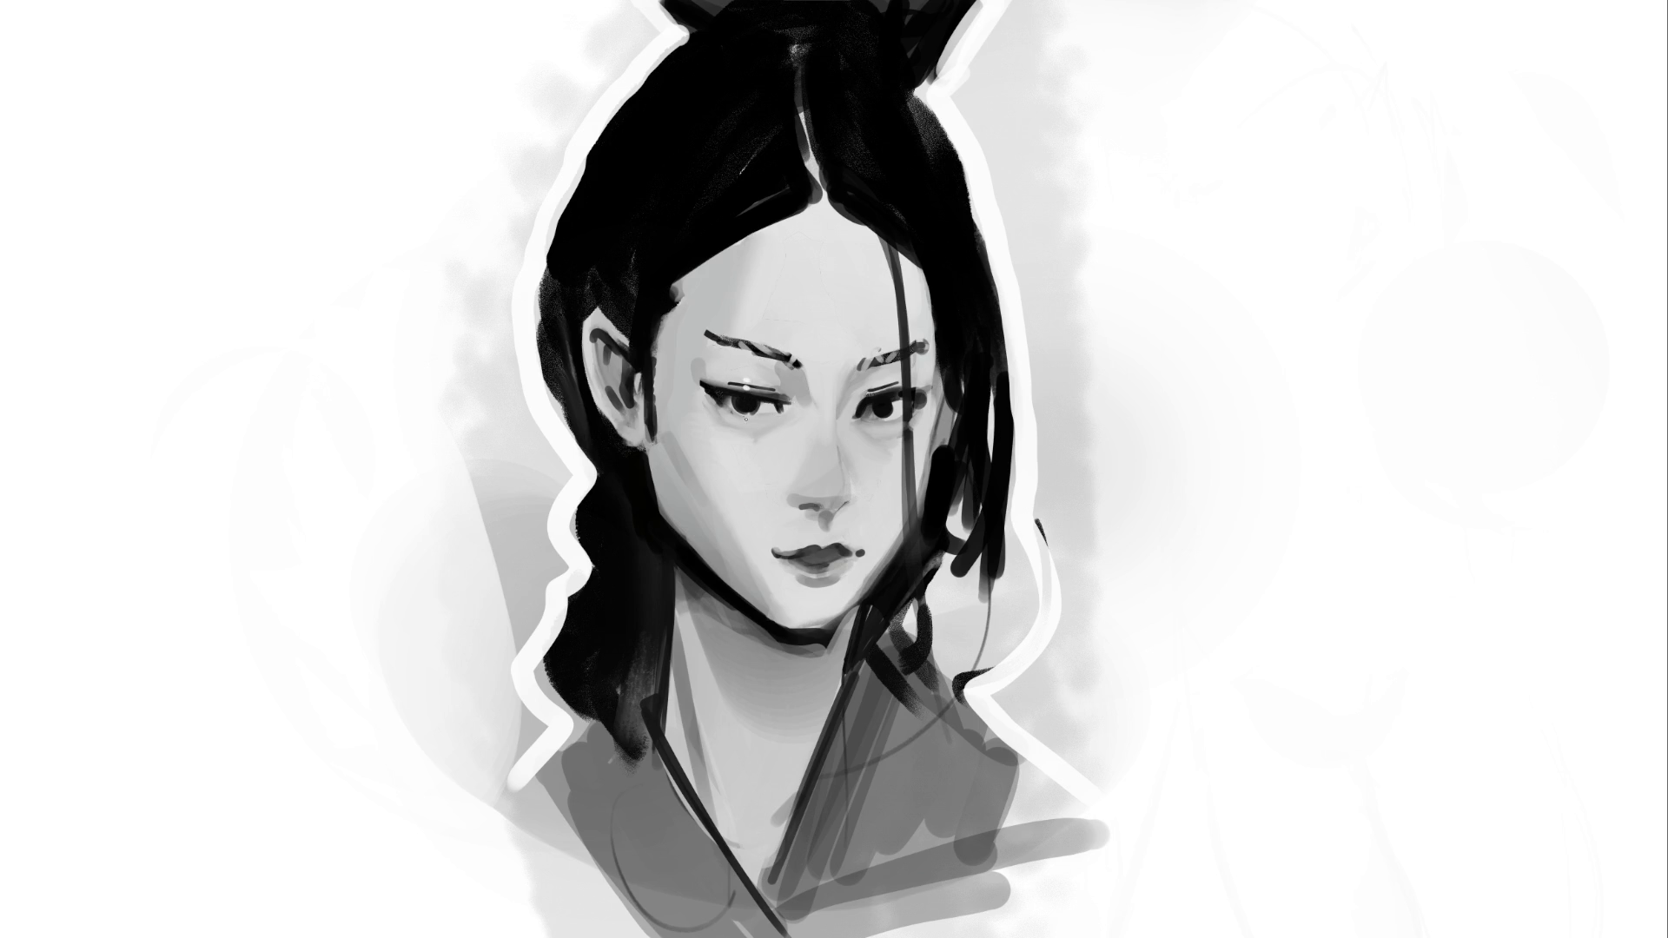
Add lower- and upper-eyelid highlights, comparing with undo/redo, and brighten the lower-lip highlight
{"action": "left_click_drag", "start_coordinate": [728, 415], "coordinate": [755, 415]}
{"action": "key", "text": "ctrl+z"}
{"action": "key", "text": "ctrl+shift+z"}
{"action": "key", "text": "ctrl+z"}
{"action": "key", "text": "ctrl+shift+z"}
{"action": "key", "text": "ctrl+shift+z"}
{"action": "key", "text": "ctrl+z"}
{"action": "key", "text": "ctrl+shift+z"}
{"action": "left_click_drag", "start_coordinate": [876, 387], "coordinate": [896, 387]}
{"action": "left_click_drag", "start_coordinate": [797, 566], "coordinate": [810, 567]}
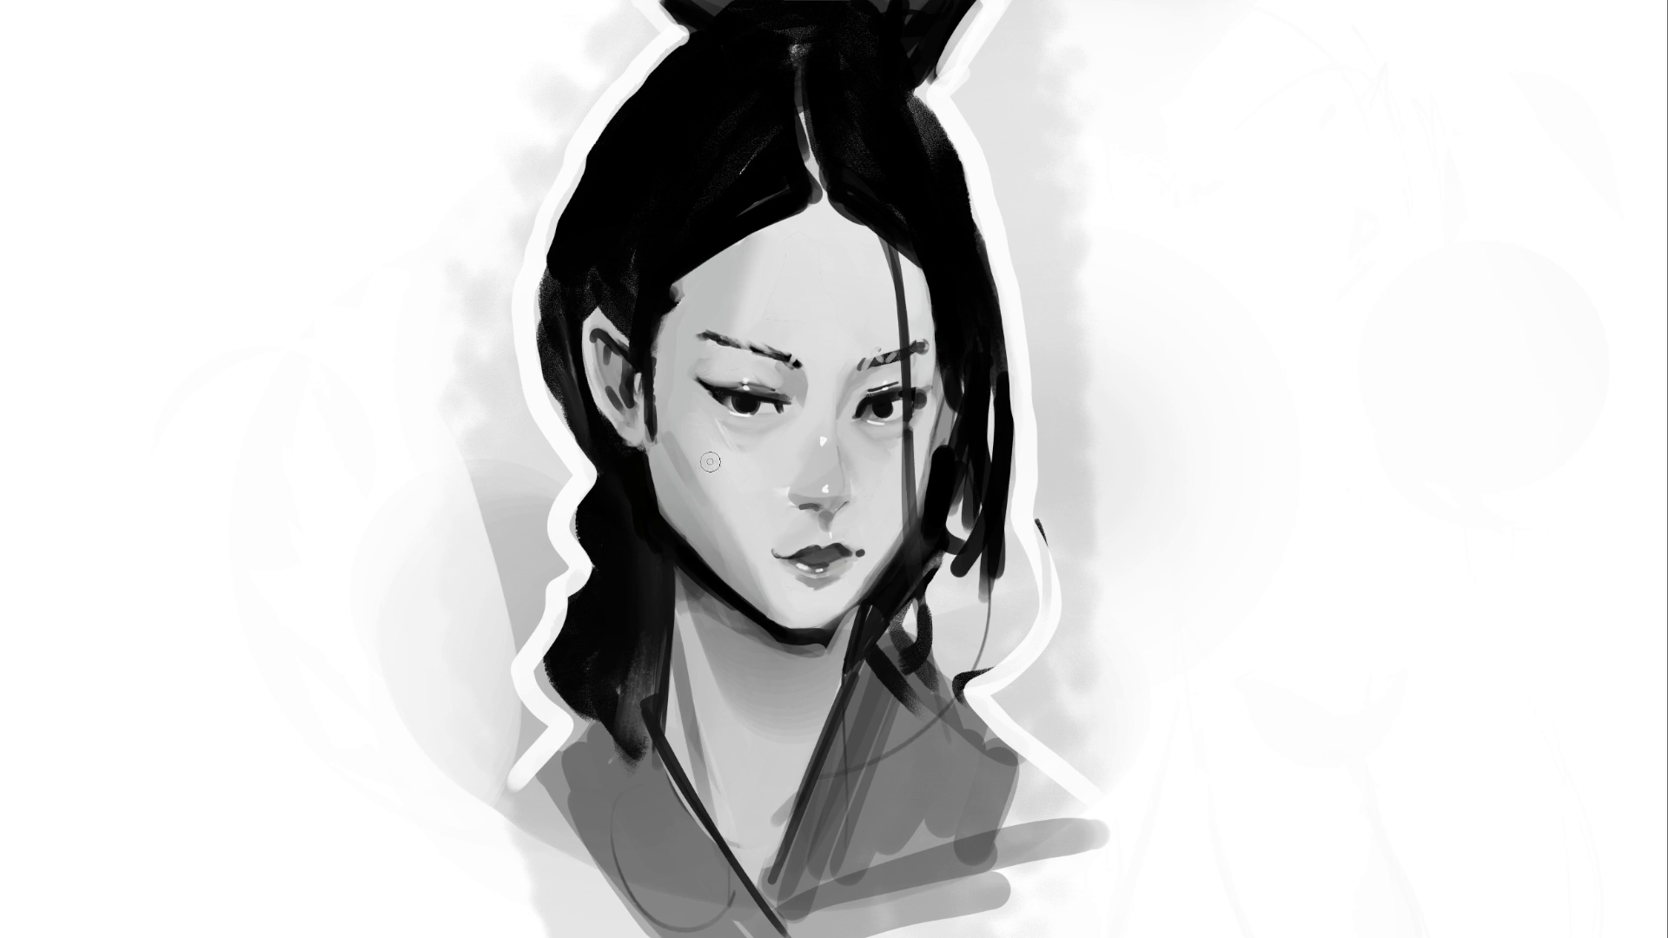
Enlarge the brush, then shrink it back for the lower-lip highlight
{"action": "key", "text": "bracketright"}
{"action": "key", "text": "bracketright"}
{"action": "key", "text": "["}
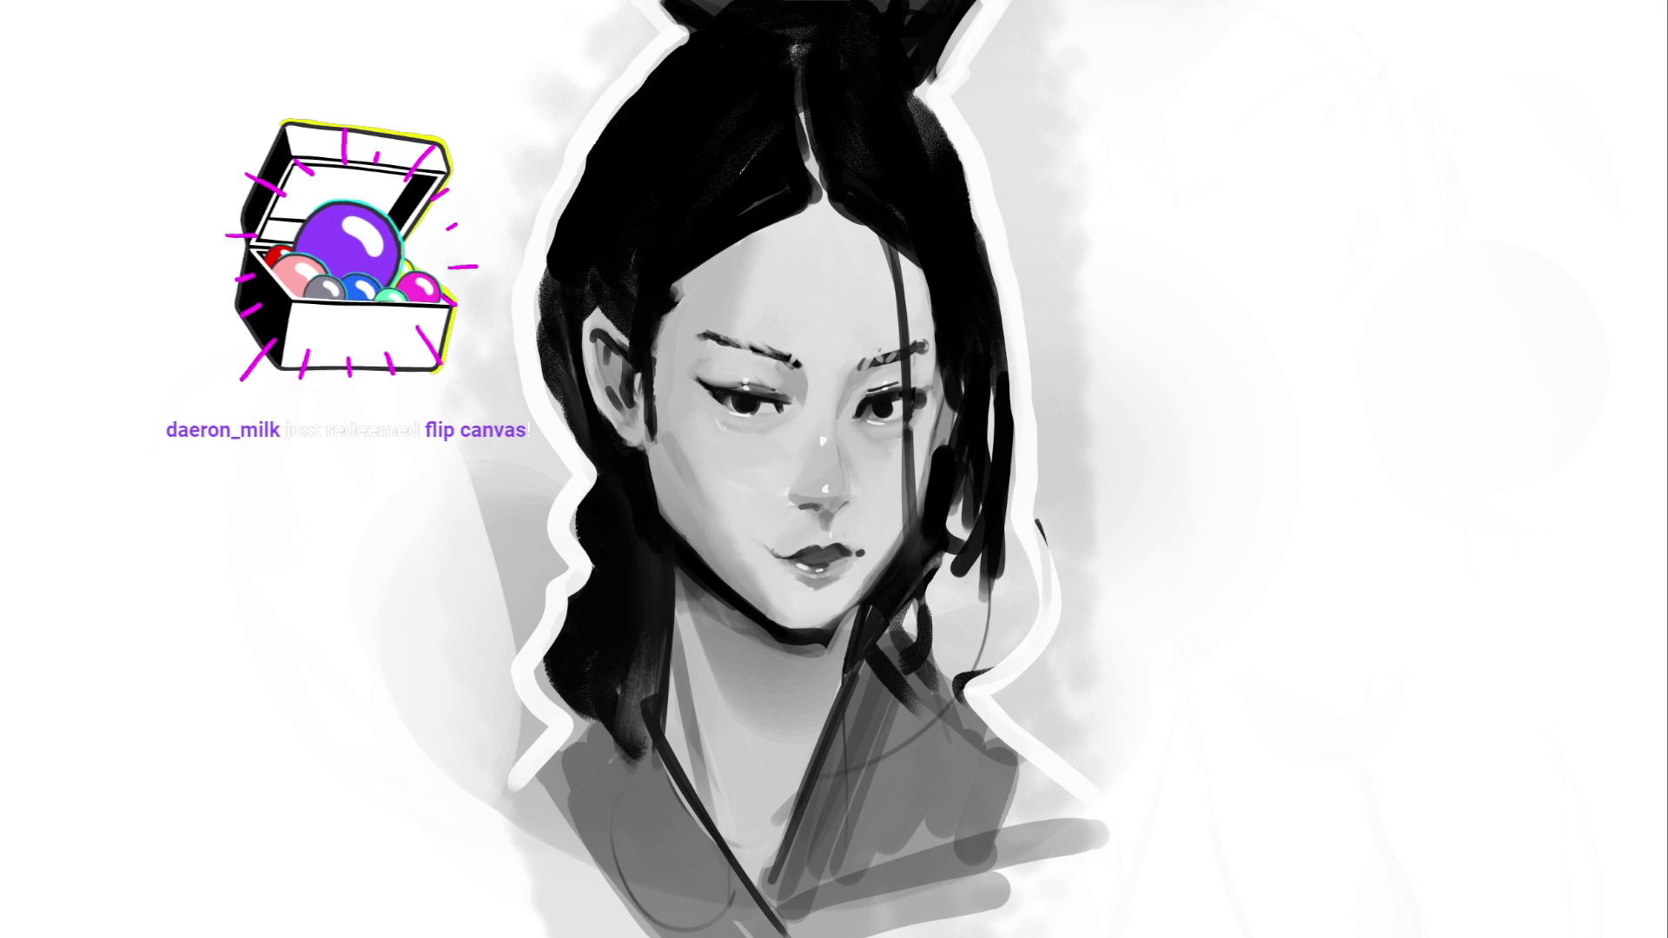
Mirror the painting, then refine the hairline, forehead strand and hair edge by the temple
{"action": "key", "text": "m"}
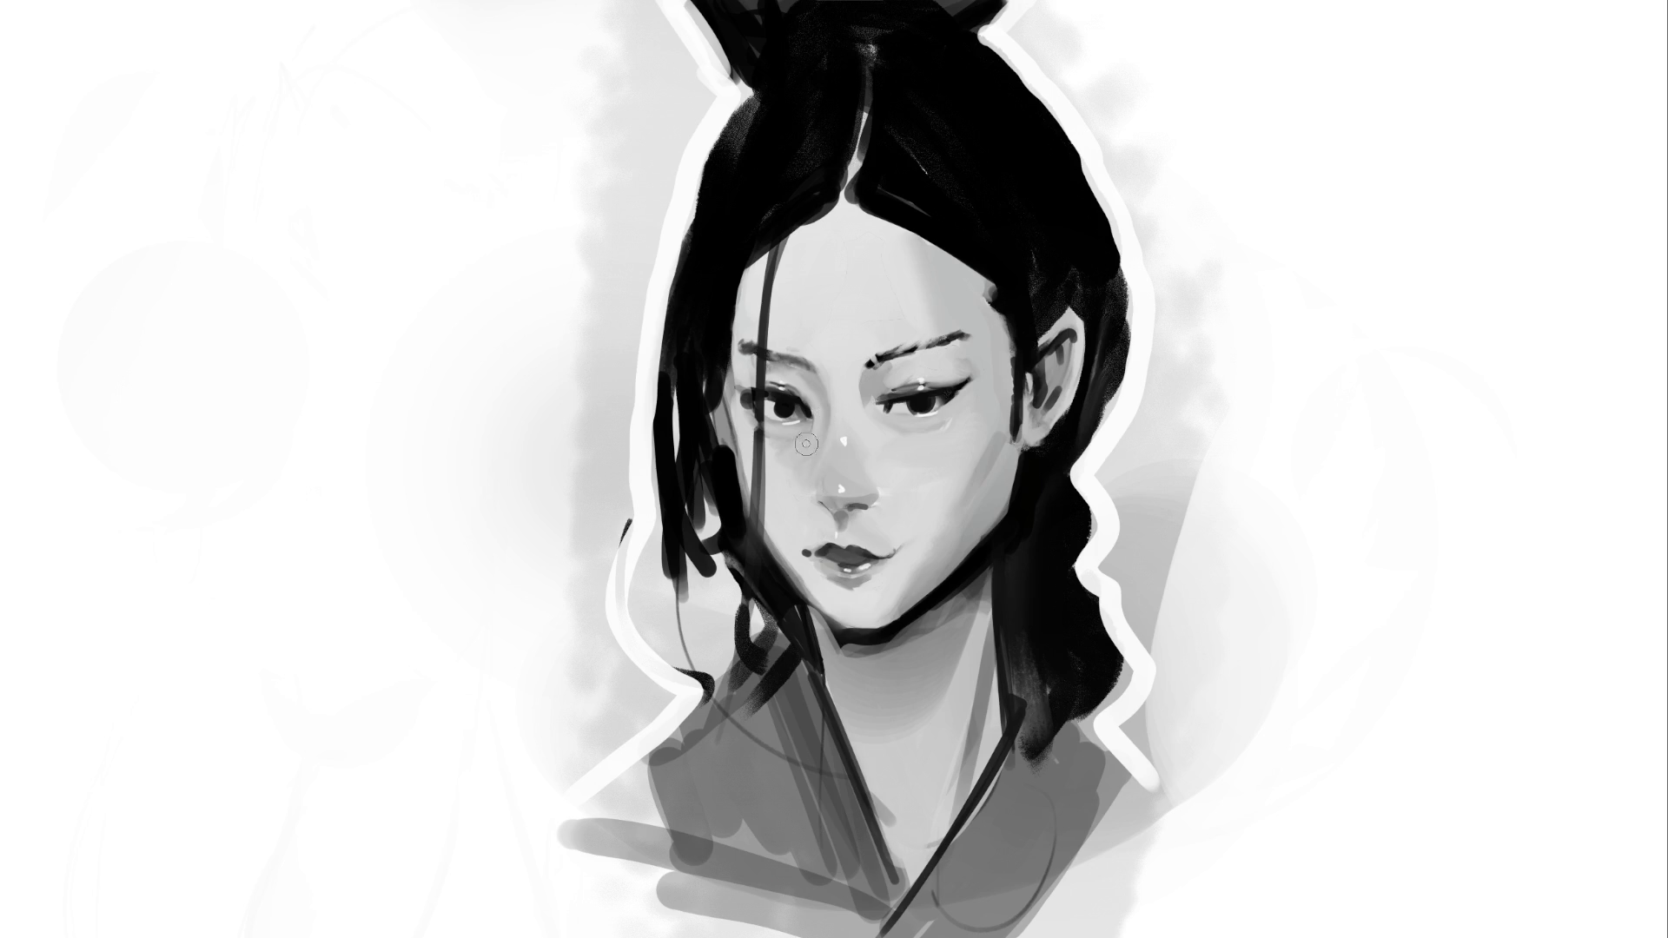
{"action": "left_click_drag", "start_coordinate": [739, 282], "coordinate": [745, 395]}
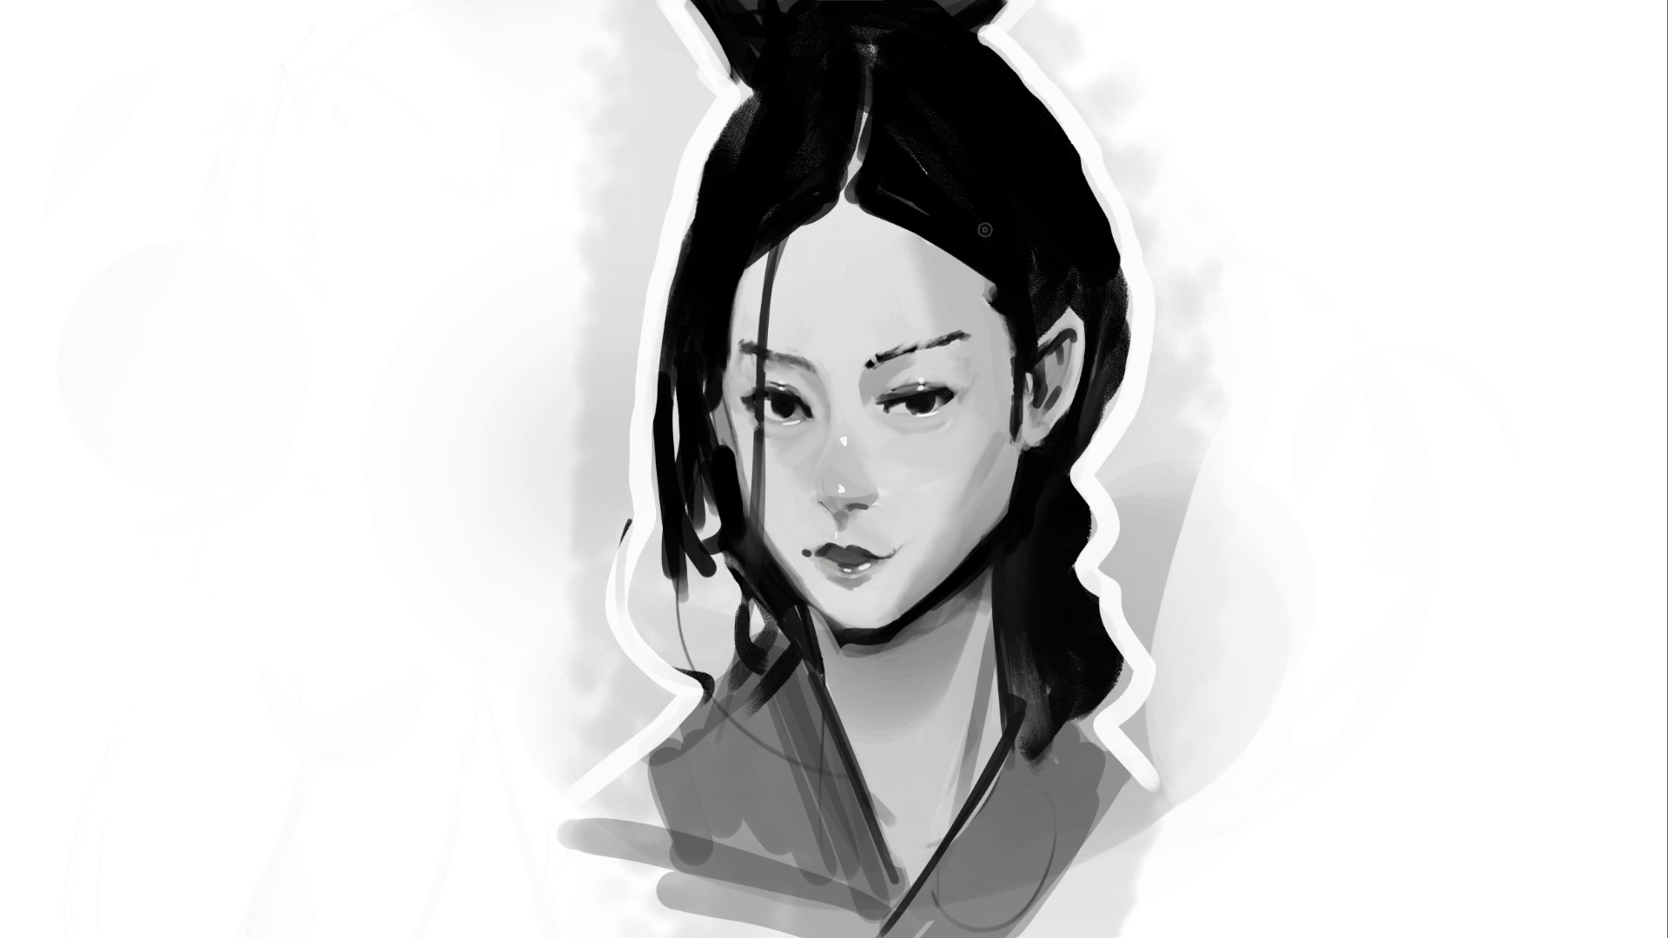
{"action": "key", "text": "bracketright"}
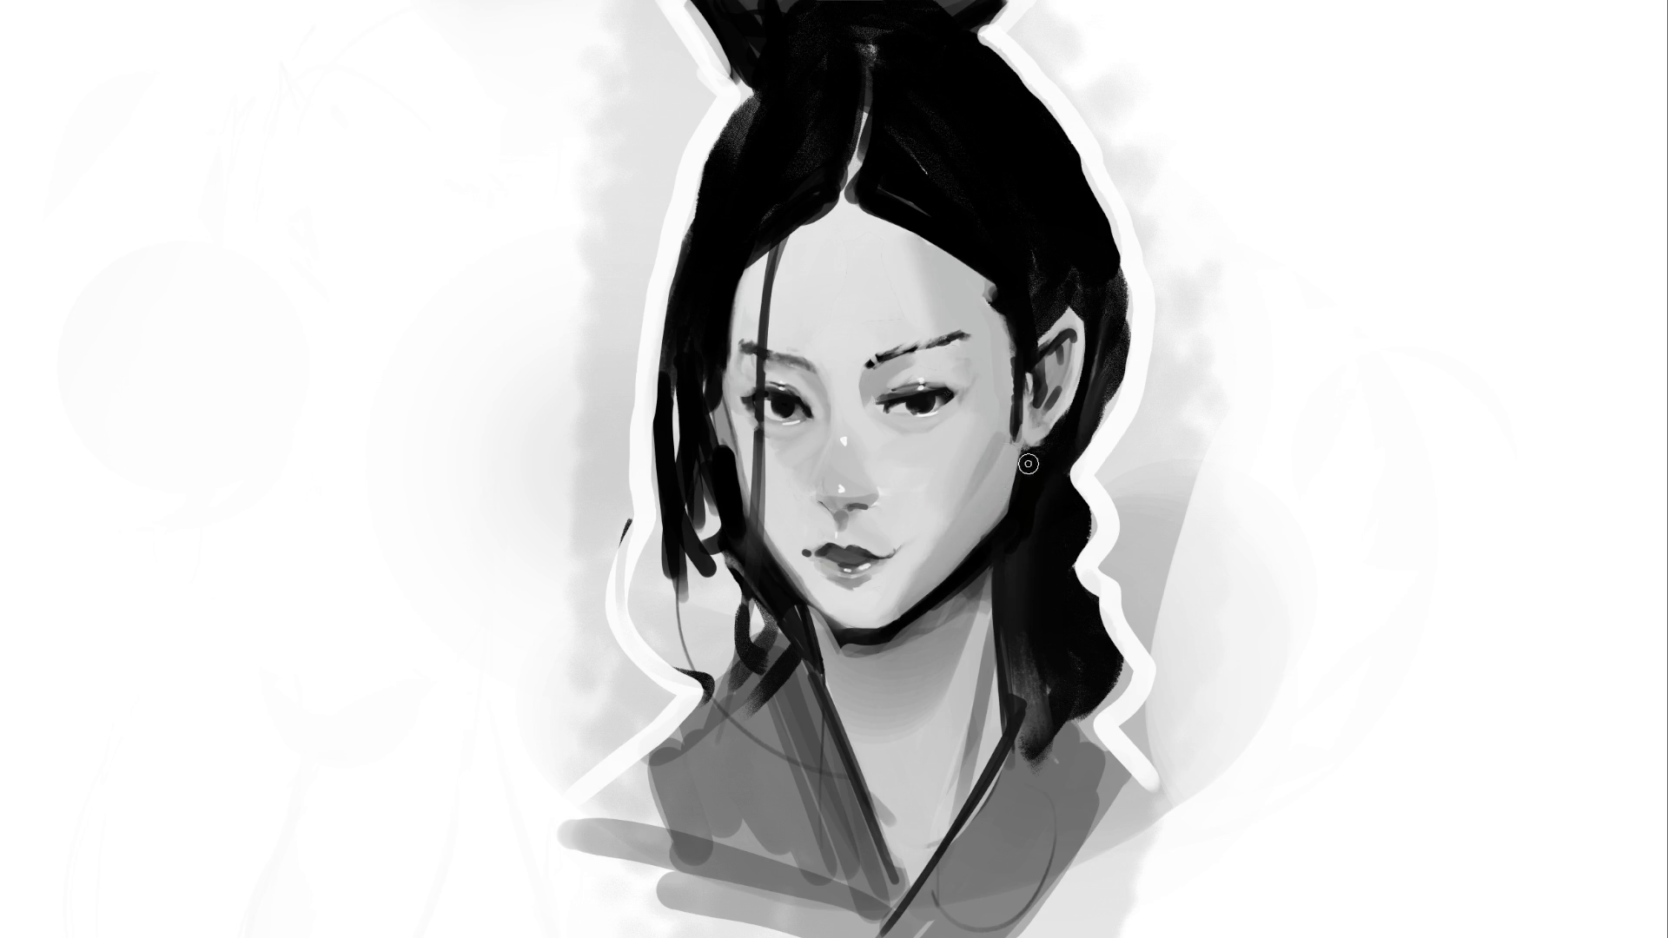
{"action": "left_click_drag", "start_coordinate": [999, 517], "coordinate": [981, 569]}
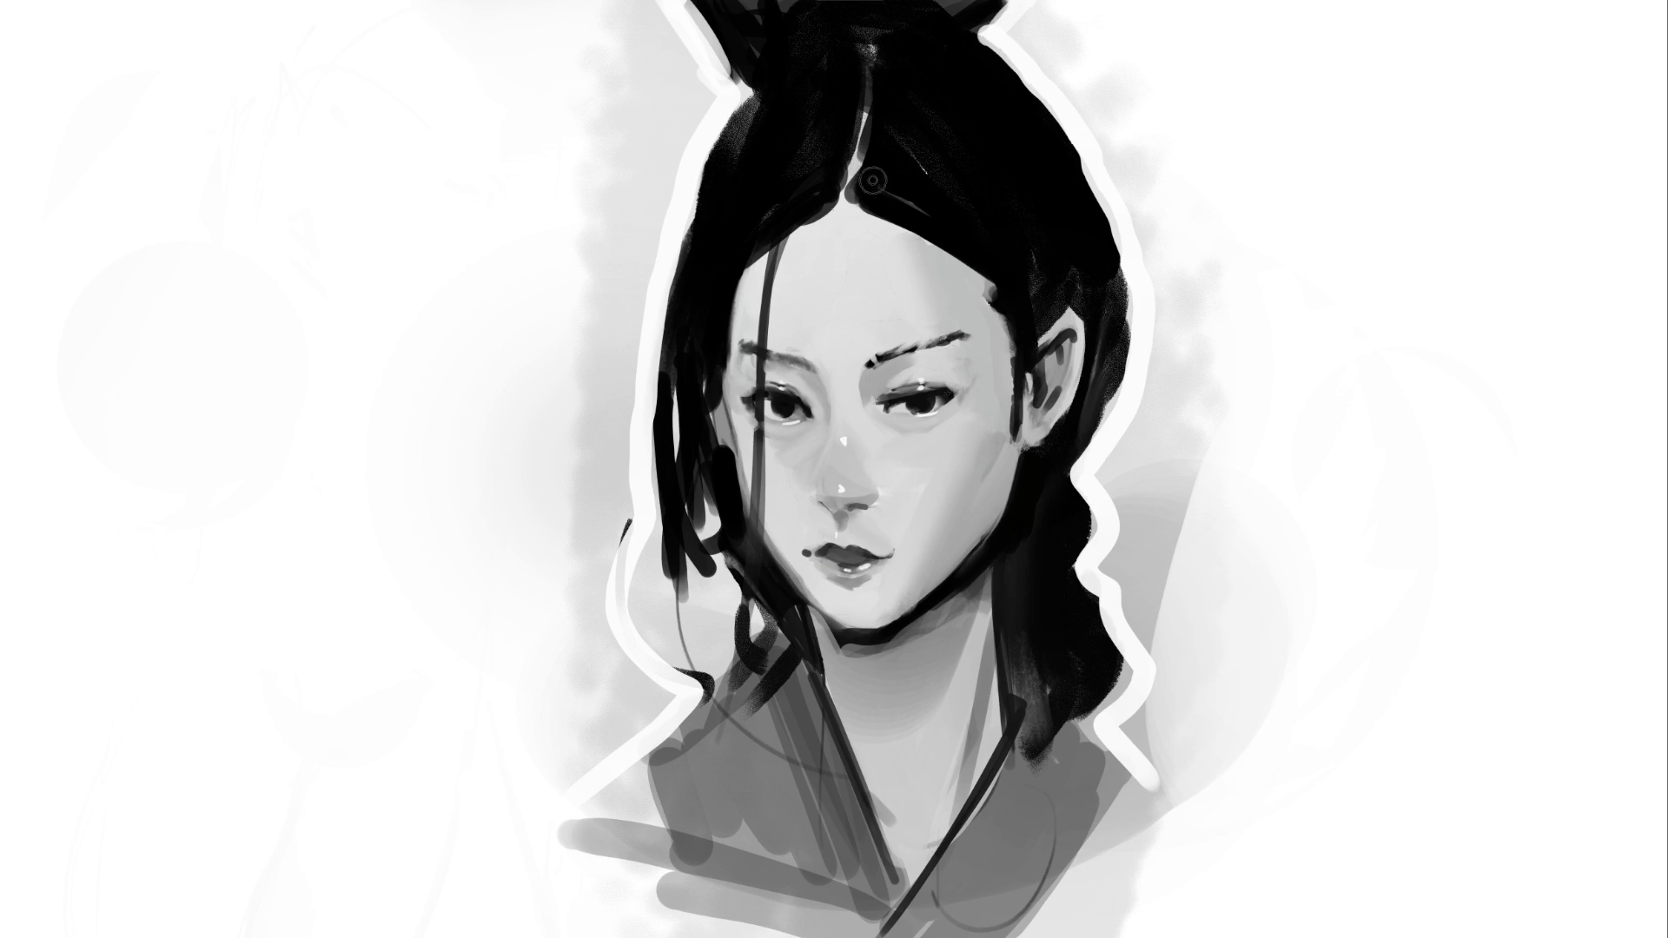
{"action": "mouse_move", "coordinate": [824, 190]}
{"action": "left_mouse_down"}
{"action": "mouse_move", "coordinate": [869, 216]}
{"action": "mouse_move", "coordinate": [797, 242]}
{"action": "mouse_move", "coordinate": [802, 280]}
{"action": "left_mouse_up"}
{"action": "mouse_move", "coordinate": [766, 335]}
{"action": "left_mouse_down"}
{"action": "mouse_move", "coordinate": [794, 188]}
{"action": "mouse_move", "coordinate": [754, 478]}
{"action": "left_mouse_up"}
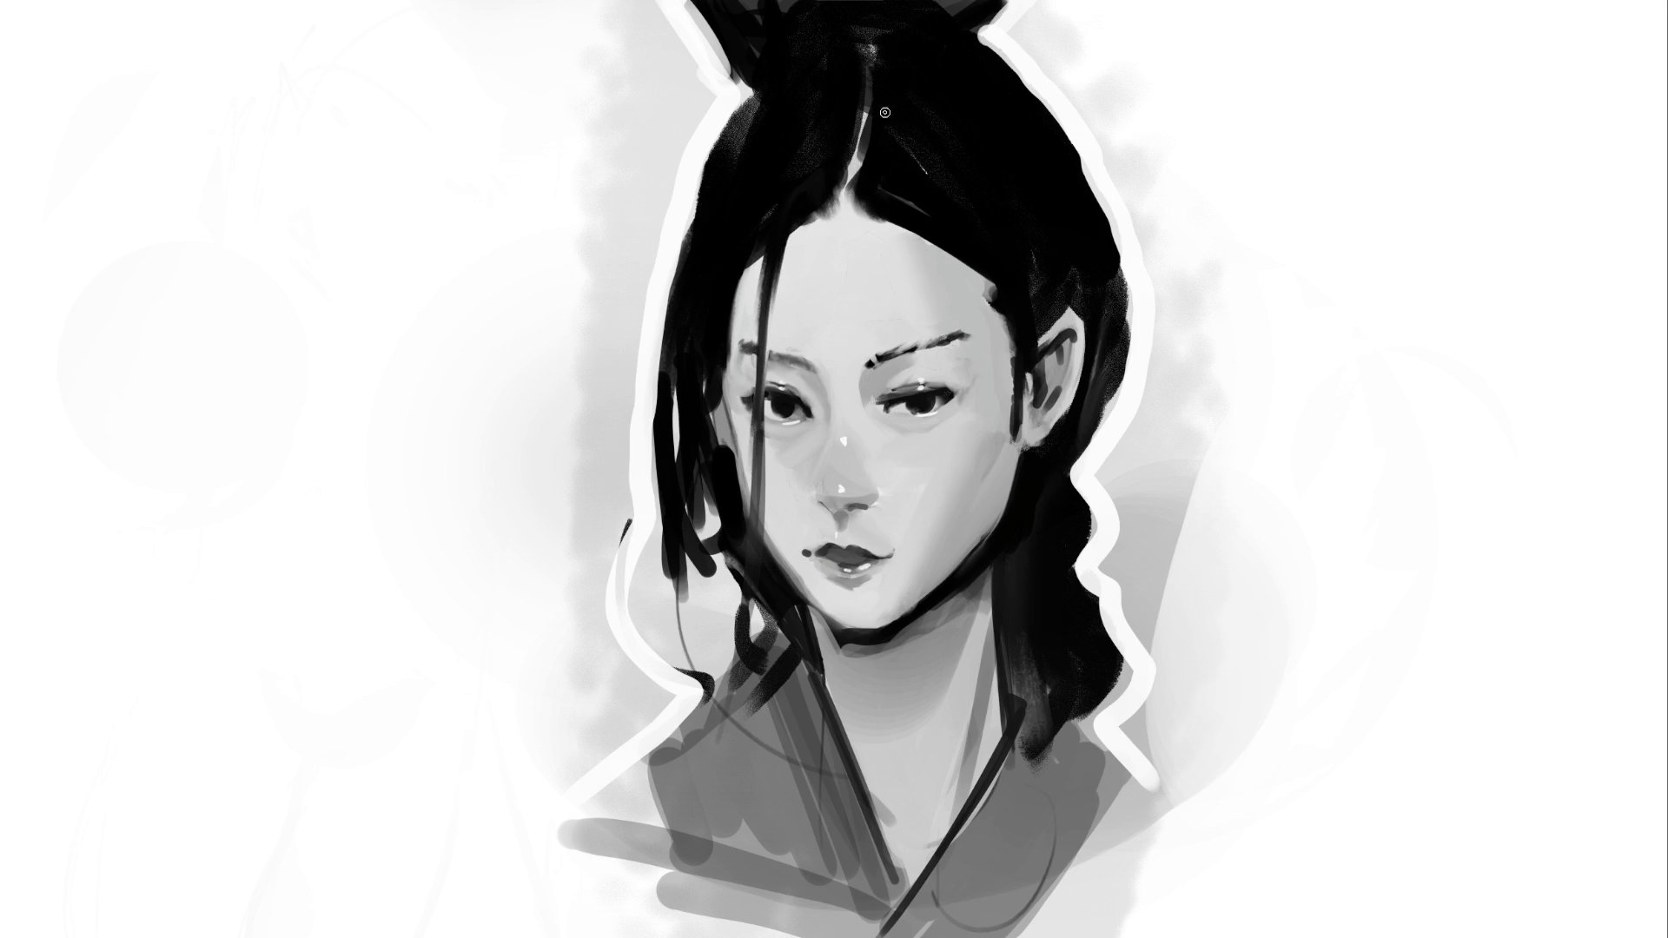
{"action": "left_click_drag", "start_coordinate": [736, 270], "coordinate": [725, 384]}
Darken the top of the bun and the hair's right edge by the ear, undoing a stray smudge
{"action": "key", "text": "bracketright"}
{"action": "key", "text": "bracketright"}
{"action": "key", "text": "bracketright"}
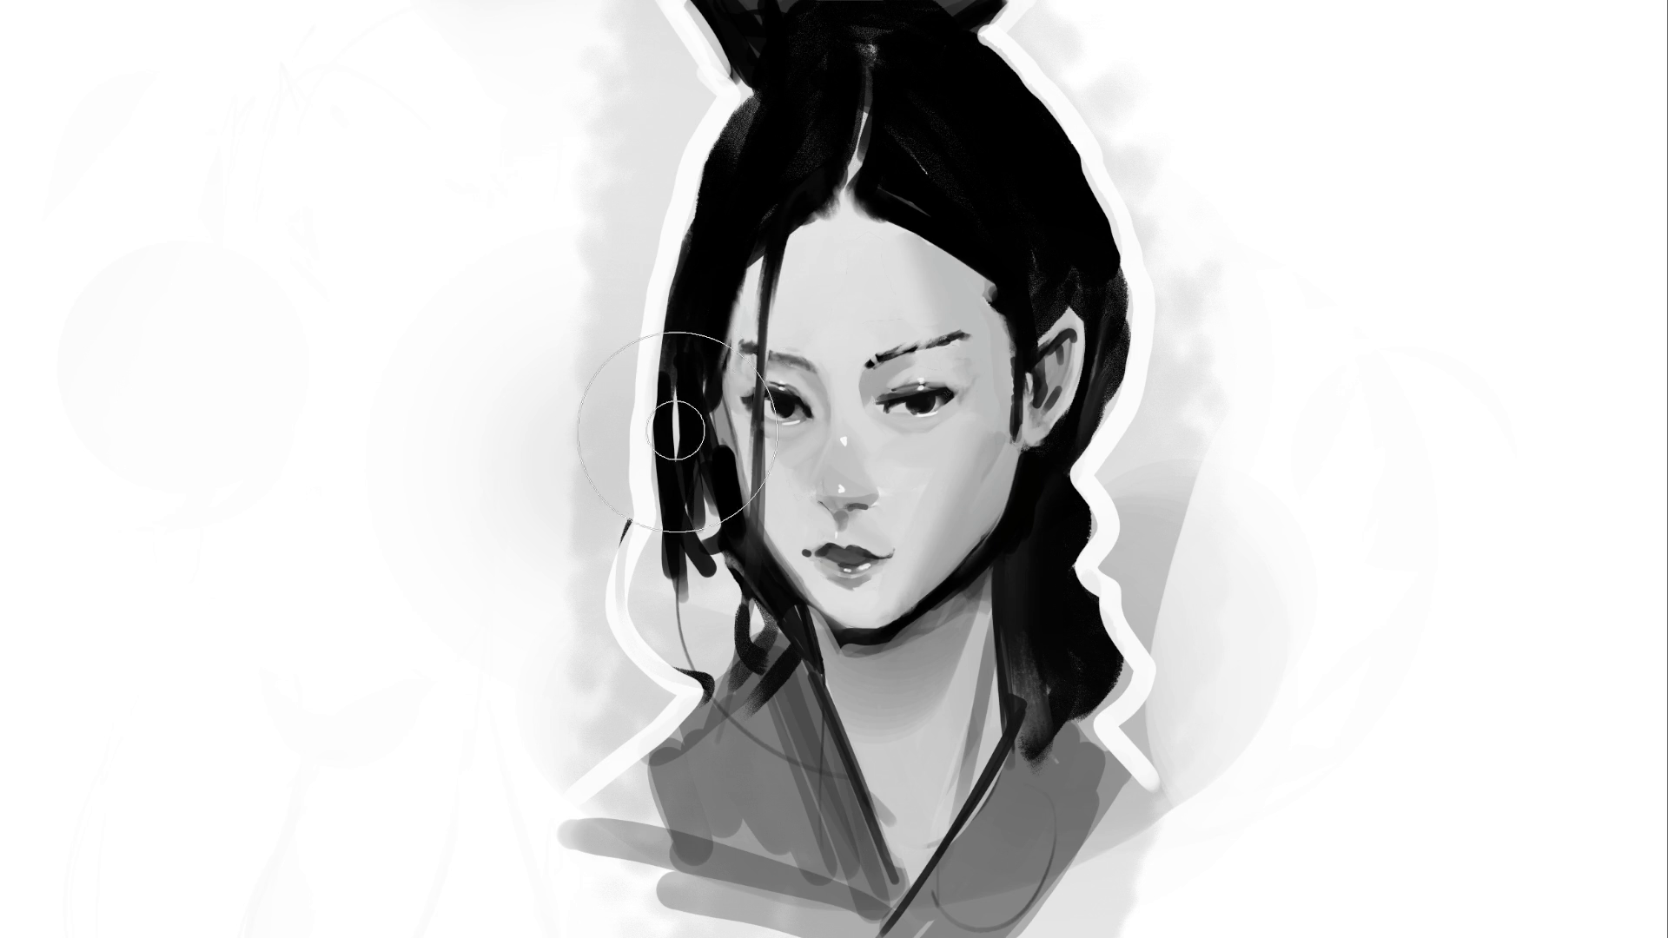
{"action": "left_click_drag", "start_coordinate": [683, 426], "coordinate": [695, 419]}
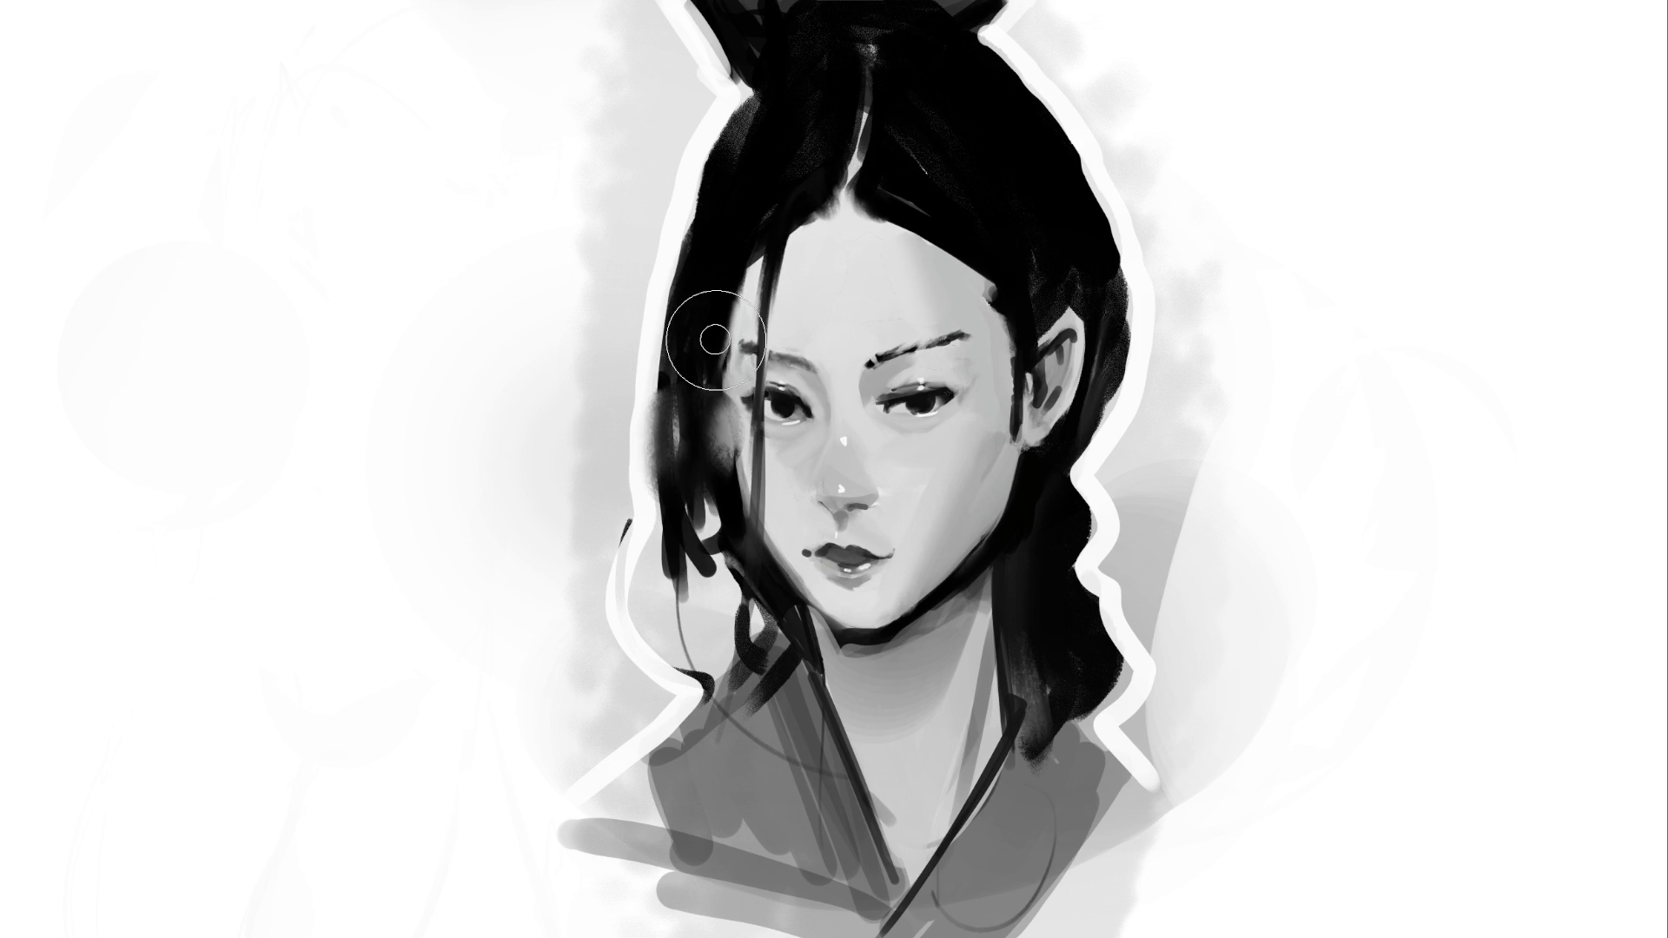
{"action": "key", "text": "ctrl+z"}
{"action": "left_click_drag", "start_coordinate": [764, 74], "coordinate": [737, 10]}
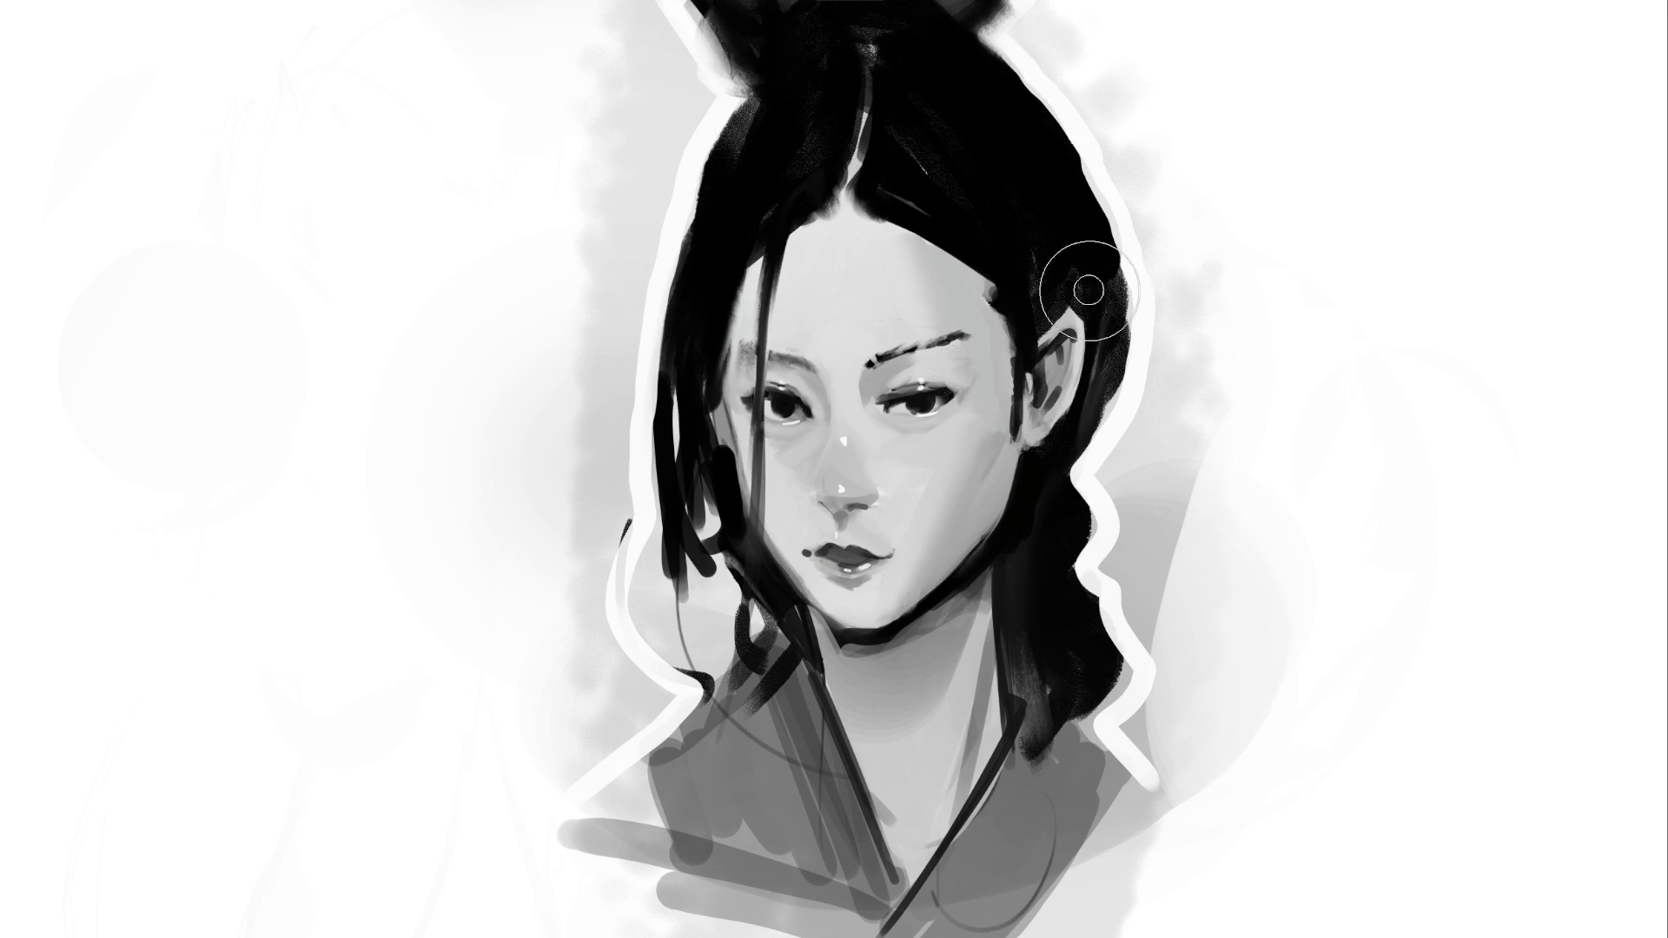
{"action": "mouse_move", "coordinate": [1110, 294]}
{"action": "left_mouse_down"}
{"action": "mouse_move", "coordinate": [1117, 246]}
{"action": "mouse_move", "coordinate": [1156, 338]}
{"action": "mouse_move", "coordinate": [1096, 521]}
{"action": "mouse_move", "coordinate": [1053, 584]}
{"action": "mouse_move", "coordinate": [997, 606]}
{"action": "mouse_move", "coordinate": [1013, 596]}
{"action": "mouse_move", "coordinate": [1050, 651]}
{"action": "mouse_move", "coordinate": [998, 663]}
{"action": "mouse_move", "coordinate": [1031, 704]}
{"action": "mouse_move", "coordinate": [1031, 588]}
{"action": "mouse_move", "coordinate": [1069, 477]}
{"action": "mouse_move", "coordinate": [1095, 618]}
{"action": "left_mouse_up"}
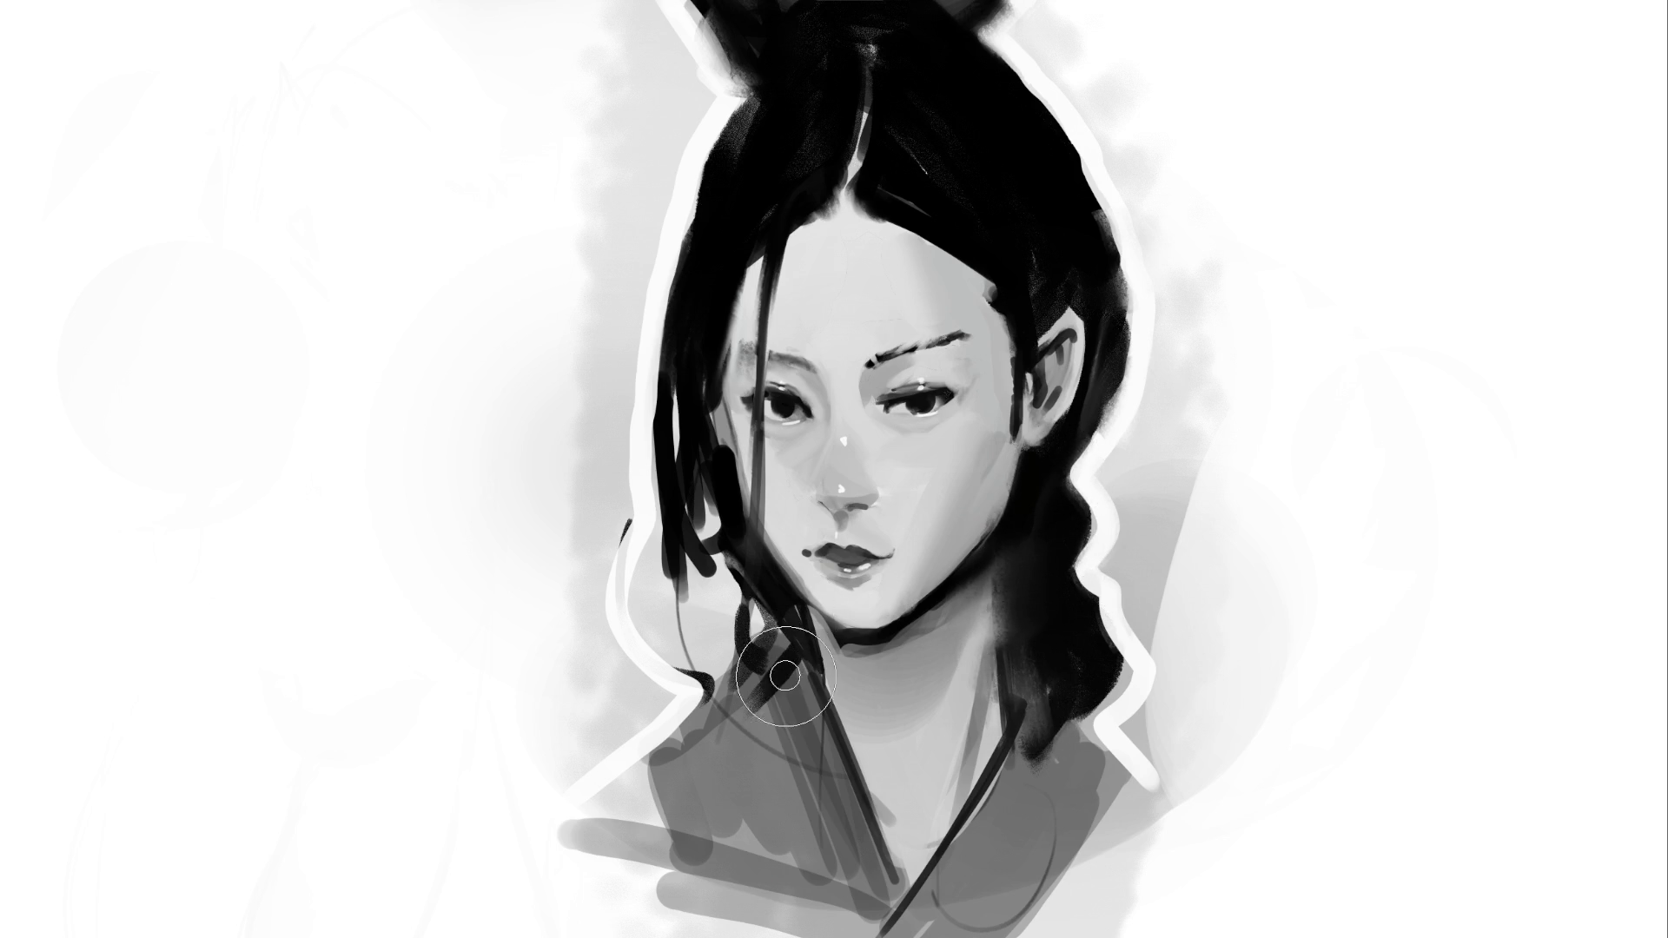
Add a faint cheek stroke and paint black strands with a curl down the left hair
{"action": "key", "text": "bracketleft"}
{"action": "key", "text": "bracketleft"}
{"action": "key", "text": "bracketleft"}
{"action": "left_click_drag", "start_coordinate": [854, 516], "coordinate": [900, 512]}
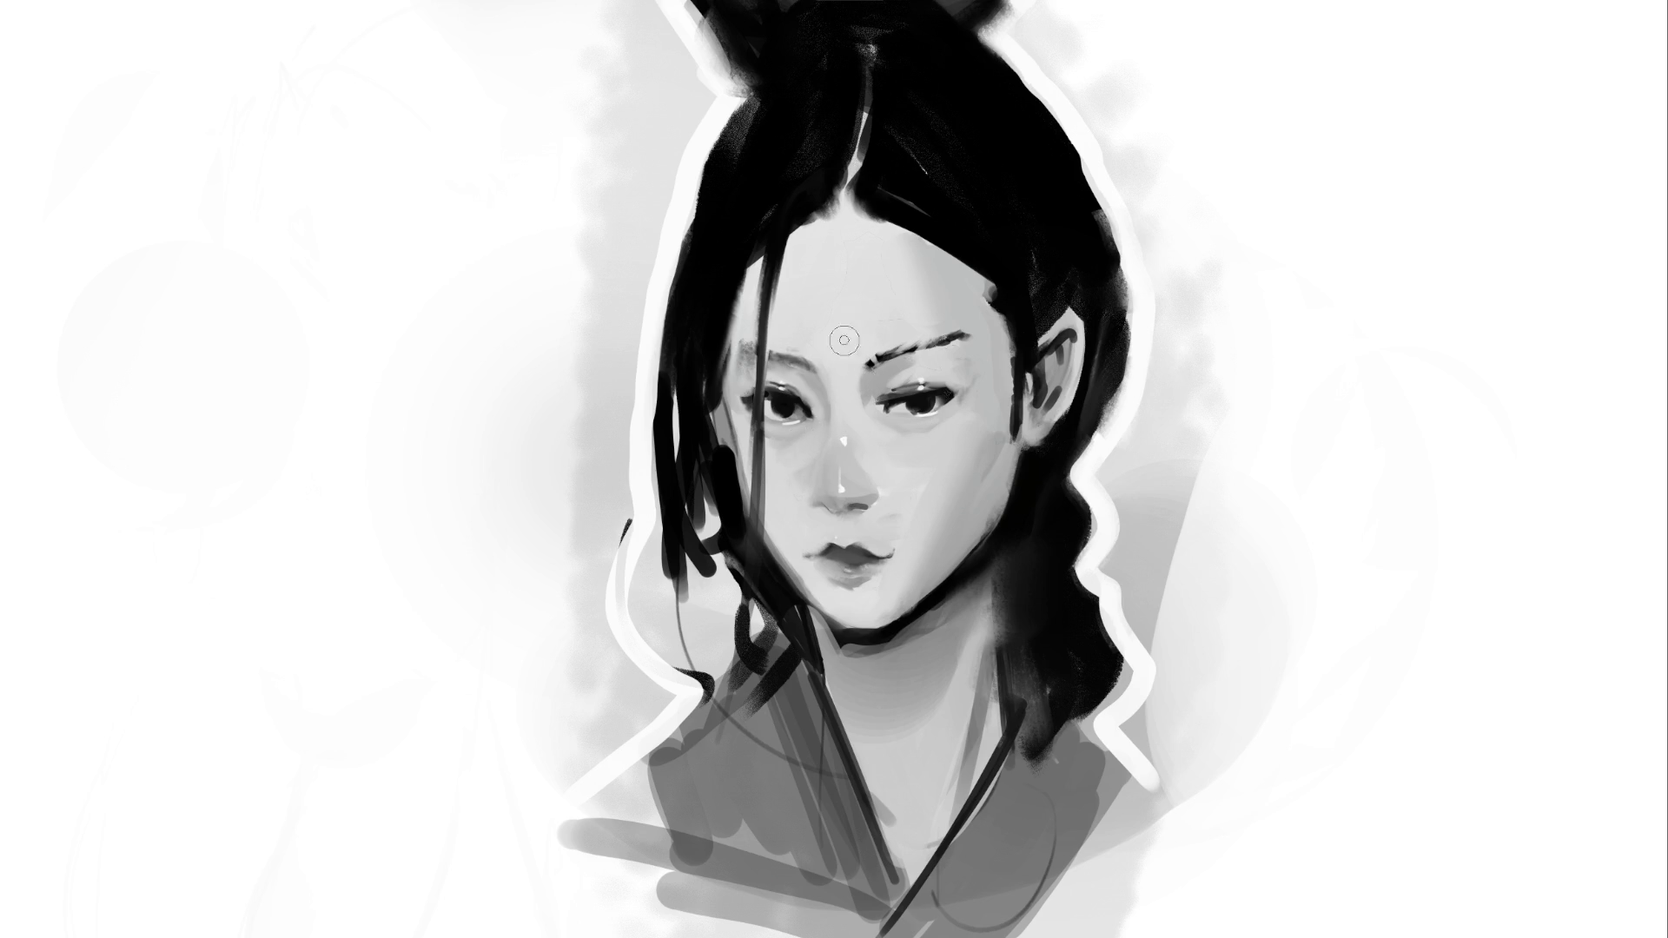
{"action": "mouse_move", "coordinate": [696, 214]}
{"action": "left_mouse_down"}
{"action": "mouse_move", "coordinate": [690, 252]}
{"action": "mouse_move", "coordinate": [782, 81]}
{"action": "mouse_move", "coordinate": [707, 190]}
{"action": "mouse_move", "coordinate": [686, 287]}
{"action": "mouse_move", "coordinate": [713, 278]}
{"action": "left_mouse_up"}
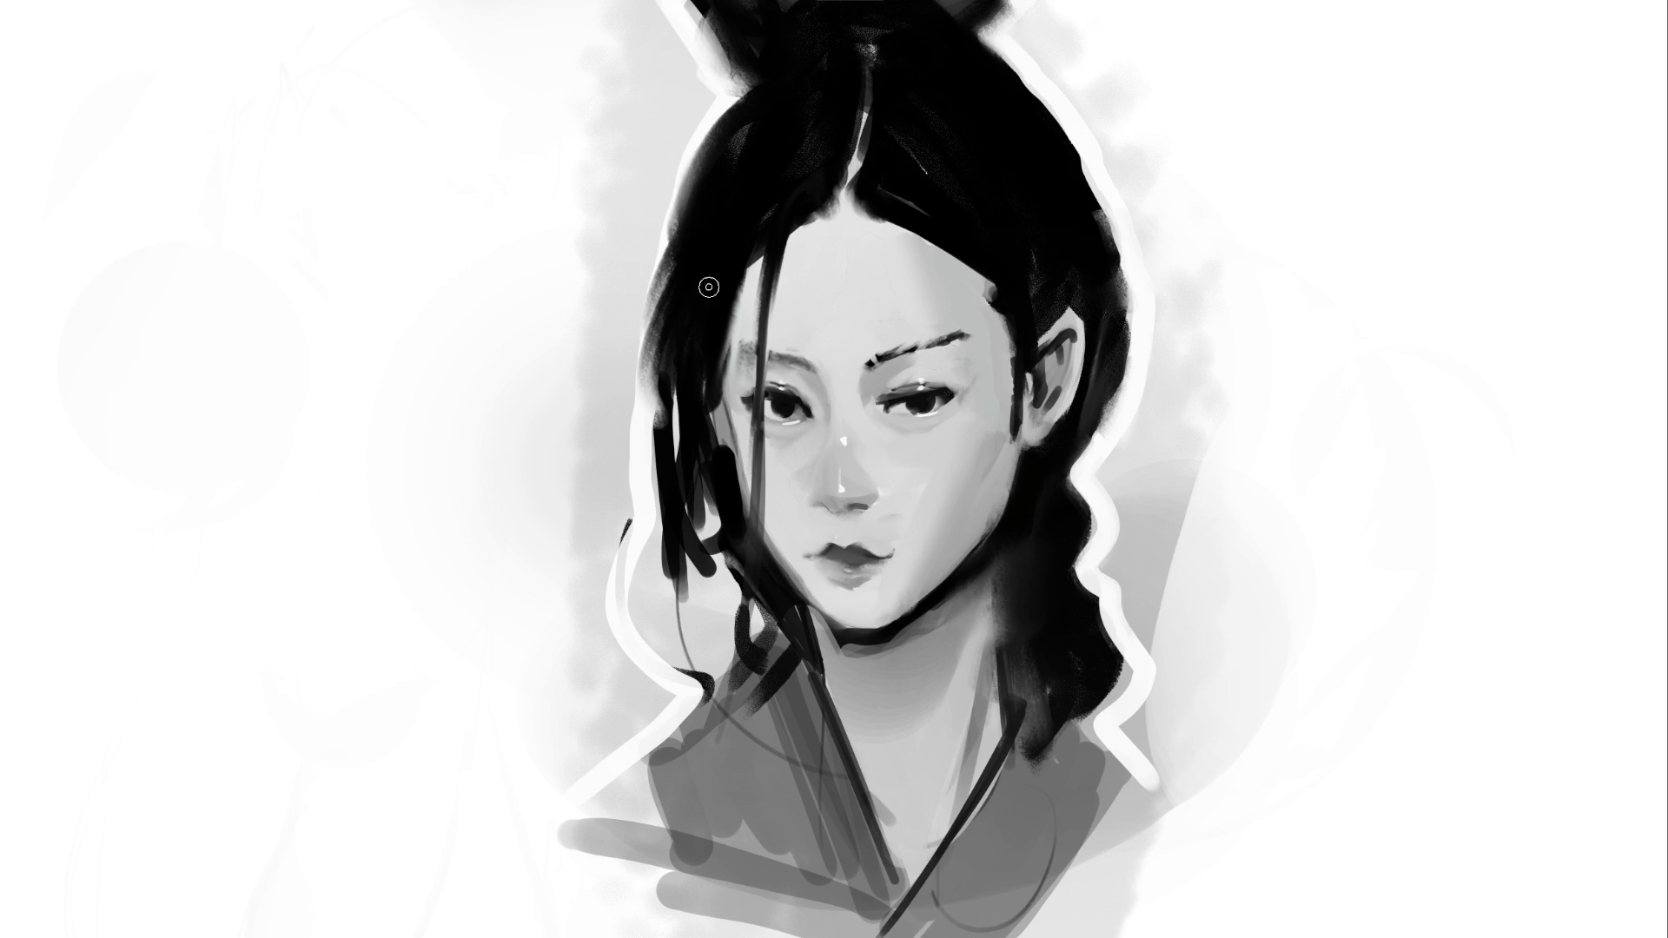
{"action": "mouse_move", "coordinate": [668, 347]}
{"action": "left_mouse_down"}
{"action": "mouse_move", "coordinate": [691, 556]}
{"action": "mouse_move", "coordinate": [676, 588]}
{"action": "left_mouse_up"}
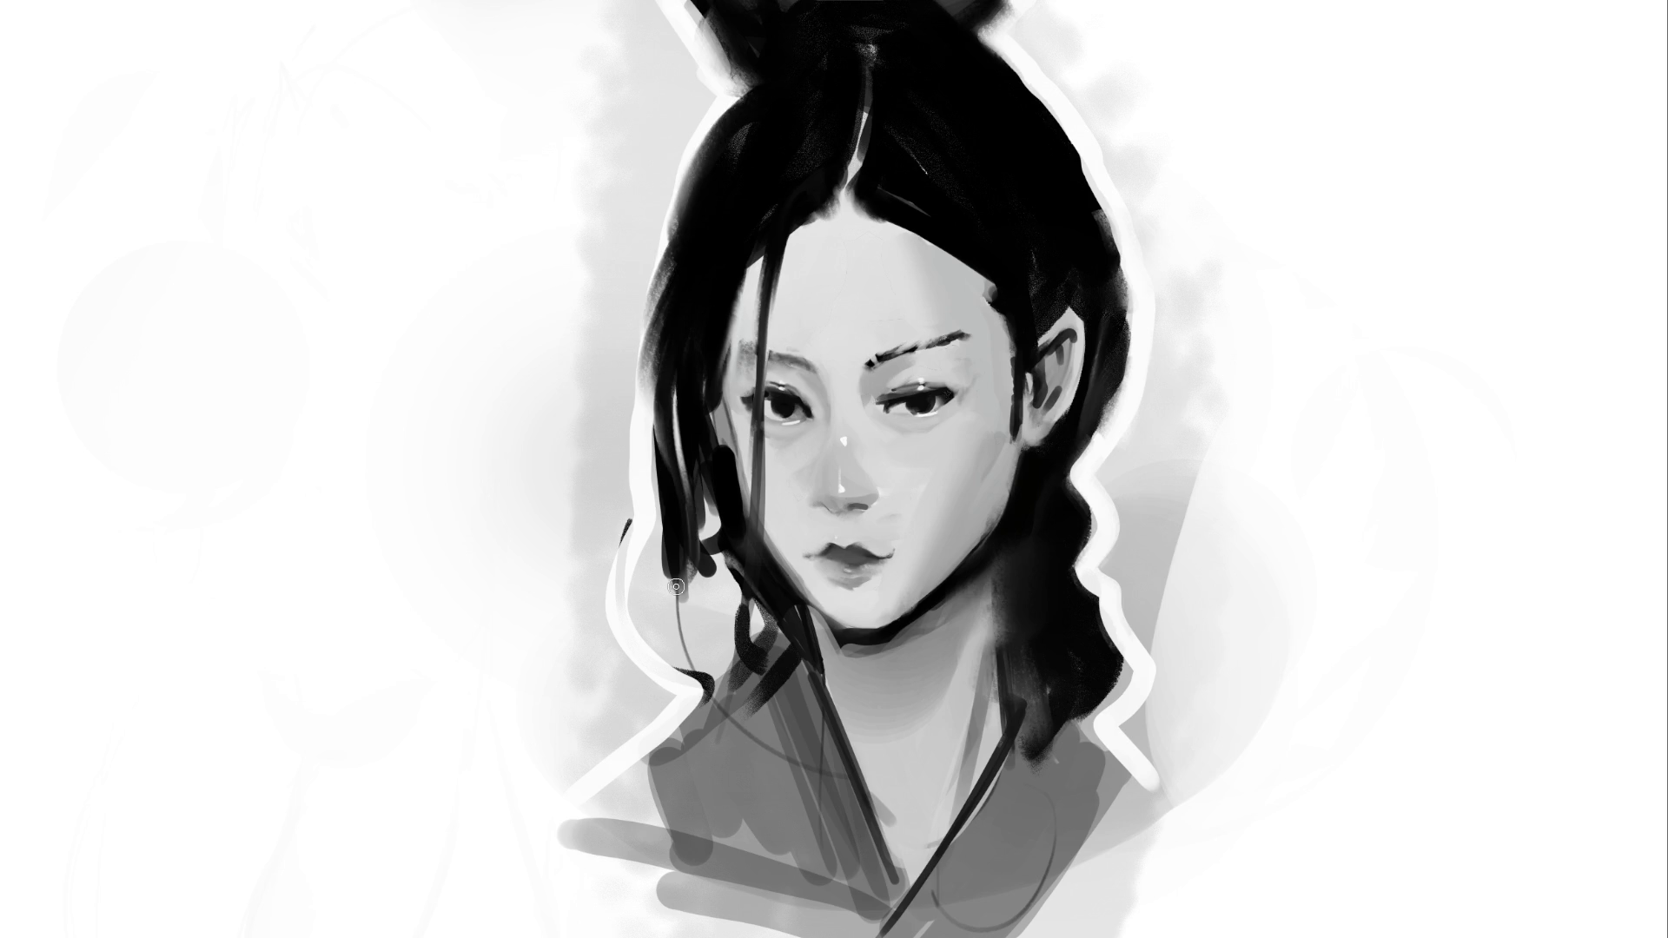
{"action": "mouse_move", "coordinate": [665, 665]}
{"action": "left_mouse_down"}
{"action": "mouse_move", "coordinate": [686, 556]}
{"action": "mouse_move", "coordinate": [687, 643]}
{"action": "mouse_move", "coordinate": [738, 556]}
{"action": "mouse_move", "coordinate": [712, 600]}
{"action": "mouse_move", "coordinate": [734, 642]}
{"action": "mouse_move", "coordinate": [708, 677]}
{"action": "mouse_move", "coordinate": [743, 569]}
{"action": "mouse_move", "coordinate": [756, 596]}
{"action": "mouse_move", "coordinate": [700, 684]}
{"action": "mouse_move", "coordinate": [725, 654]}
{"action": "left_mouse_up"}
With a larger brush, smooth the collar's dark strokes and curved line into mid-grey
{"action": "key", "text": "bracketright"}
{"action": "key", "text": "bracketright"}
{"action": "key", "text": "bracketright"}
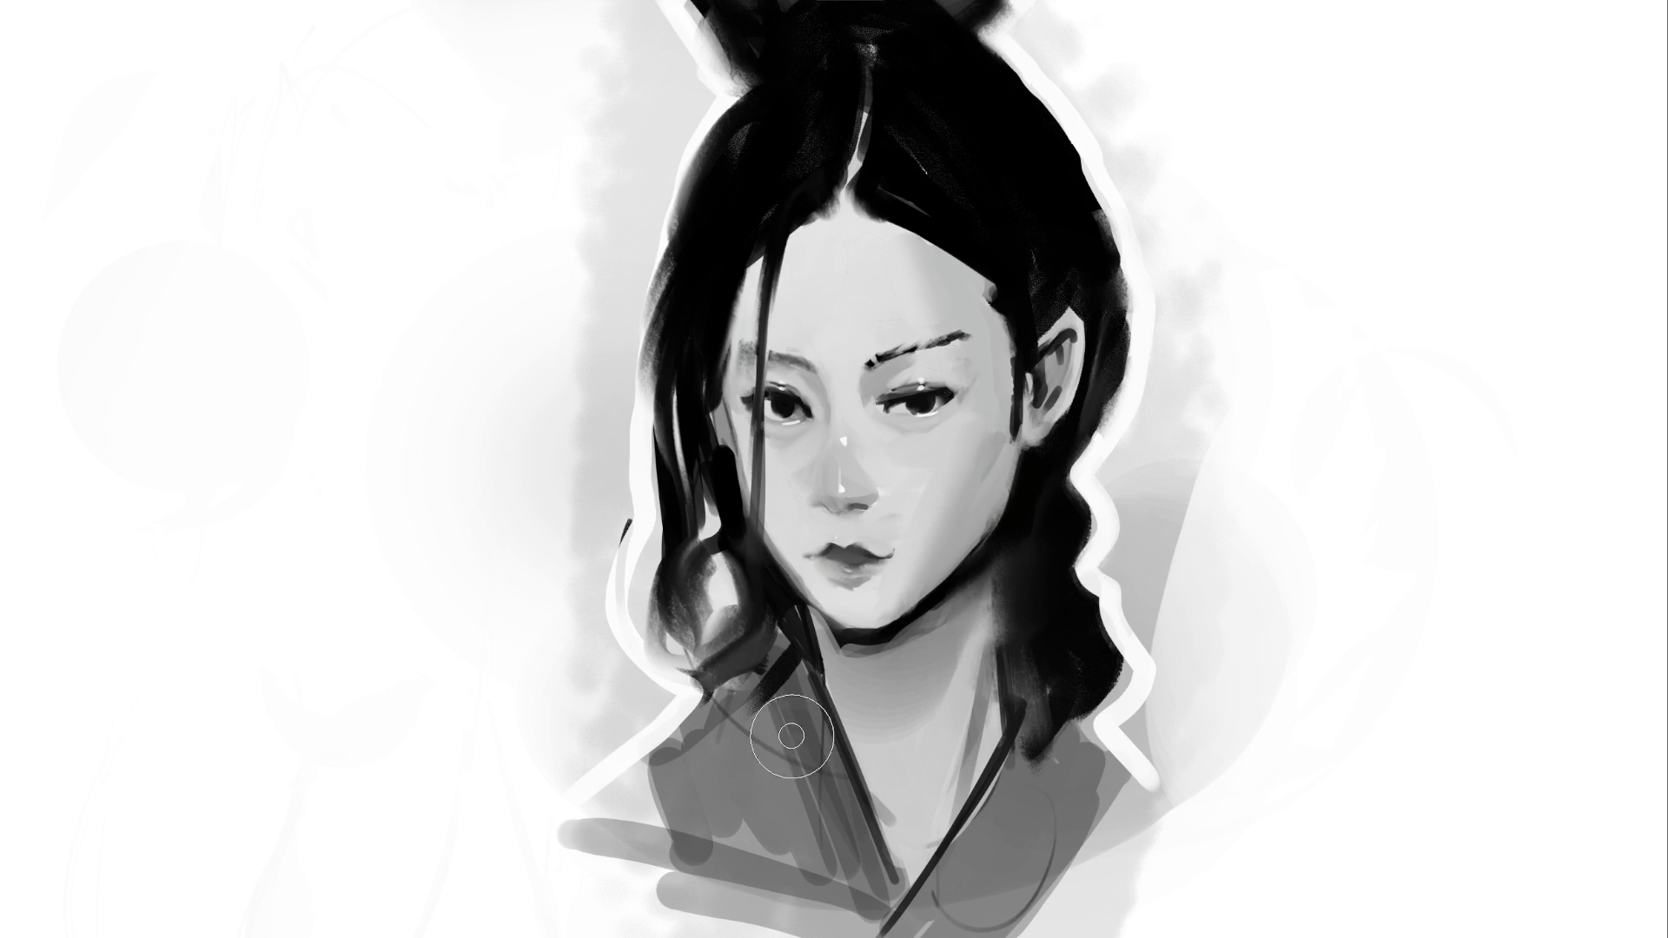
{"action": "mouse_move", "coordinate": [782, 744]}
{"action": "left_mouse_down"}
{"action": "mouse_move", "coordinate": [789, 782]}
{"action": "mouse_move", "coordinate": [721, 832]}
{"action": "mouse_move", "coordinate": [786, 886]}
{"action": "left_mouse_up"}
{"action": "mouse_move", "coordinate": [971, 903]}
{"action": "left_mouse_down"}
{"action": "mouse_move", "coordinate": [1005, 811]}
{"action": "mouse_move", "coordinate": [1108, 795]}
{"action": "mouse_move", "coordinate": [1161, 824]}
{"action": "left_mouse_up"}
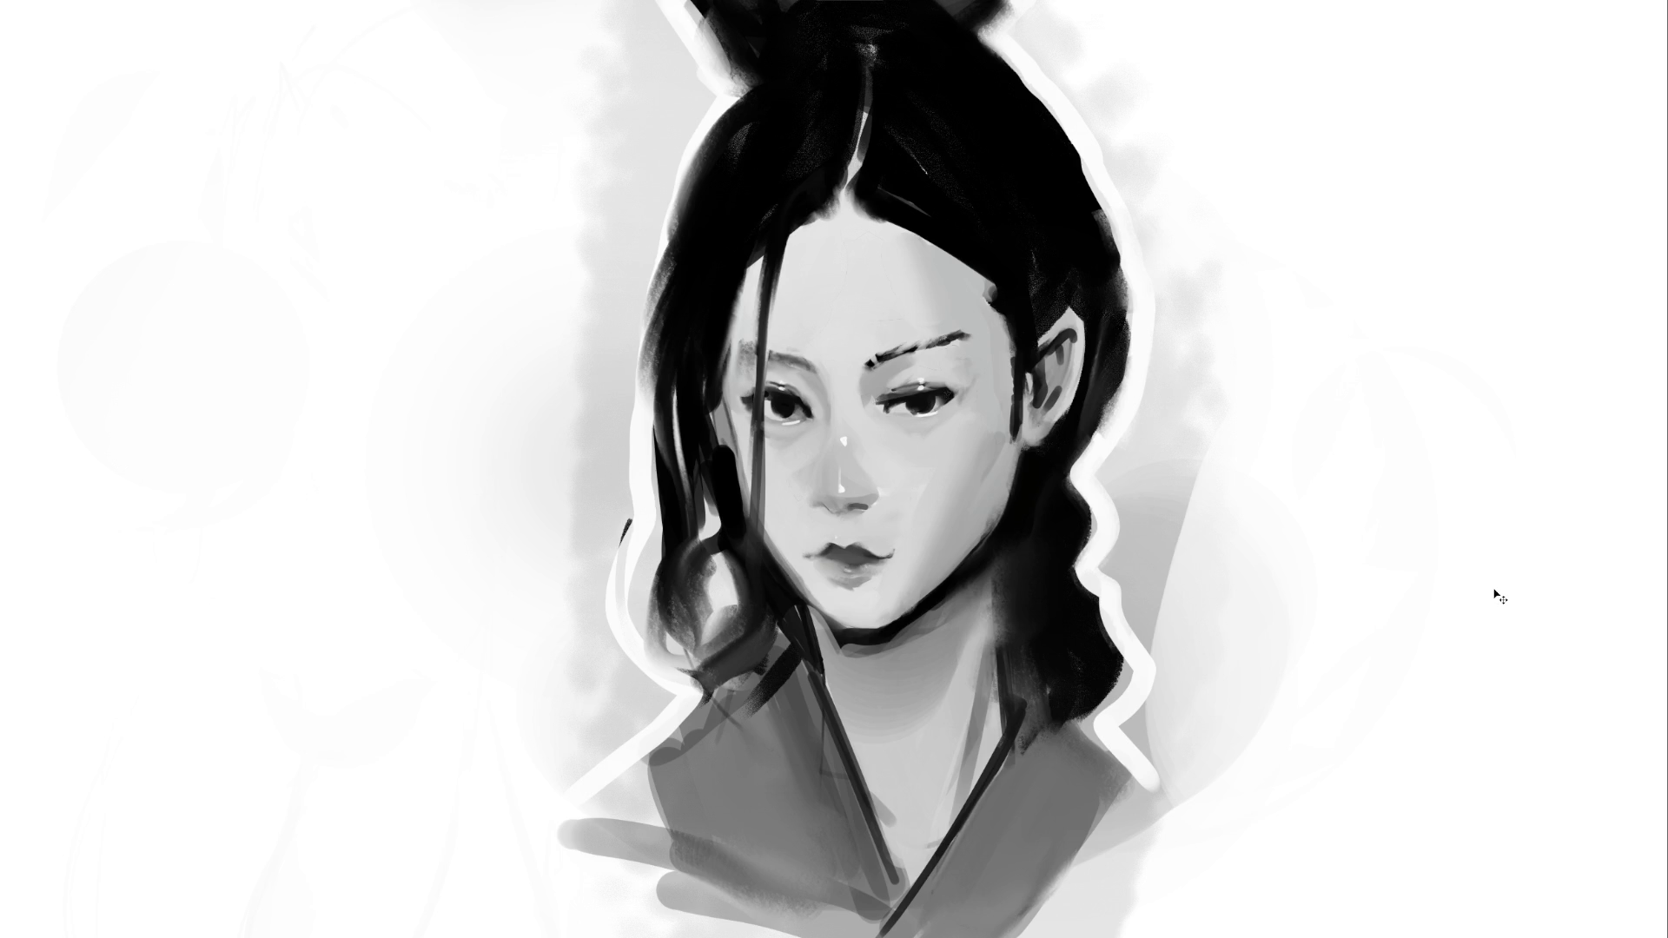
Paste the man's face reference photo onto the canvas
{"action": "key", "text": "ctrl+v"}
Scale up the pasted reference photo and place it left of the portrait
{"action": "key", "text": "ctrl+t"}
{"action": "left_click_drag", "start_coordinate": [872, 435], "coordinate": [1060, 234]}
{"action": "mouse_move", "coordinate": [939, 329]}
{"action": "left_mouse_down"}
{"action": "mouse_move", "coordinate": [713, 339]}
{"action": "mouse_move", "coordinate": [580, 368]}
{"action": "left_mouse_up"}
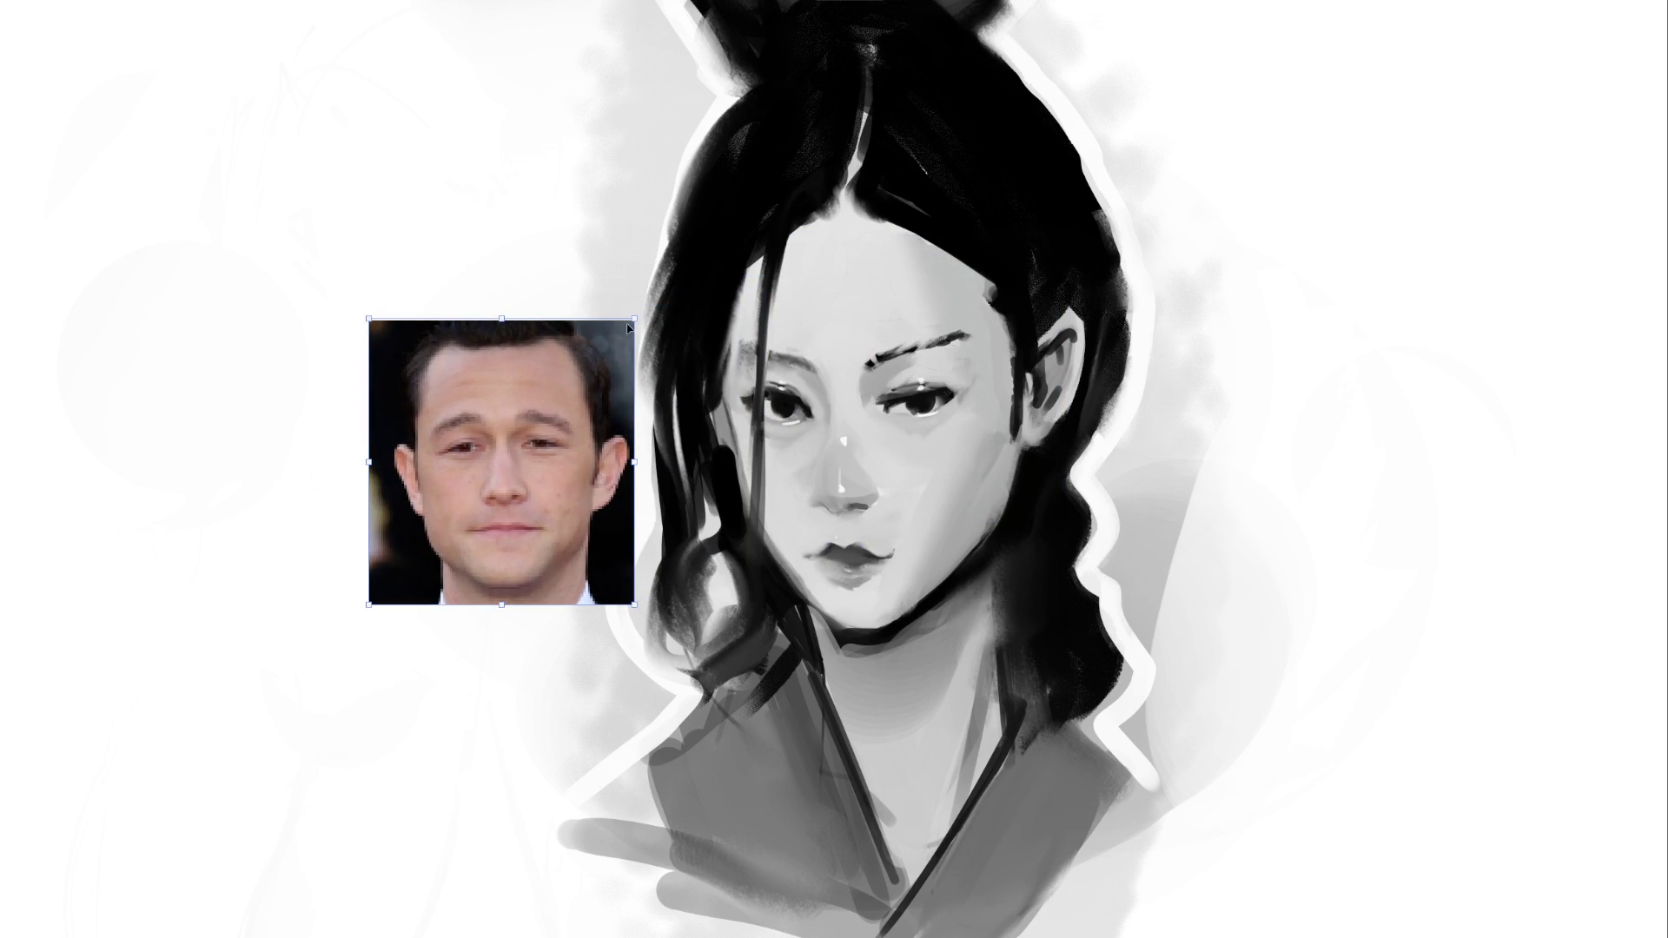
{"action": "mouse_move", "coordinate": [638, 317]}
{"action": "left_mouse_down"}
{"action": "mouse_move", "coordinate": [711, 236]}
{"action": "mouse_move", "coordinate": [589, 346]}
{"action": "left_mouse_up"}
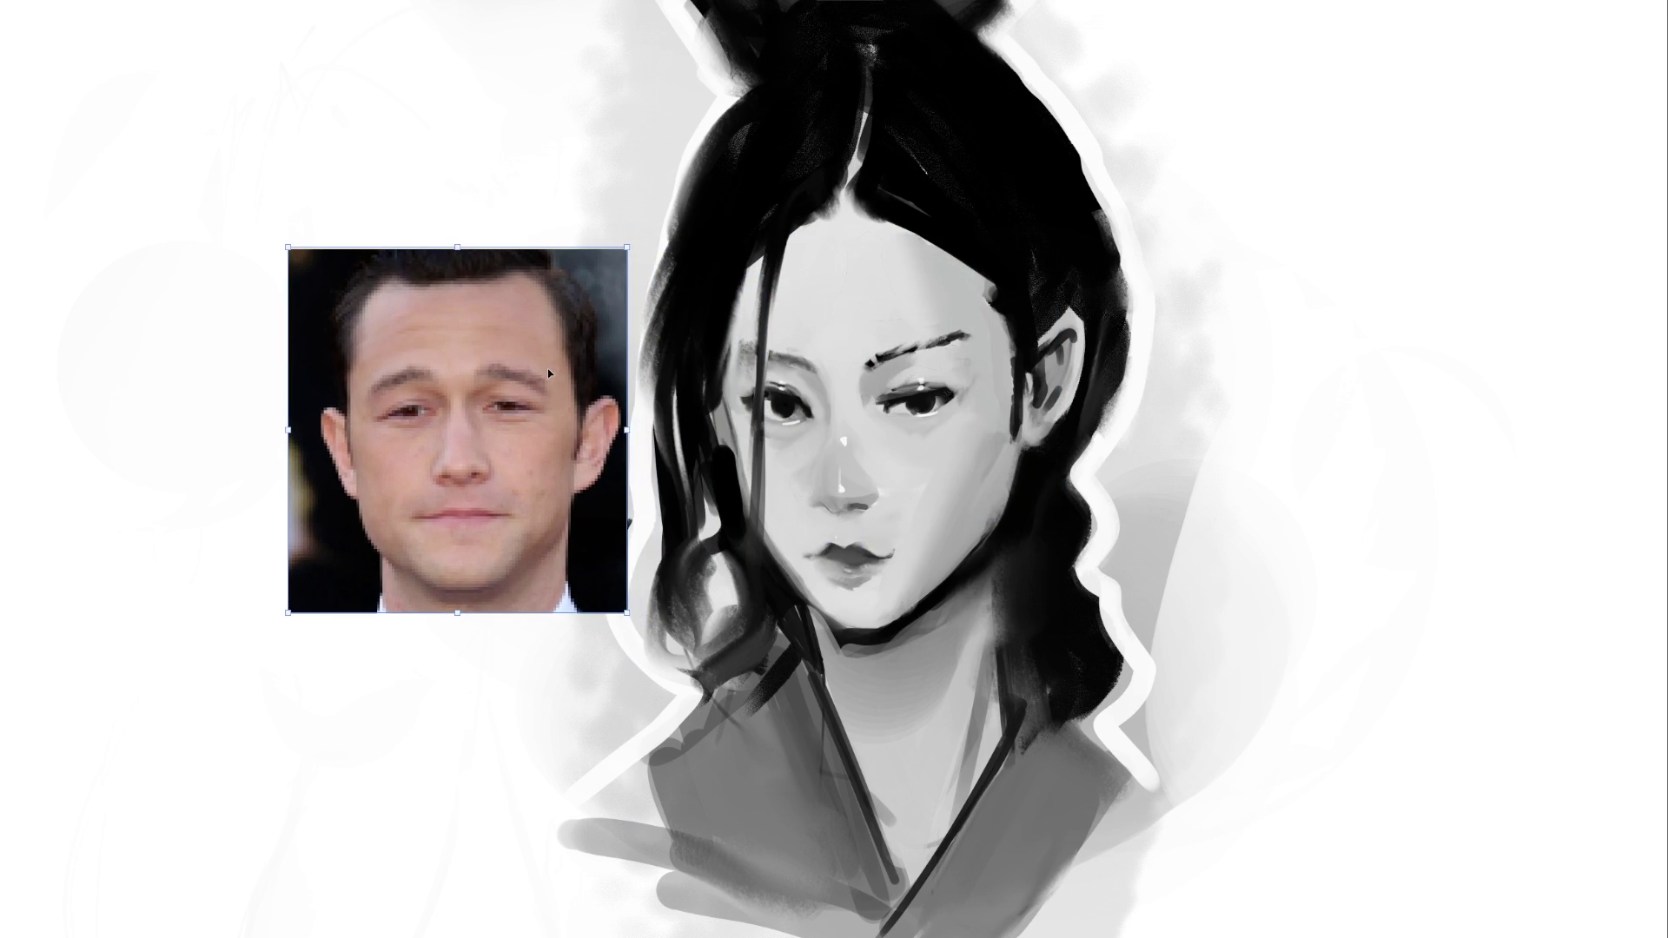
{"action": "key", "text": "Return"}
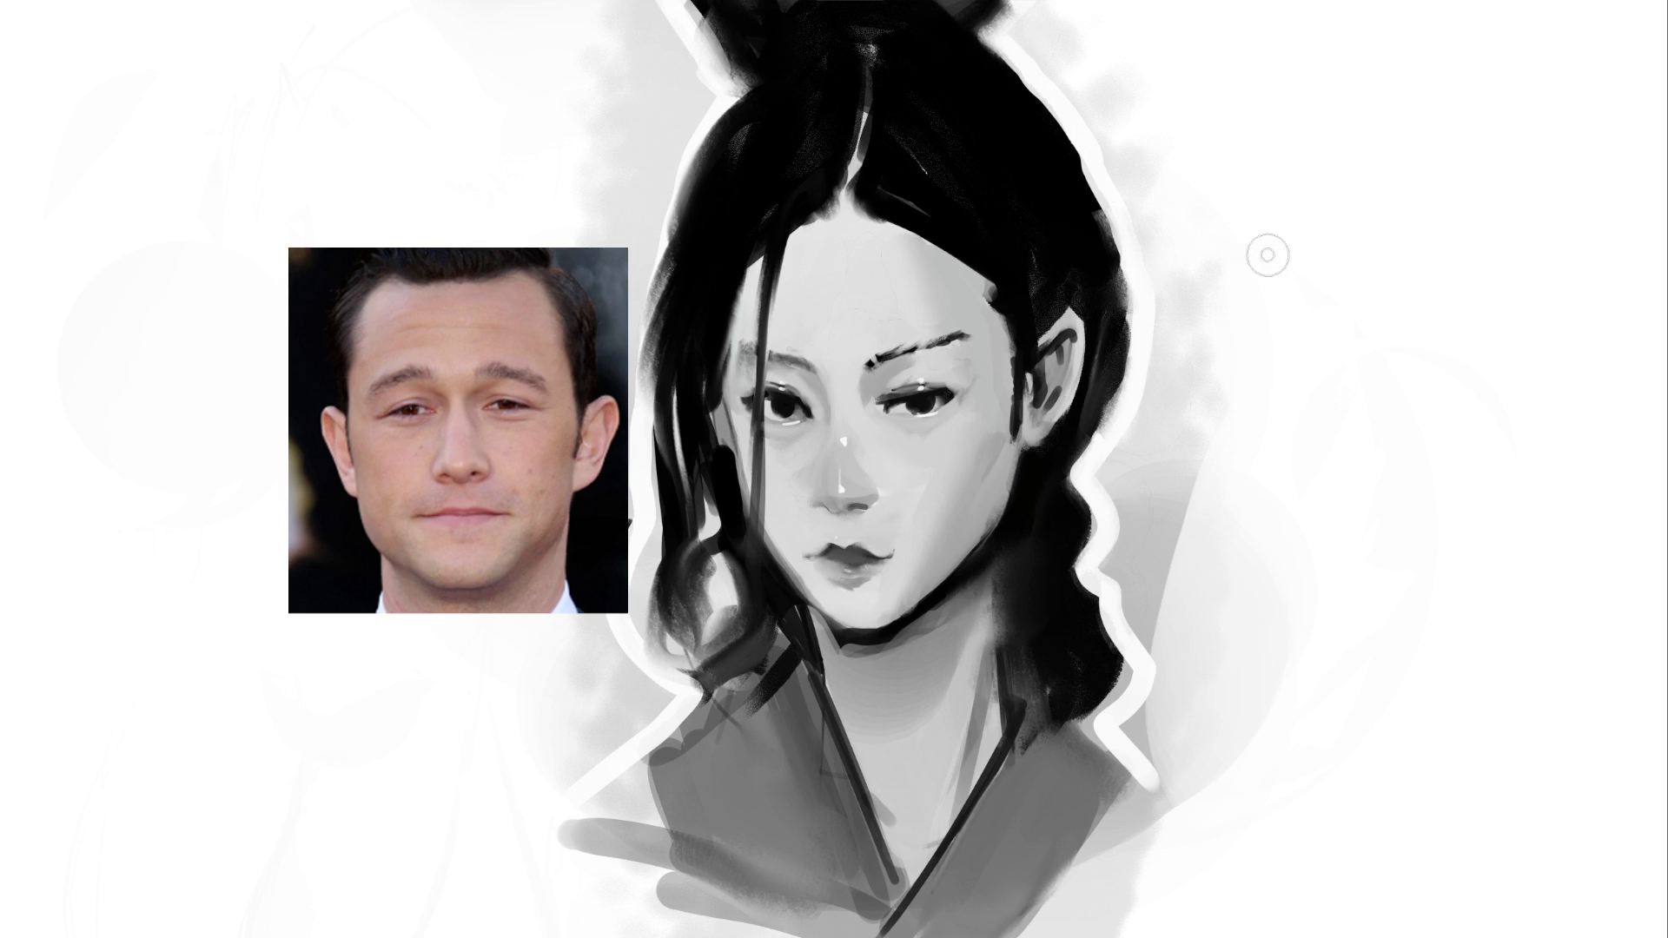
Undo back to the wider face, then lighten the upper and lower lids of both eyes
{"action": "key", "text": "ctrl+z"}
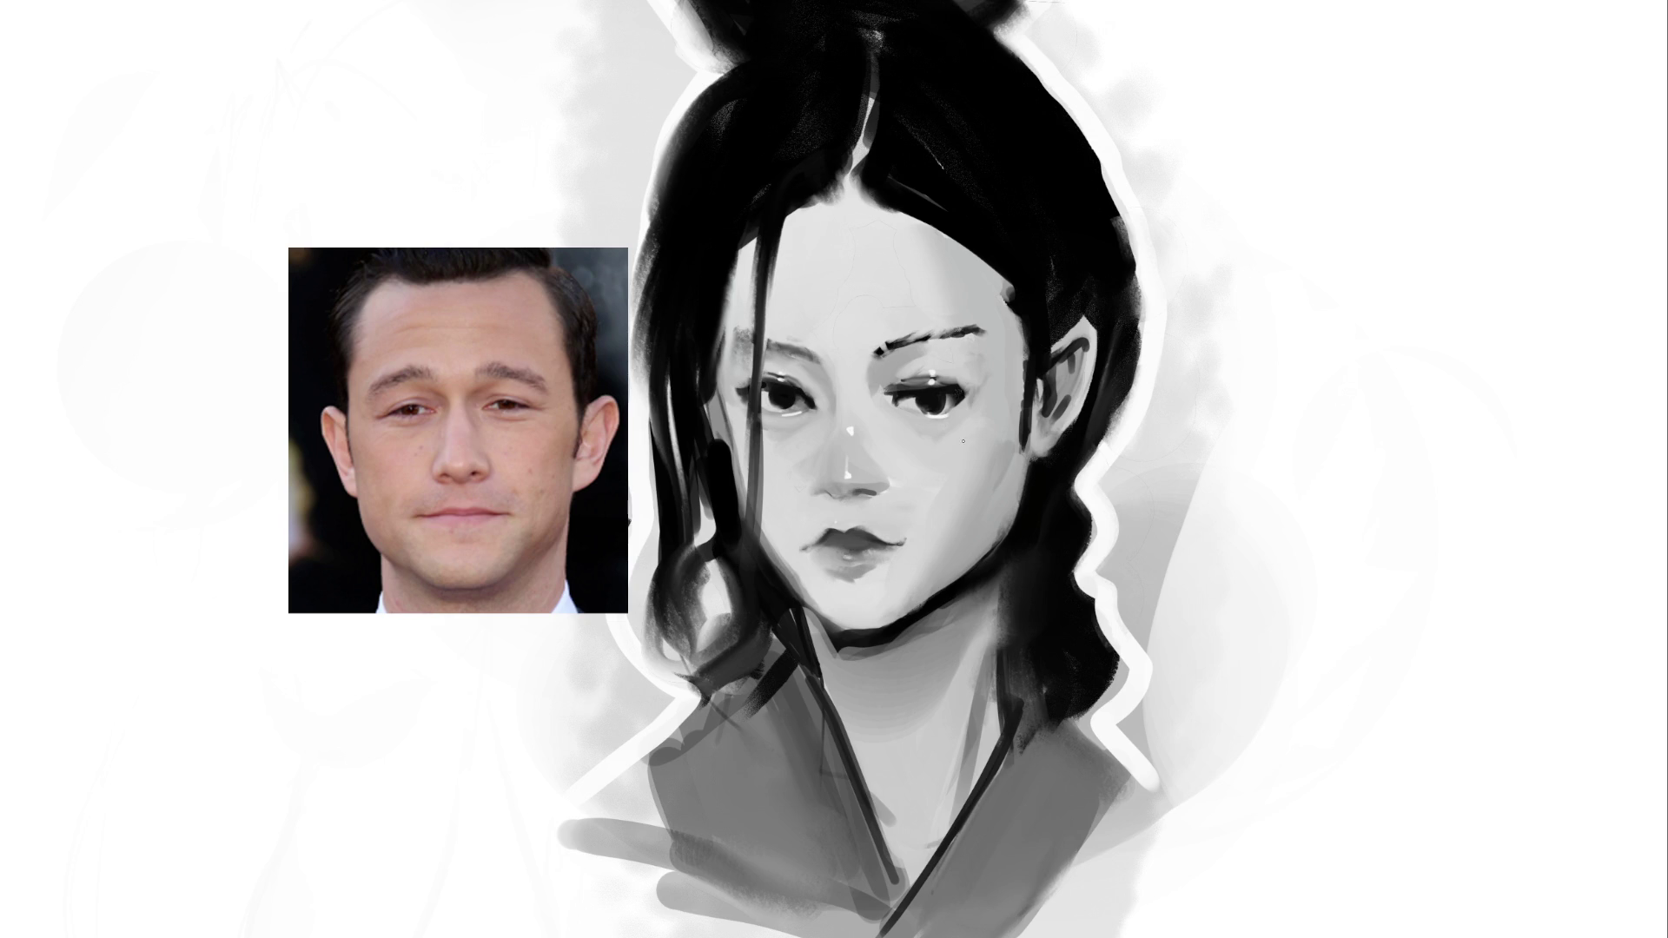
{"action": "left_click_drag", "start_coordinate": [903, 425], "coordinate": [982, 405]}
{"action": "mouse_move", "coordinate": [807, 425]}
{"action": "left_mouse_down"}
{"action": "mouse_move", "coordinate": [757, 421]}
{"action": "mouse_move", "coordinate": [794, 417]}
{"action": "left_mouse_up"}
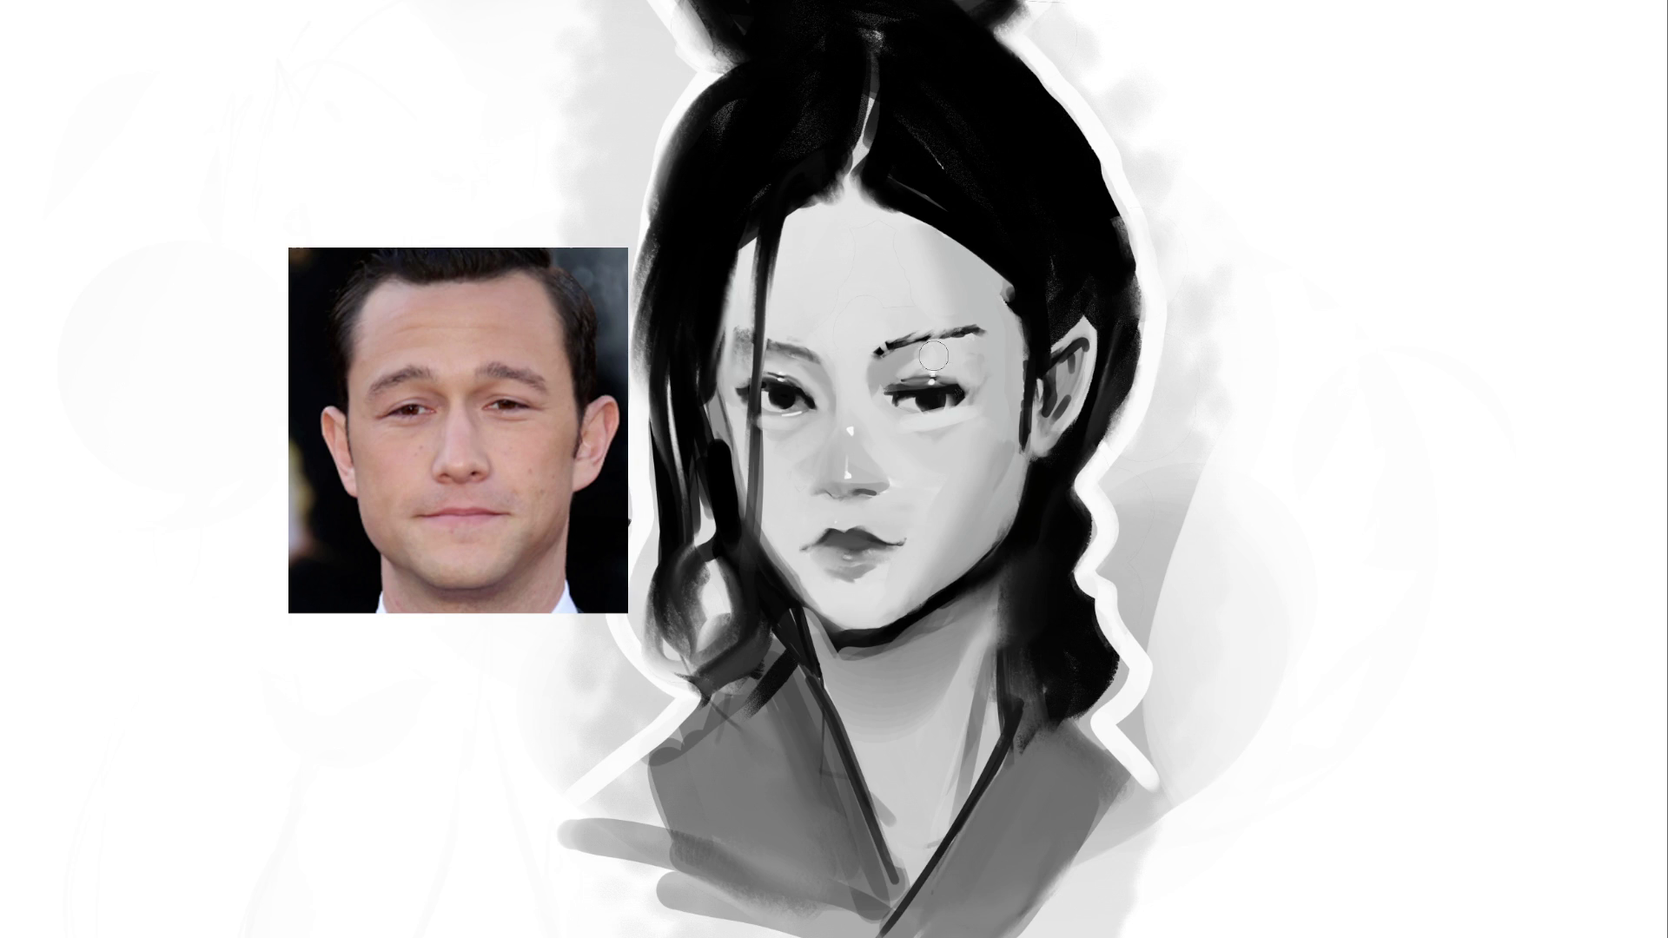
{"action": "left_click_drag", "start_coordinate": [940, 357], "coordinate": [899, 372]}
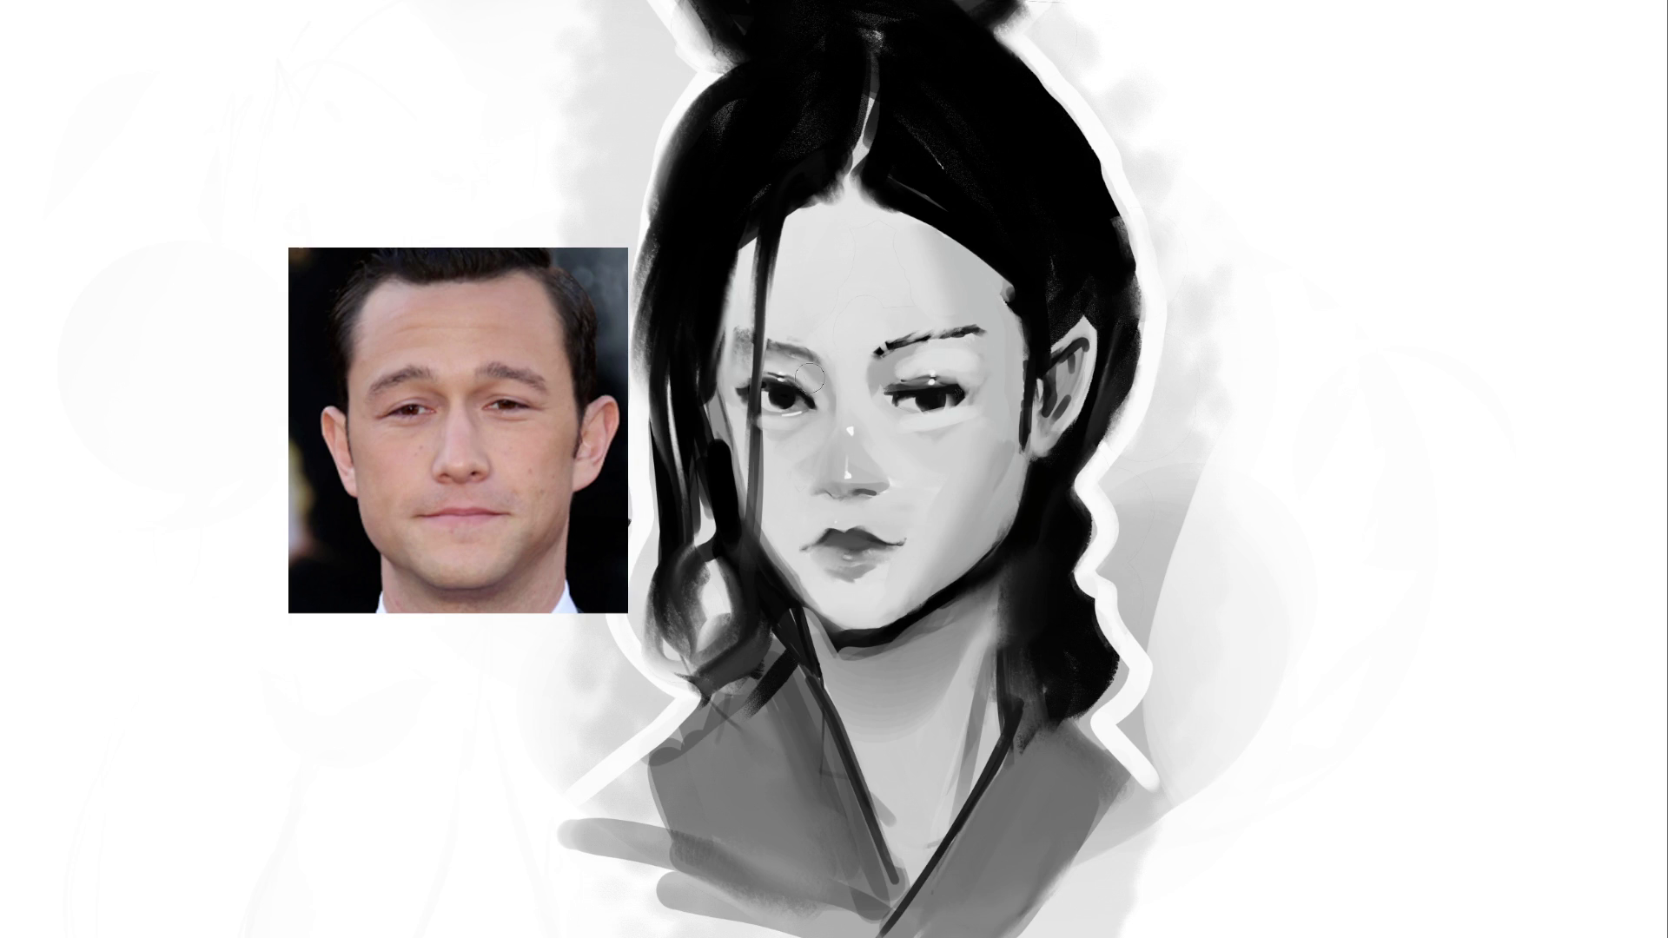
{"action": "left_click_drag", "start_coordinate": [789, 380], "coordinate": [757, 372]}
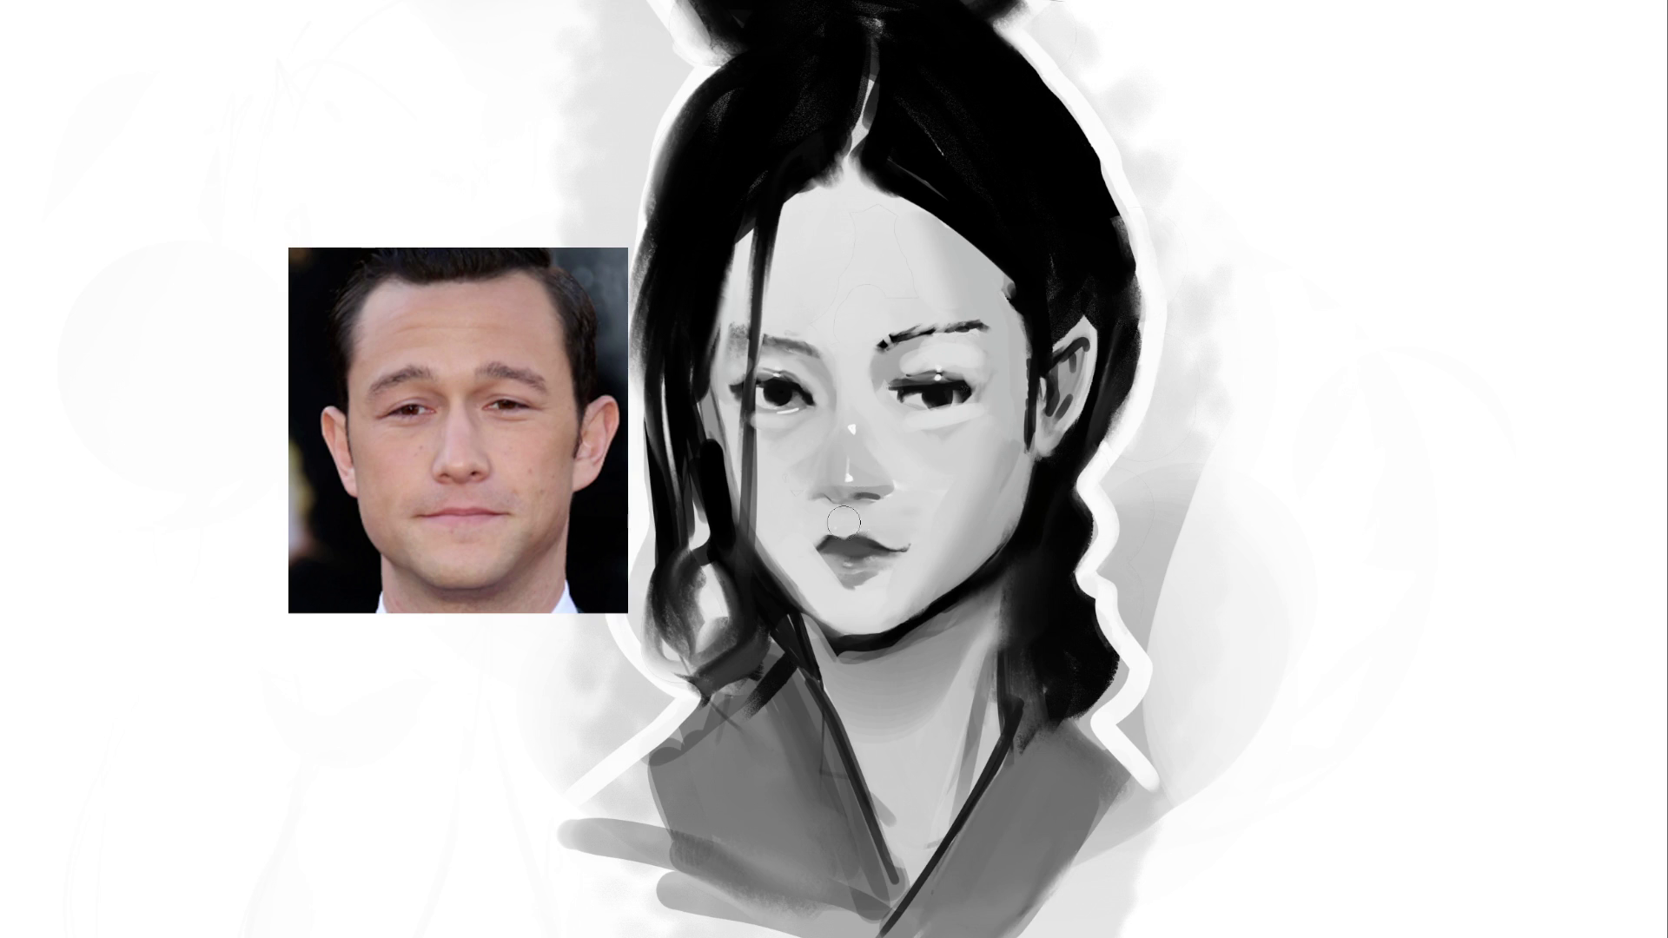
{"action": "key", "text": "bracketleft"}
{"action": "key", "text": "bracketleft"}
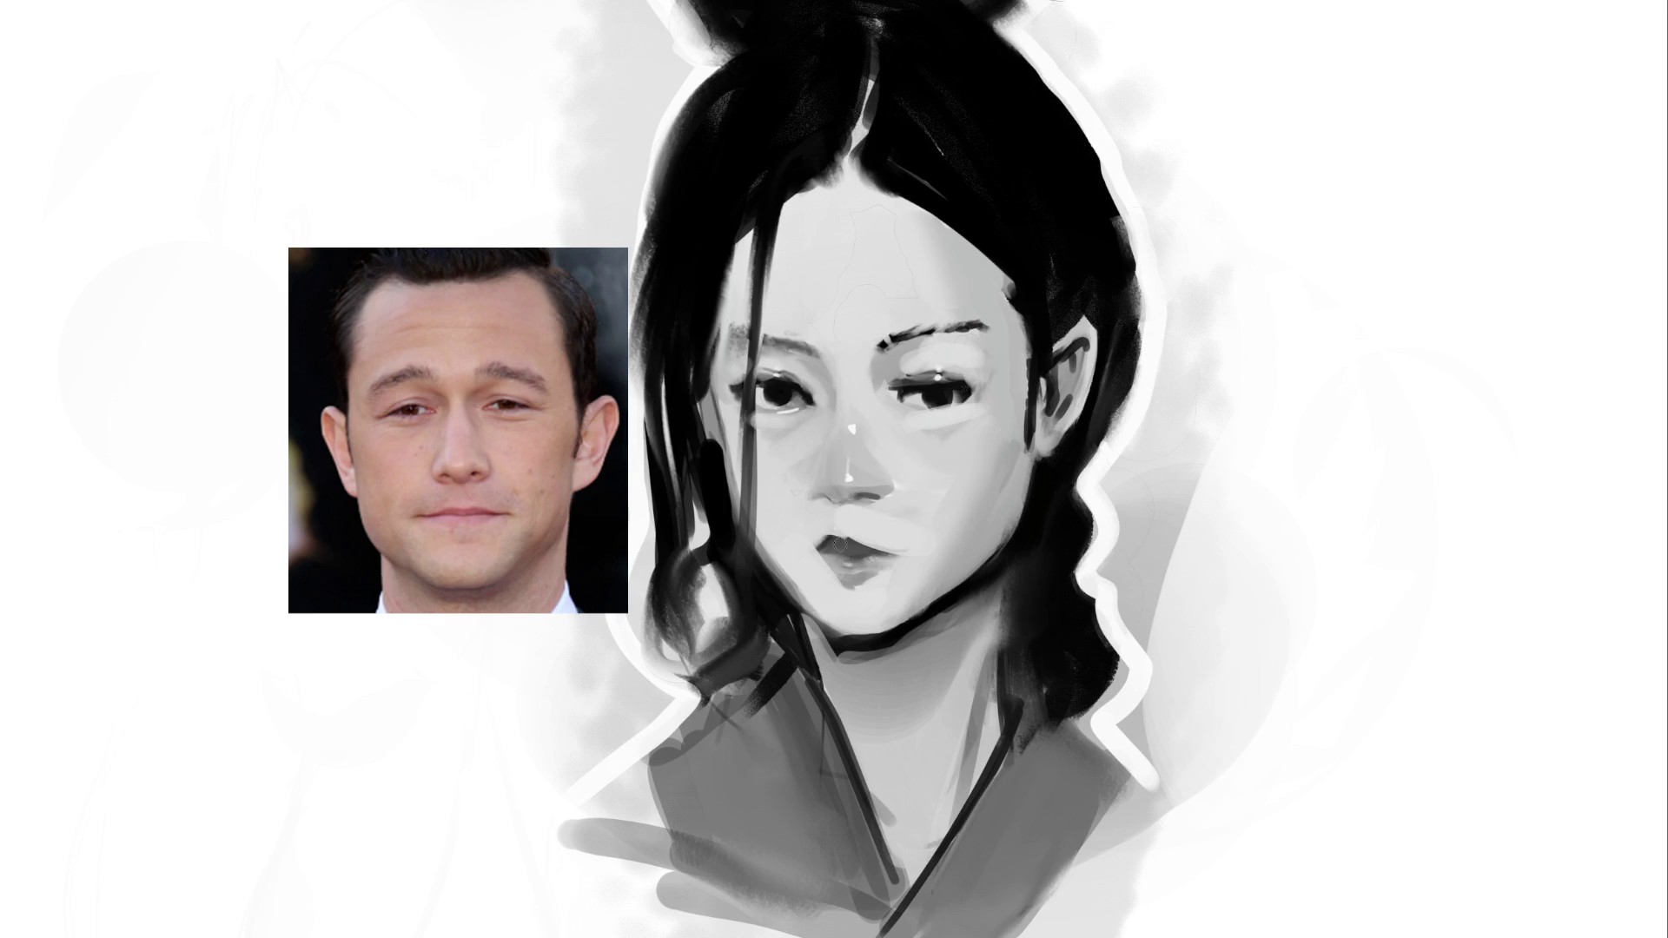
Define the upper lip and shade beneath the lower lip
{"action": "left_click_drag", "start_coordinate": [839, 548], "coordinate": [797, 543]}
{"action": "left_click_drag", "start_coordinate": [818, 553], "coordinate": [862, 578]}
{"action": "left_click_drag", "start_coordinate": [850, 591], "coordinate": [879, 592]}
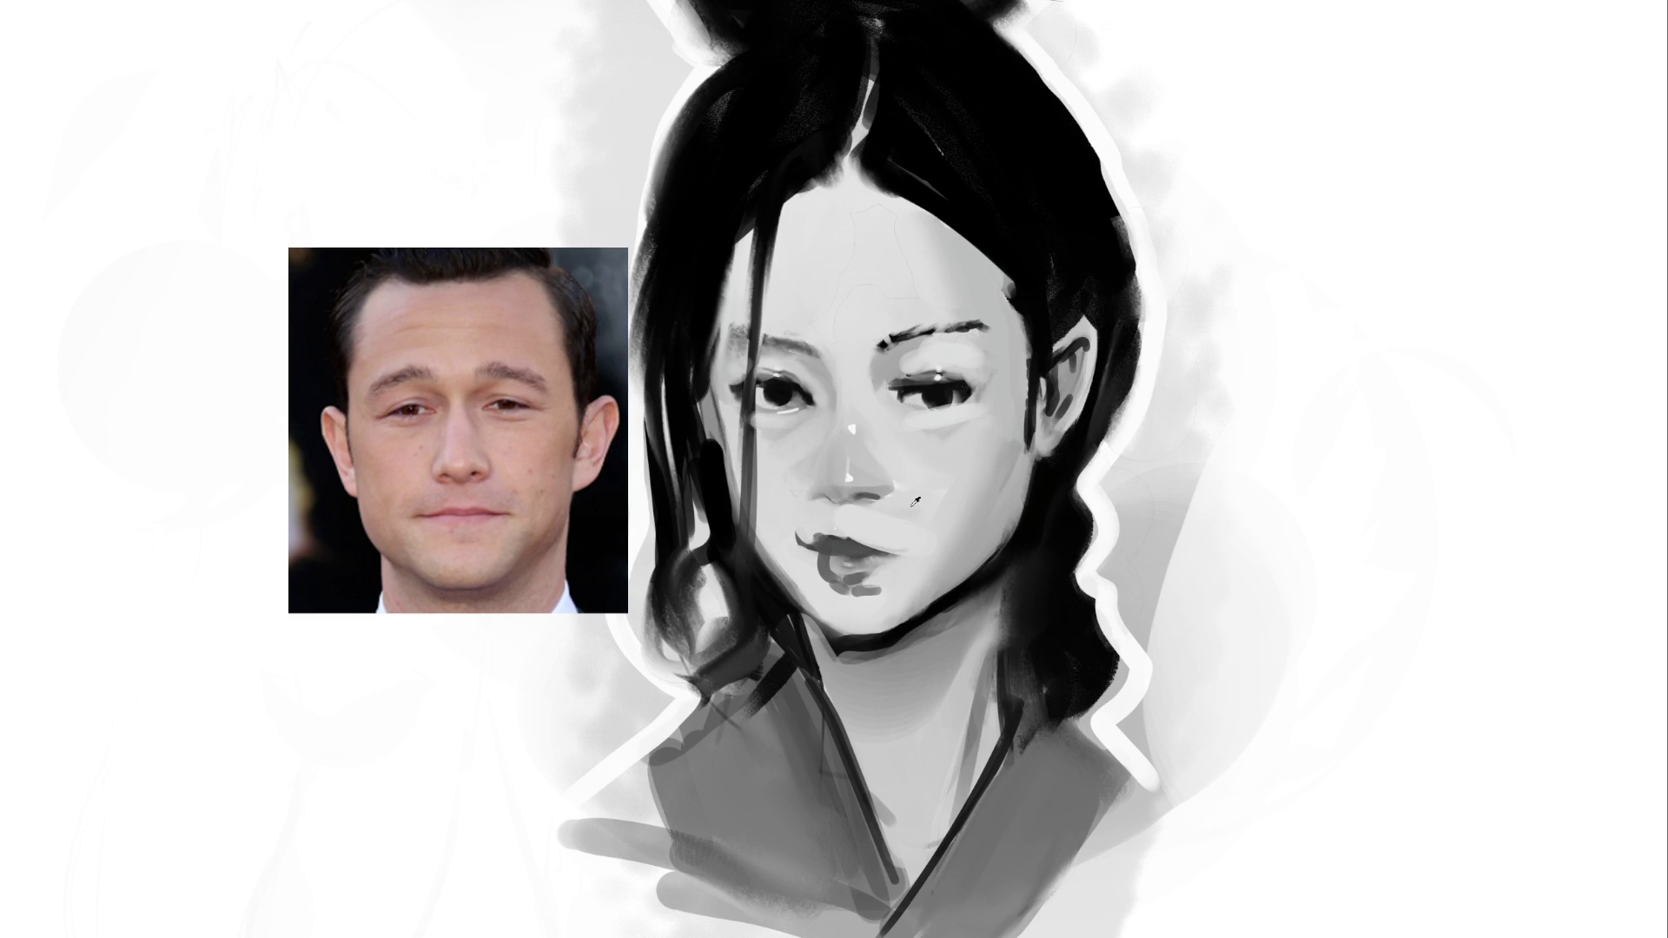
{"action": "left_click", "coordinate": [904, 547]}
{"action": "key", "text": "ctrl+z"}
Shade the left side of the nose and darken and thicken the left eyebrow
{"action": "left_click_drag", "start_coordinate": [829, 398], "coordinate": [814, 460]}
{"action": "left_click_drag", "start_coordinate": [824, 367], "coordinate": [817, 386]}
{"action": "mouse_move", "coordinate": [773, 327]}
{"action": "left_mouse_down"}
{"action": "mouse_move", "coordinate": [817, 352]}
{"action": "mouse_move", "coordinate": [793, 322]}
{"action": "mouse_move", "coordinate": [983, 321]}
{"action": "left_mouse_up"}
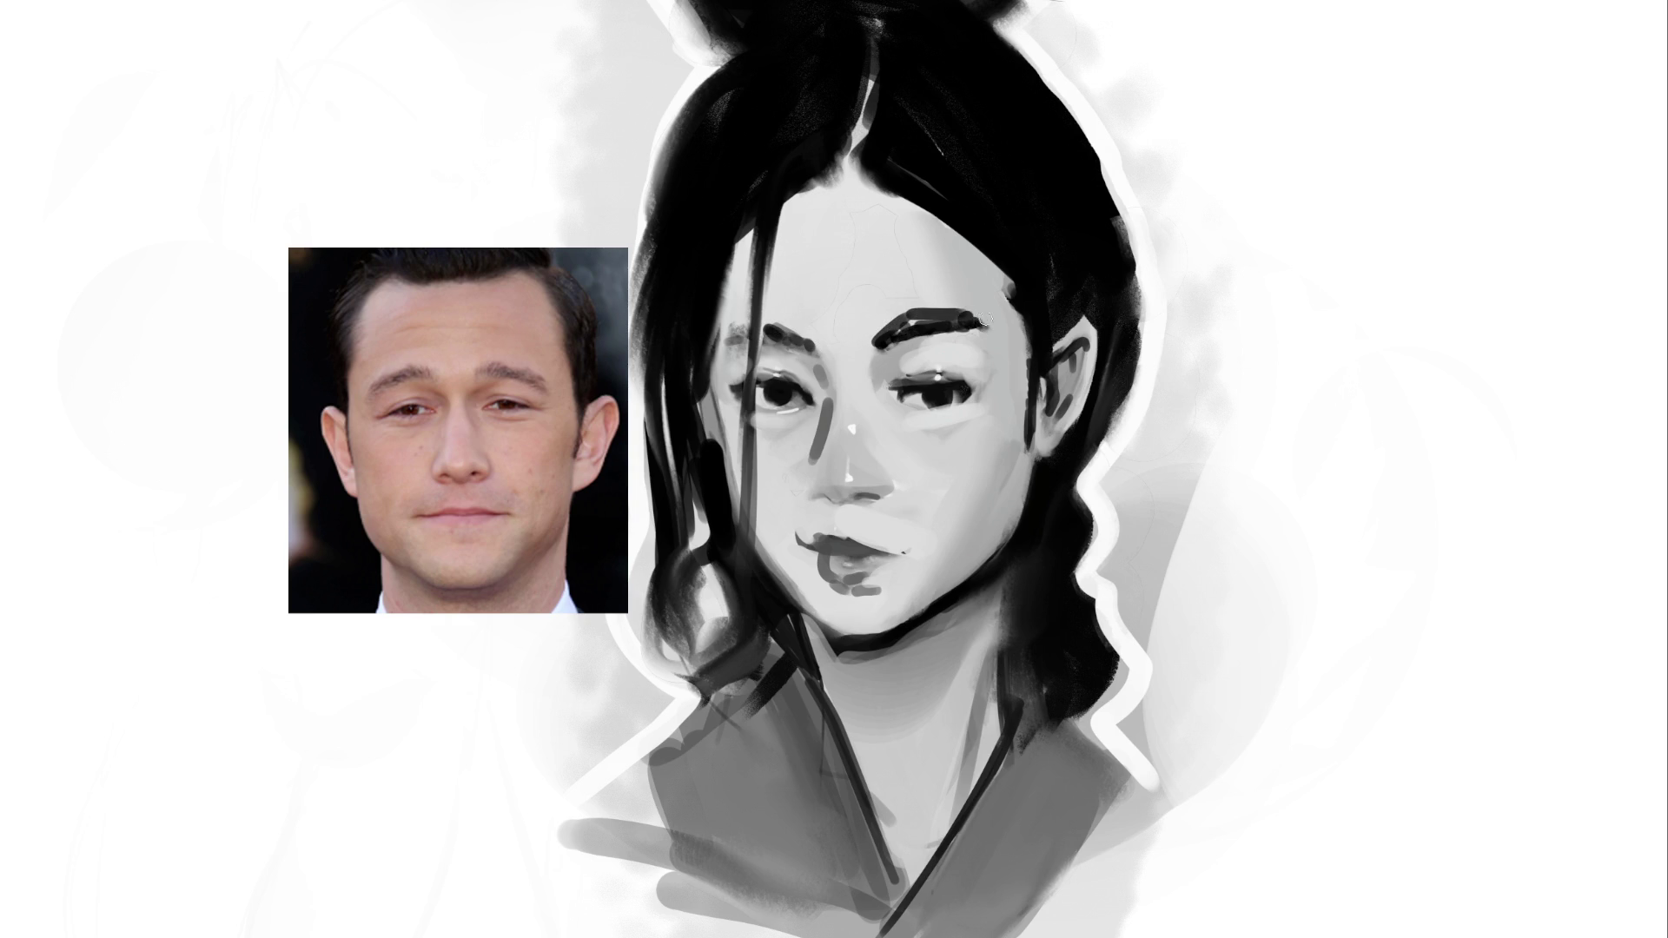
{"action": "left_click_drag", "start_coordinate": [771, 314], "coordinate": [810, 349]}
Paint long dark hair strands down the face's left side and a dark stroke down the neck
{"action": "left_click_drag", "start_coordinate": [759, 219], "coordinate": [740, 491]}
{"action": "left_click_drag", "start_coordinate": [762, 247], "coordinate": [741, 627]}
{"action": "left_click_drag", "start_coordinate": [769, 236], "coordinate": [738, 501]}
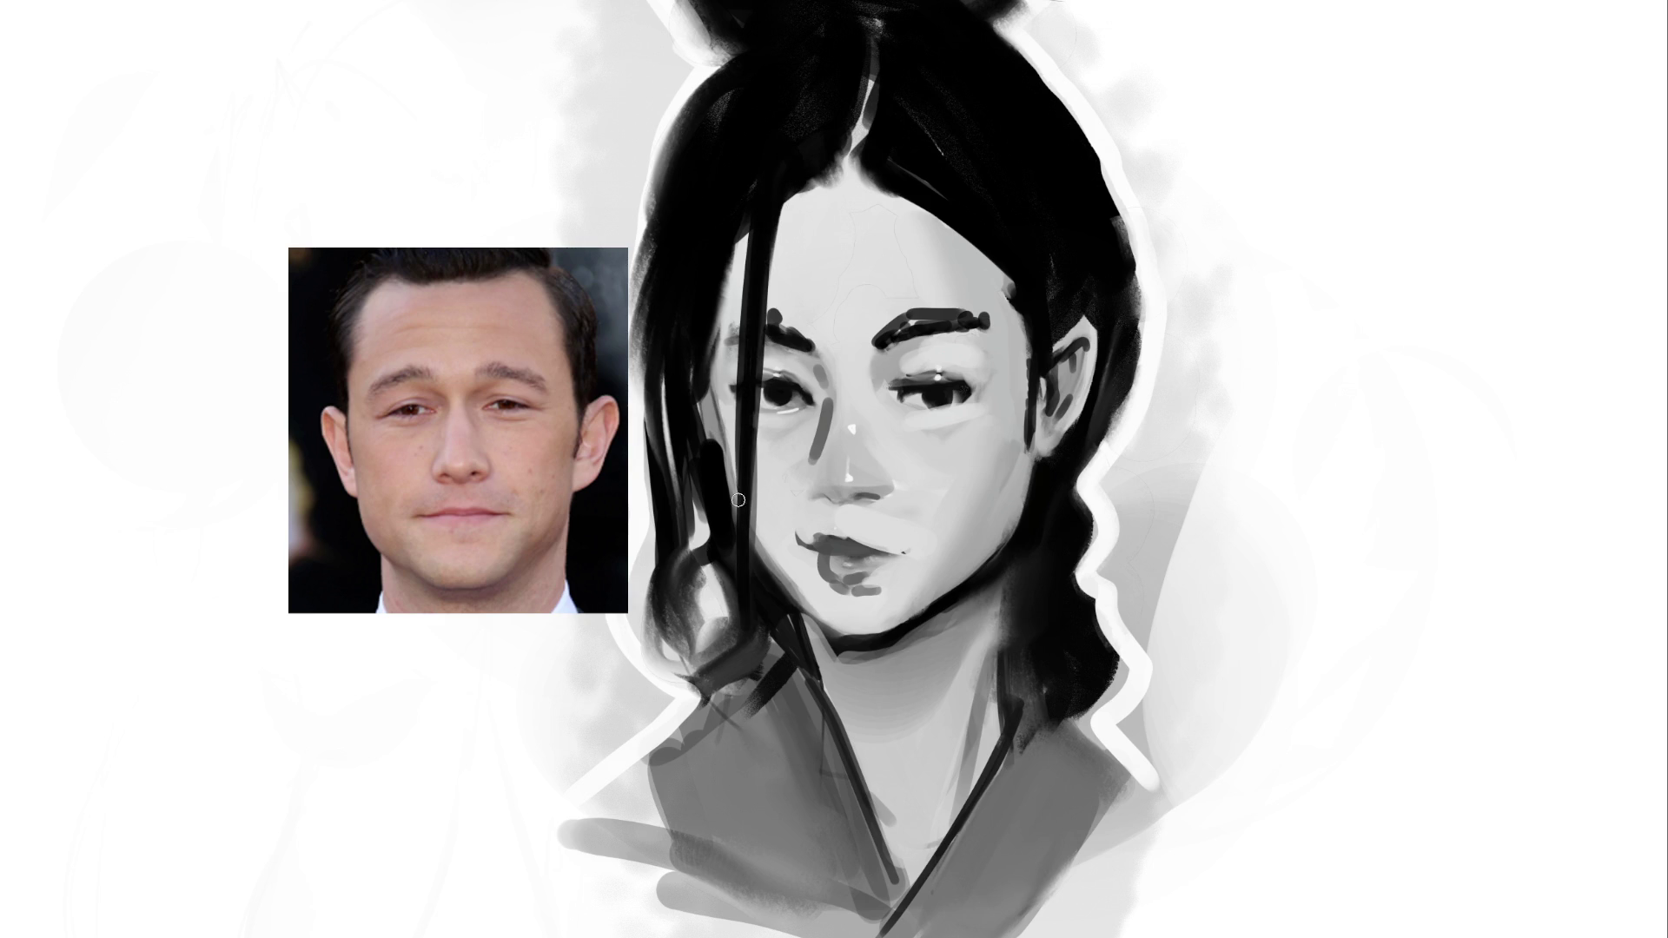
{"action": "left_click_drag", "start_coordinate": [740, 216], "coordinate": [735, 272]}
{"action": "mouse_move", "coordinate": [702, 332]}
{"action": "left_mouse_down"}
{"action": "mouse_move", "coordinate": [719, 491]}
{"action": "mouse_move", "coordinate": [847, 641]}
{"action": "mouse_move", "coordinate": [886, 645]}
{"action": "mouse_move", "coordinate": [968, 595]}
{"action": "mouse_move", "coordinate": [1066, 473]}
{"action": "left_mouse_up"}
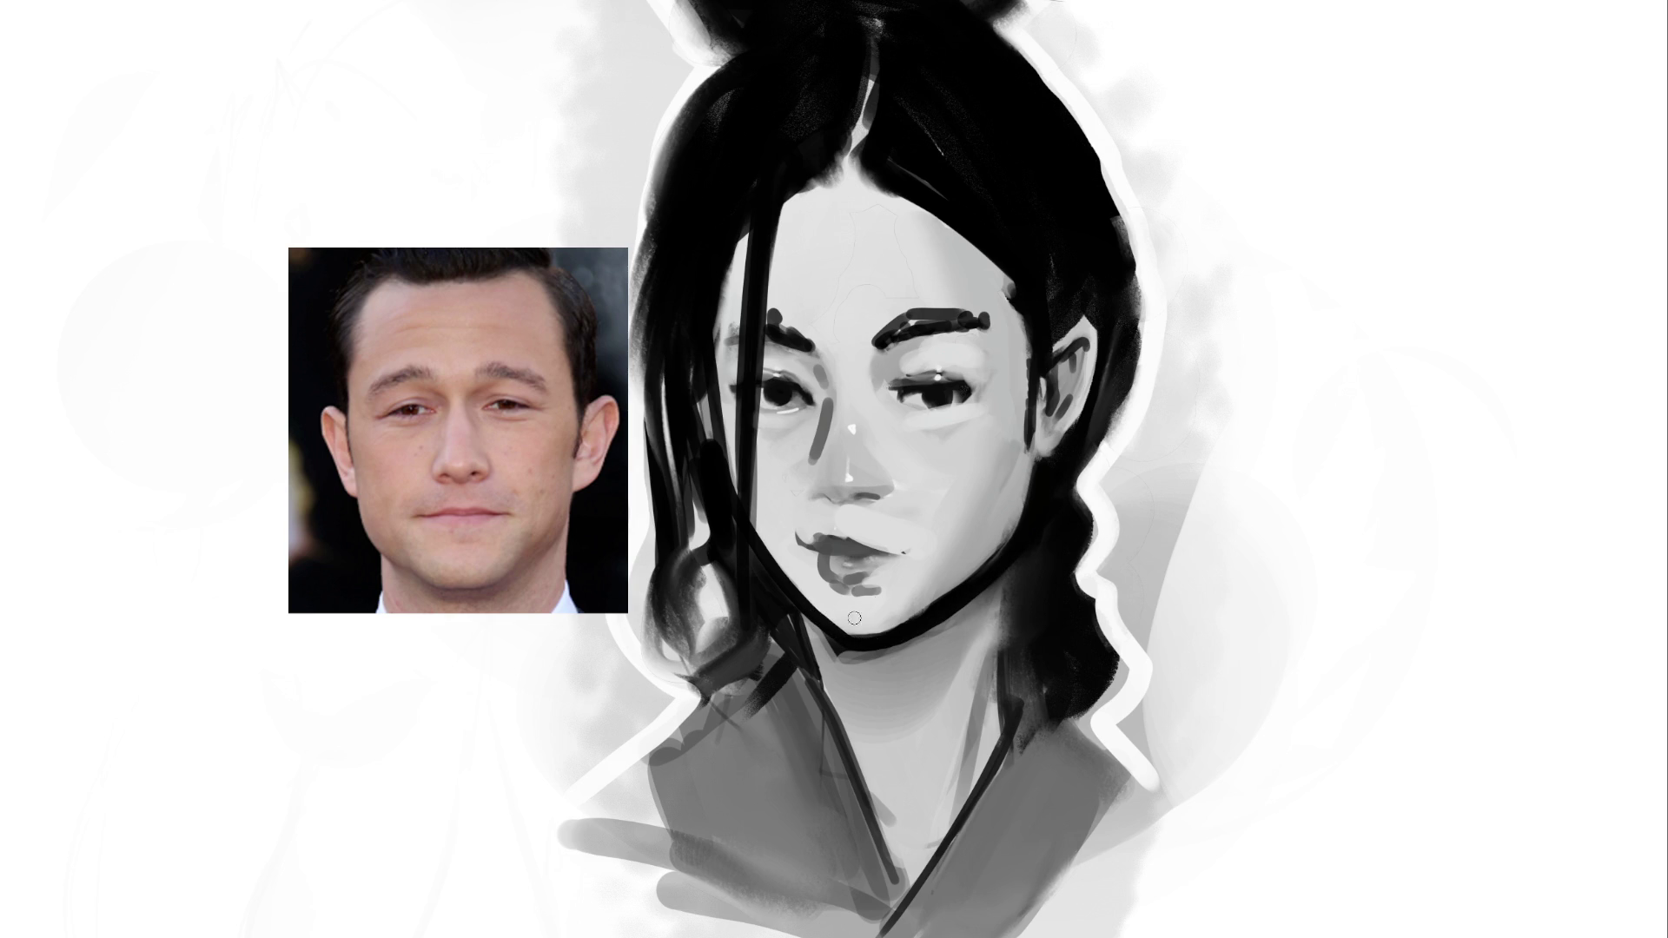
{"action": "mouse_move", "coordinate": [1012, 549]}
{"action": "left_mouse_down"}
{"action": "mouse_move", "coordinate": [998, 760]}
{"action": "mouse_move", "coordinate": [1009, 709]}
{"action": "left_mouse_up"}
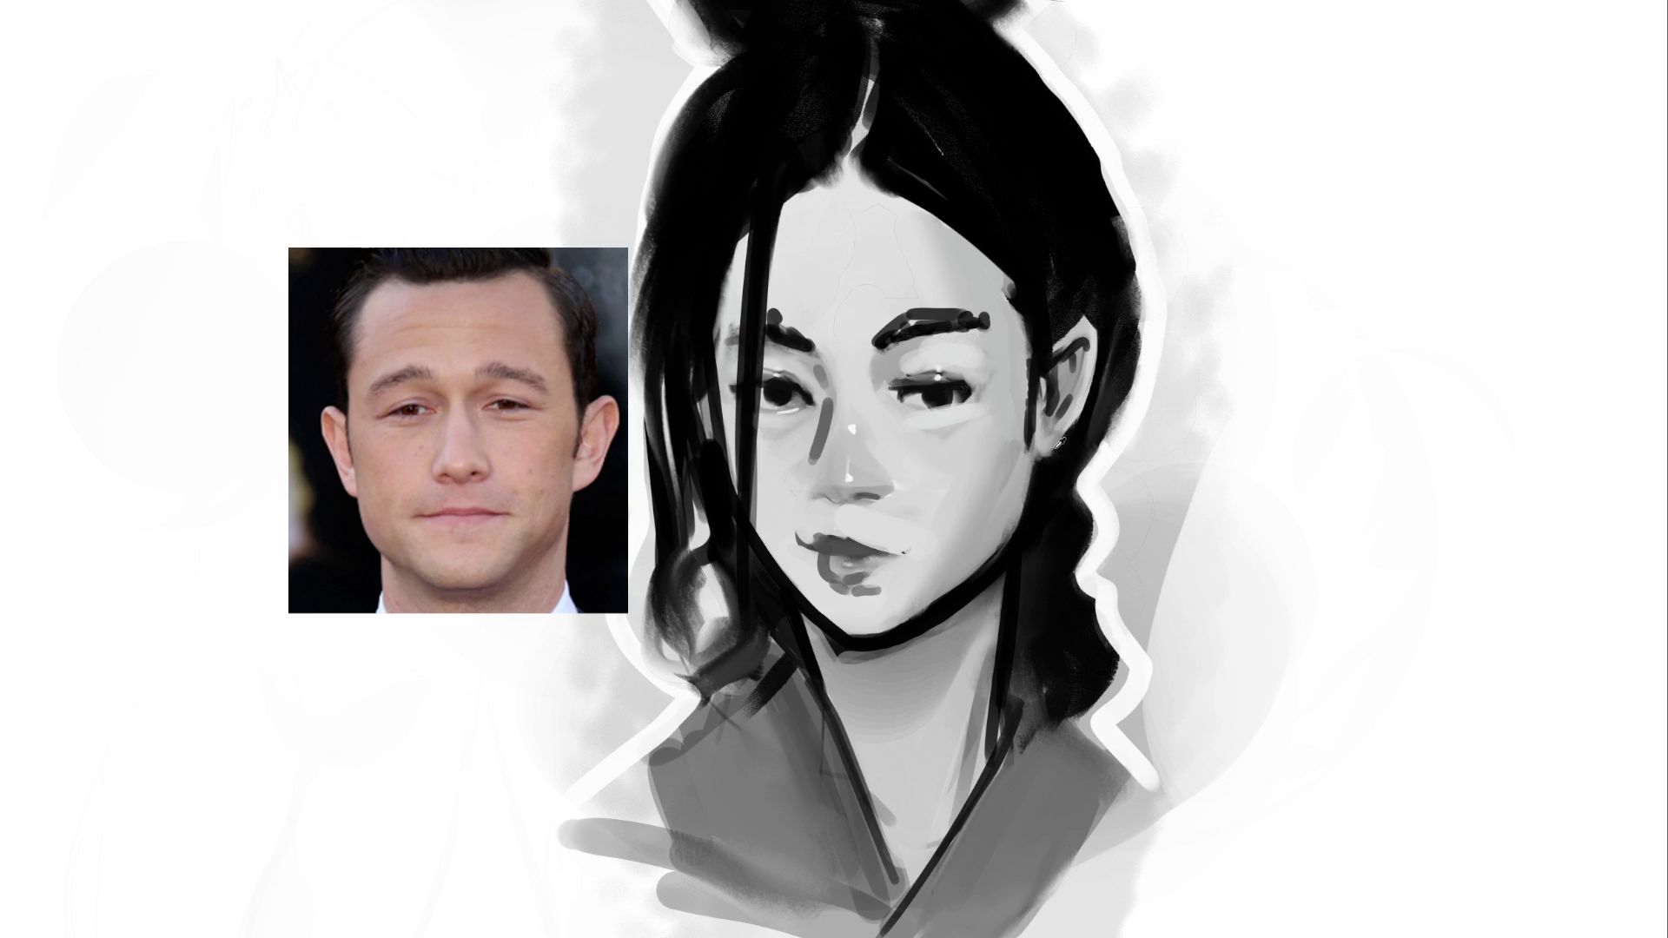
Reshape the ear: lighten the earlobe and top edge, darken its inner curve
{"action": "left_click_drag", "start_coordinate": [1043, 452], "coordinate": [1052, 424]}
{"action": "left_click_drag", "start_coordinate": [1084, 338], "coordinate": [1055, 374]}
{"action": "left_click_drag", "start_coordinate": [1082, 332], "coordinate": [1069, 336]}
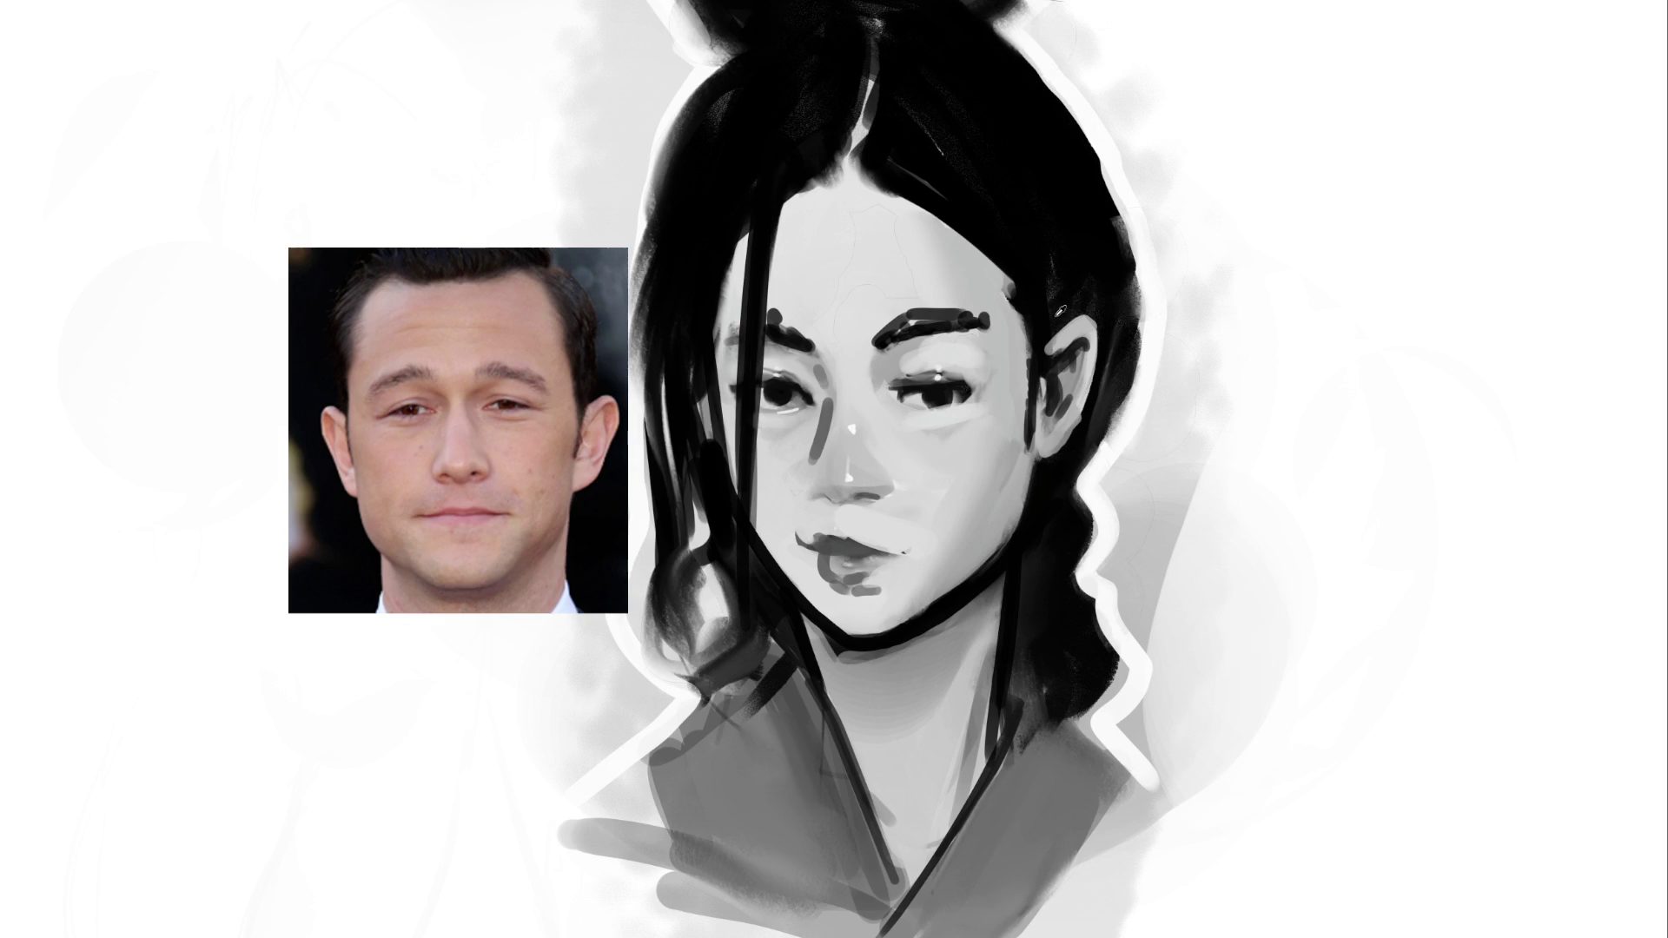
Rework the temple shading beside the eyebrow's outer end
{"action": "mouse_move", "coordinate": [1025, 280]}
{"action": "left_mouse_down"}
{"action": "mouse_move", "coordinate": [1000, 278]}
{"action": "mouse_move", "coordinate": [1012, 320]}
{"action": "mouse_move", "coordinate": [992, 288]}
{"action": "mouse_move", "coordinate": [1010, 339]}
{"action": "mouse_move", "coordinate": [981, 273]}
{"action": "mouse_move", "coordinate": [1020, 367]}
{"action": "left_mouse_up"}
{"action": "left_click_drag", "start_coordinate": [998, 296], "coordinate": [1023, 372]}
{"action": "mouse_move", "coordinate": [1010, 311]}
{"action": "left_mouse_down"}
{"action": "mouse_move", "coordinate": [1029, 456]}
{"action": "mouse_move", "coordinate": [1021, 416]}
{"action": "mouse_move", "coordinate": [980, 500]}
{"action": "left_mouse_up"}
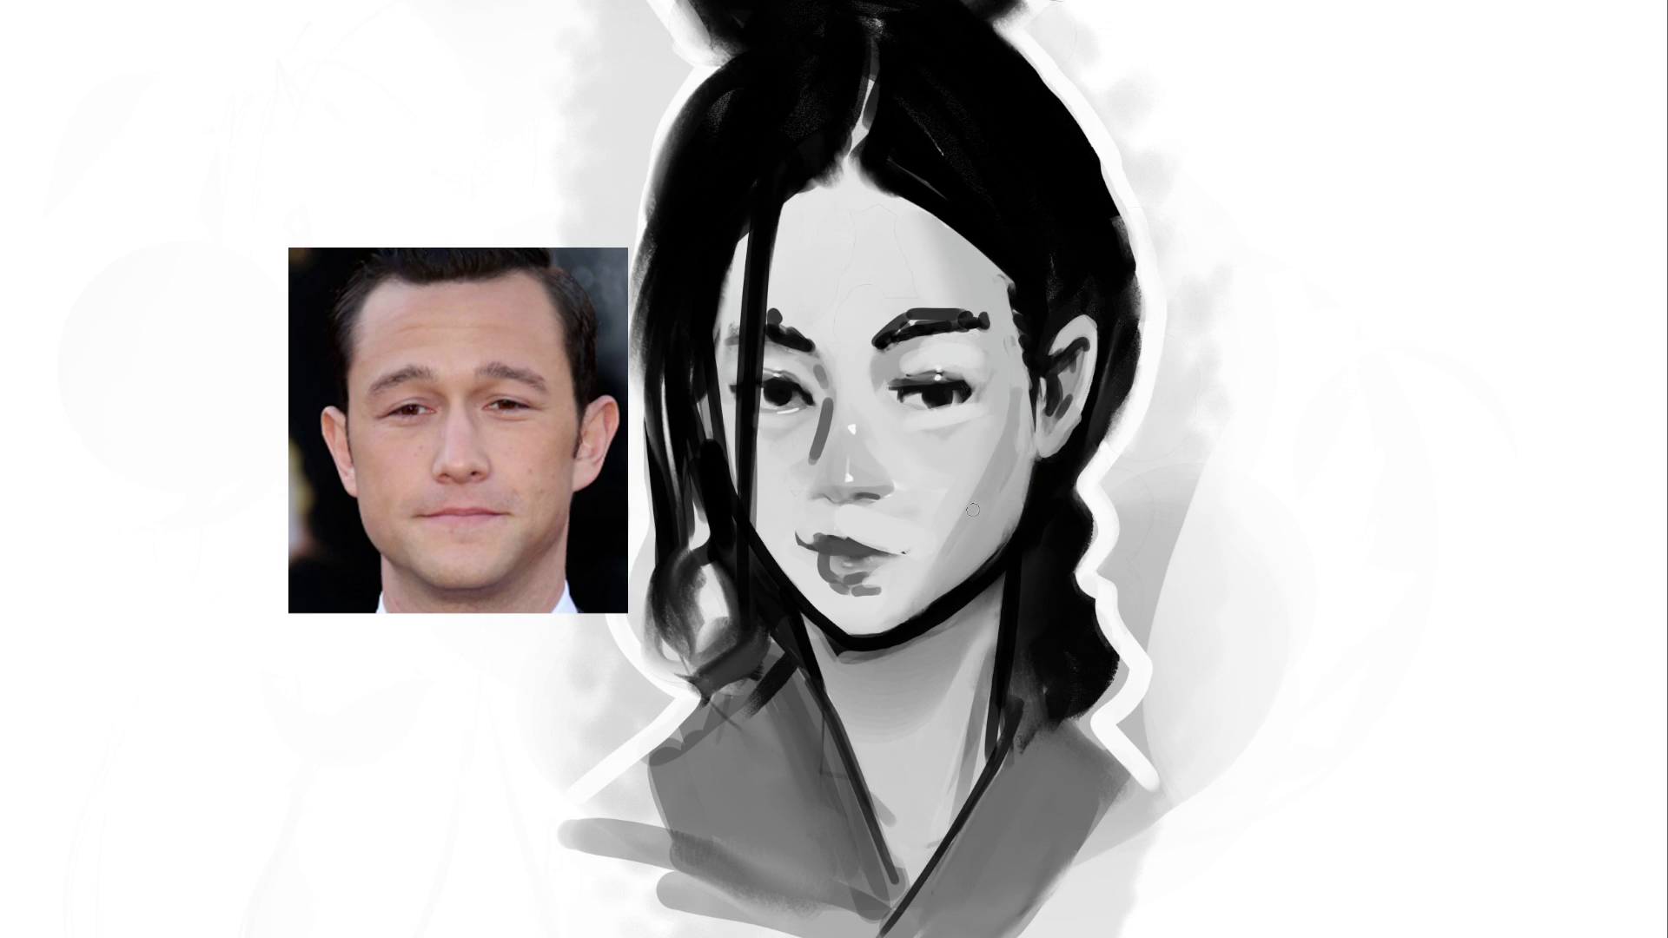
{"action": "mouse_move", "coordinate": [998, 327]}
{"action": "left_mouse_down"}
{"action": "mouse_move", "coordinate": [1018, 438]}
{"action": "mouse_move", "coordinate": [993, 527]}
{"action": "left_mouse_up"}
Lighten the cheek and nostril area, darken the lip line, and touch up under both eyes
{"action": "left_click_drag", "start_coordinate": [907, 614], "coordinate": [997, 519]}
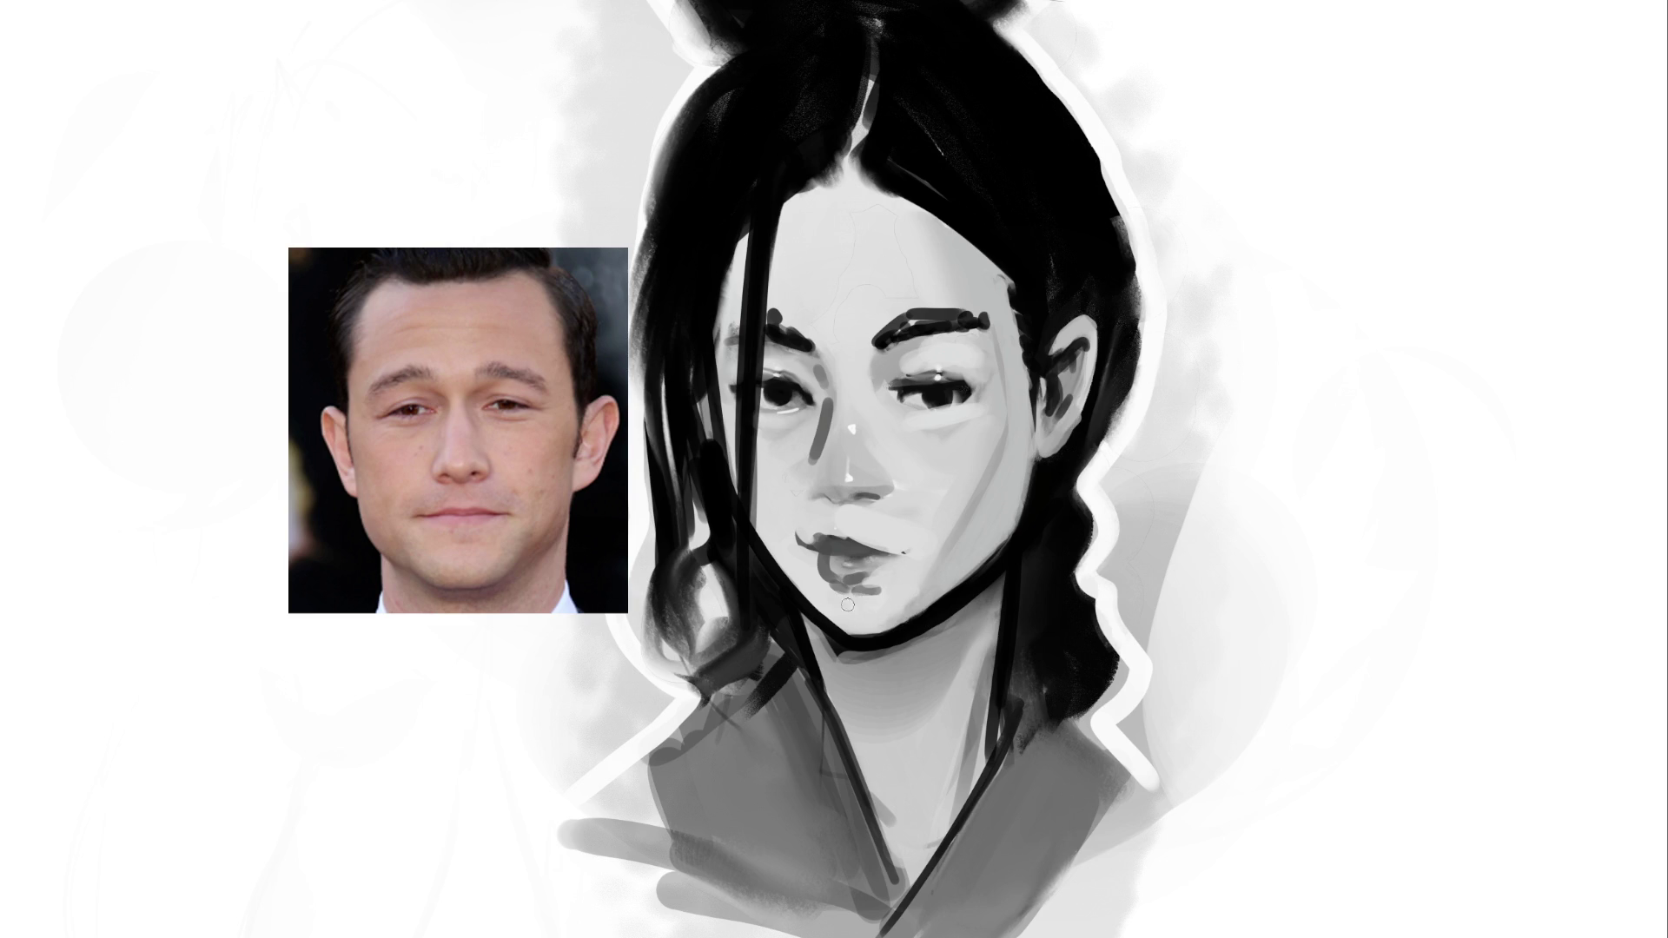
{"action": "left_click_drag", "start_coordinate": [832, 553], "coordinate": [894, 554]}
{"action": "left_click_drag", "start_coordinate": [816, 488], "coordinate": [824, 476]}
{"action": "left_click_drag", "start_coordinate": [900, 410], "coordinate": [923, 420]}
{"action": "left_click_drag", "start_coordinate": [786, 417], "coordinate": [818, 410]}
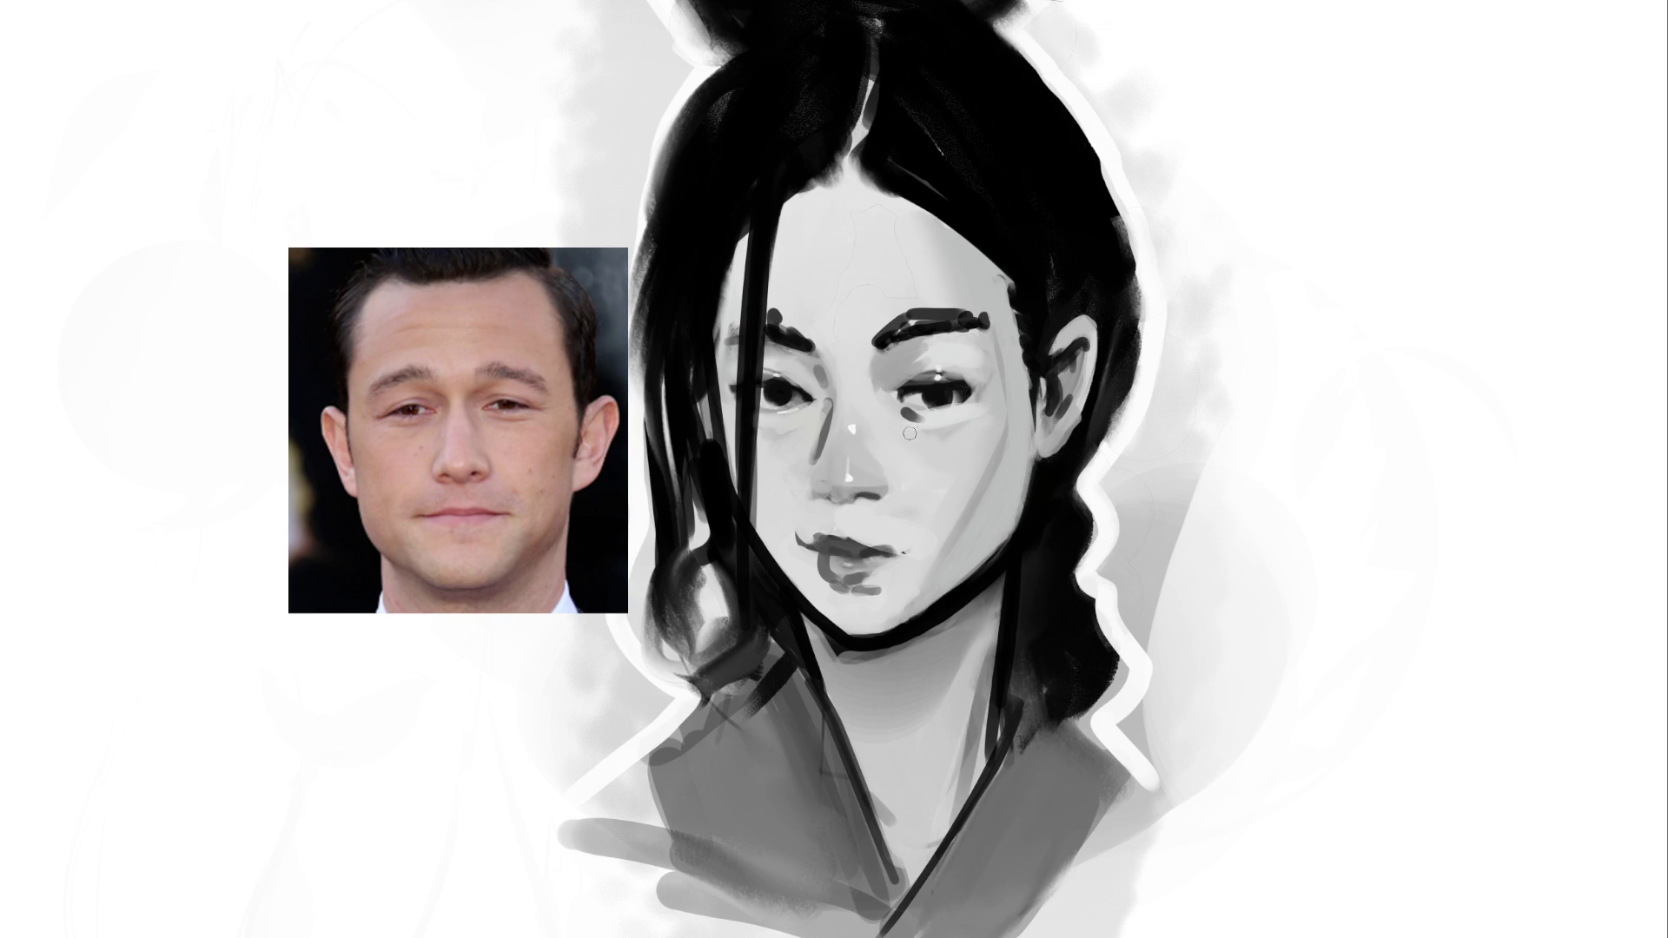
With a larger brush, lighten the shading beside the nose bridge and under the jaw
{"action": "key", "text": "bracketright"}
{"action": "key", "text": "bracketright"}
{"action": "key", "text": "bracketright"}
{"action": "left_click_drag", "start_coordinate": [847, 369], "coordinate": [821, 443]}
{"action": "mouse_move", "coordinate": [838, 642]}
{"action": "left_mouse_down"}
{"action": "mouse_move", "coordinate": [812, 655]}
{"action": "mouse_move", "coordinate": [925, 639]}
{"action": "mouse_move", "coordinate": [895, 619]}
{"action": "mouse_move", "coordinate": [1013, 551]}
{"action": "mouse_move", "coordinate": [952, 608]}
{"action": "mouse_move", "coordinate": [1029, 543]}
{"action": "mouse_move", "coordinate": [1029, 612]}
{"action": "left_mouse_up"}
Darken the hair strands below the ear, beside the neck, and at the lower left
{"action": "left_click", "coordinate": [1005, 614], "text": "alt"}
{"action": "left_click_drag", "start_coordinate": [1042, 498], "coordinate": [999, 665]}
{"action": "left_click_drag", "start_coordinate": [1012, 574], "coordinate": [1008, 747]}
{"action": "left_click_drag", "start_coordinate": [781, 620], "coordinate": [816, 706]}
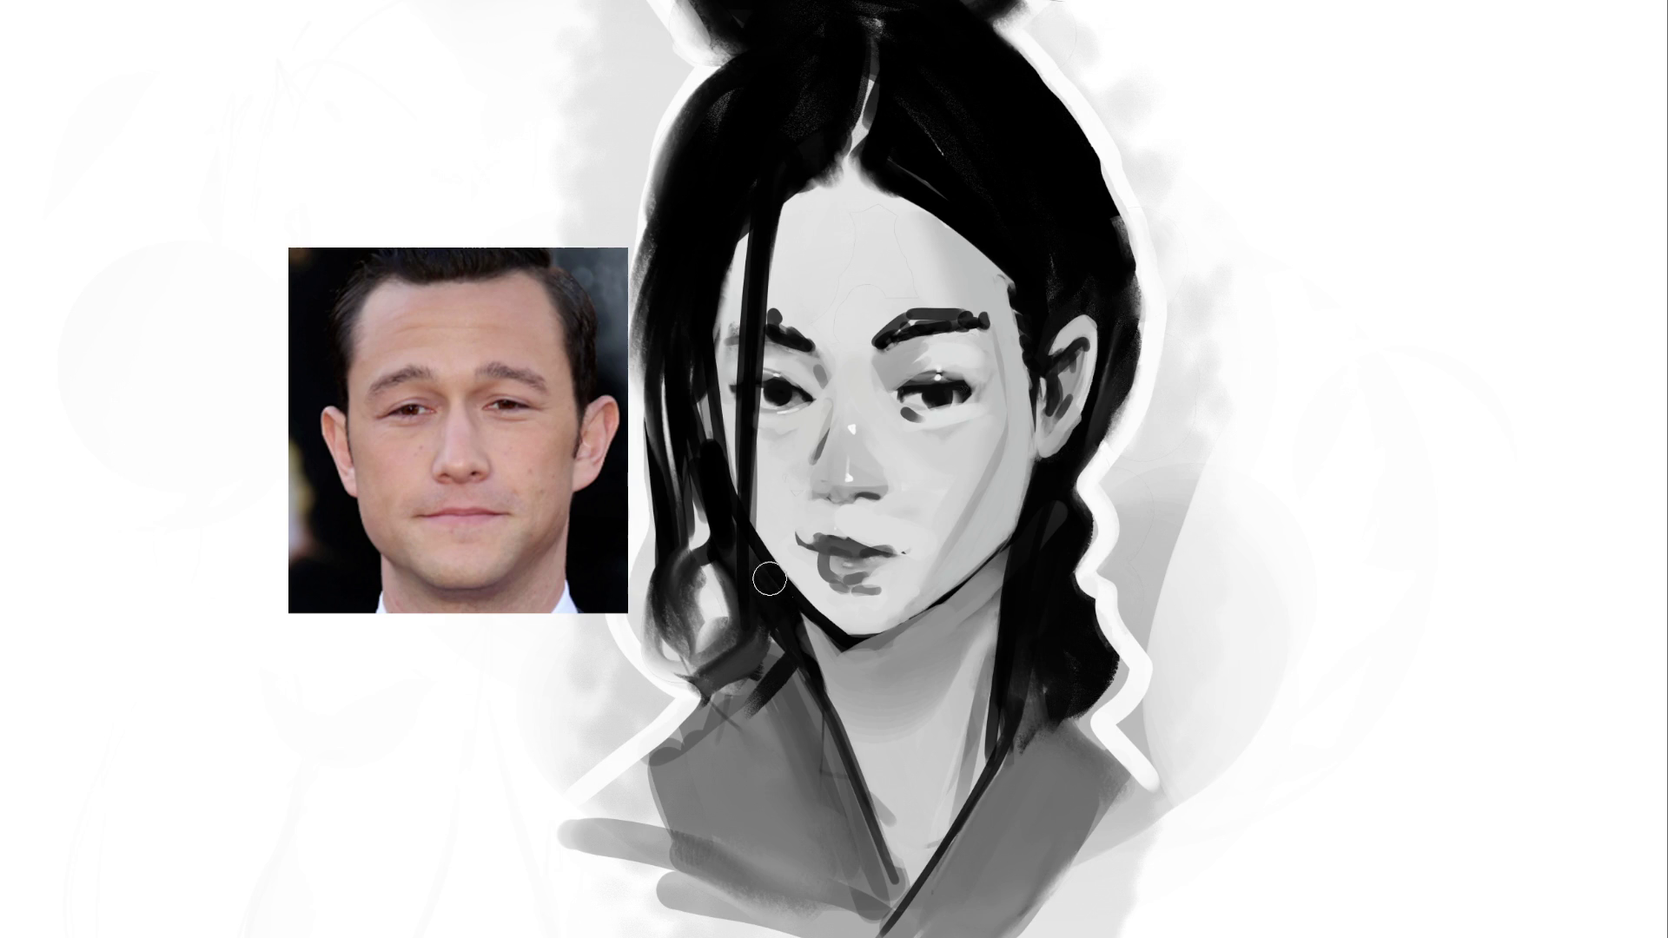
{"action": "mouse_move", "coordinate": [774, 617]}
{"action": "left_mouse_down"}
{"action": "mouse_move", "coordinate": [706, 717]}
{"action": "mouse_move", "coordinate": [699, 699]}
{"action": "left_mouse_up"}
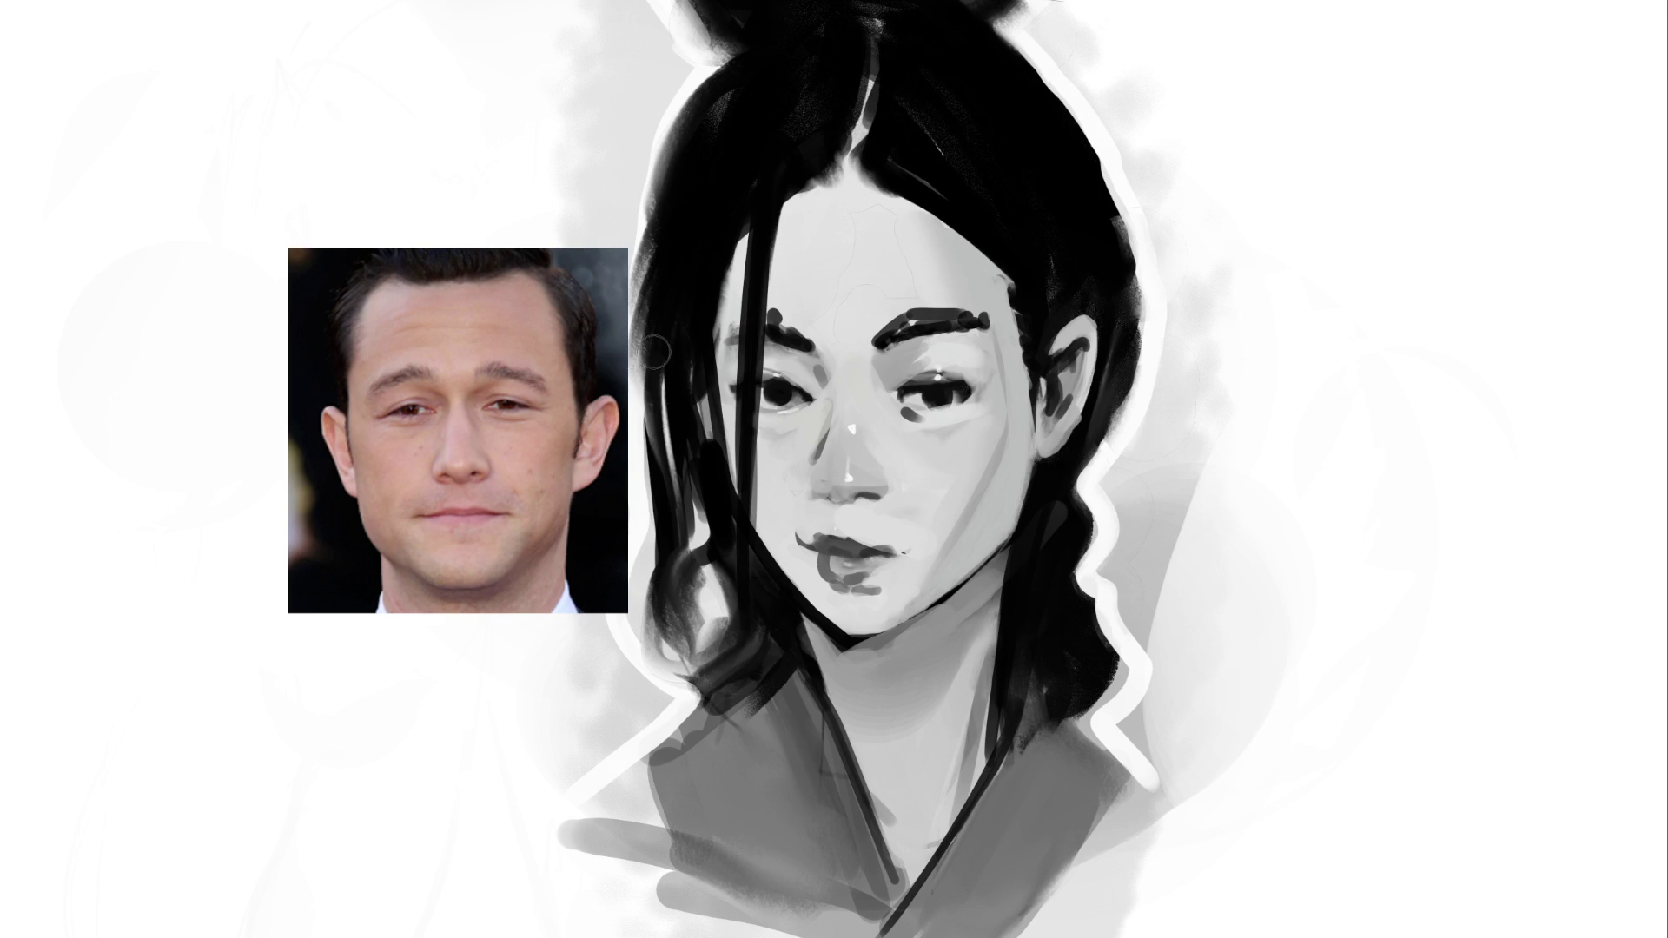
{"action": "left_click_drag", "start_coordinate": [649, 320], "coordinate": [670, 685]}
{"action": "left_click_drag", "start_coordinate": [705, 524], "coordinate": [687, 669]}
{"action": "mouse_move", "coordinate": [647, 565]}
{"action": "left_mouse_down"}
{"action": "mouse_move", "coordinate": [651, 699]}
{"action": "mouse_move", "coordinate": [673, 686]}
{"action": "left_mouse_up"}
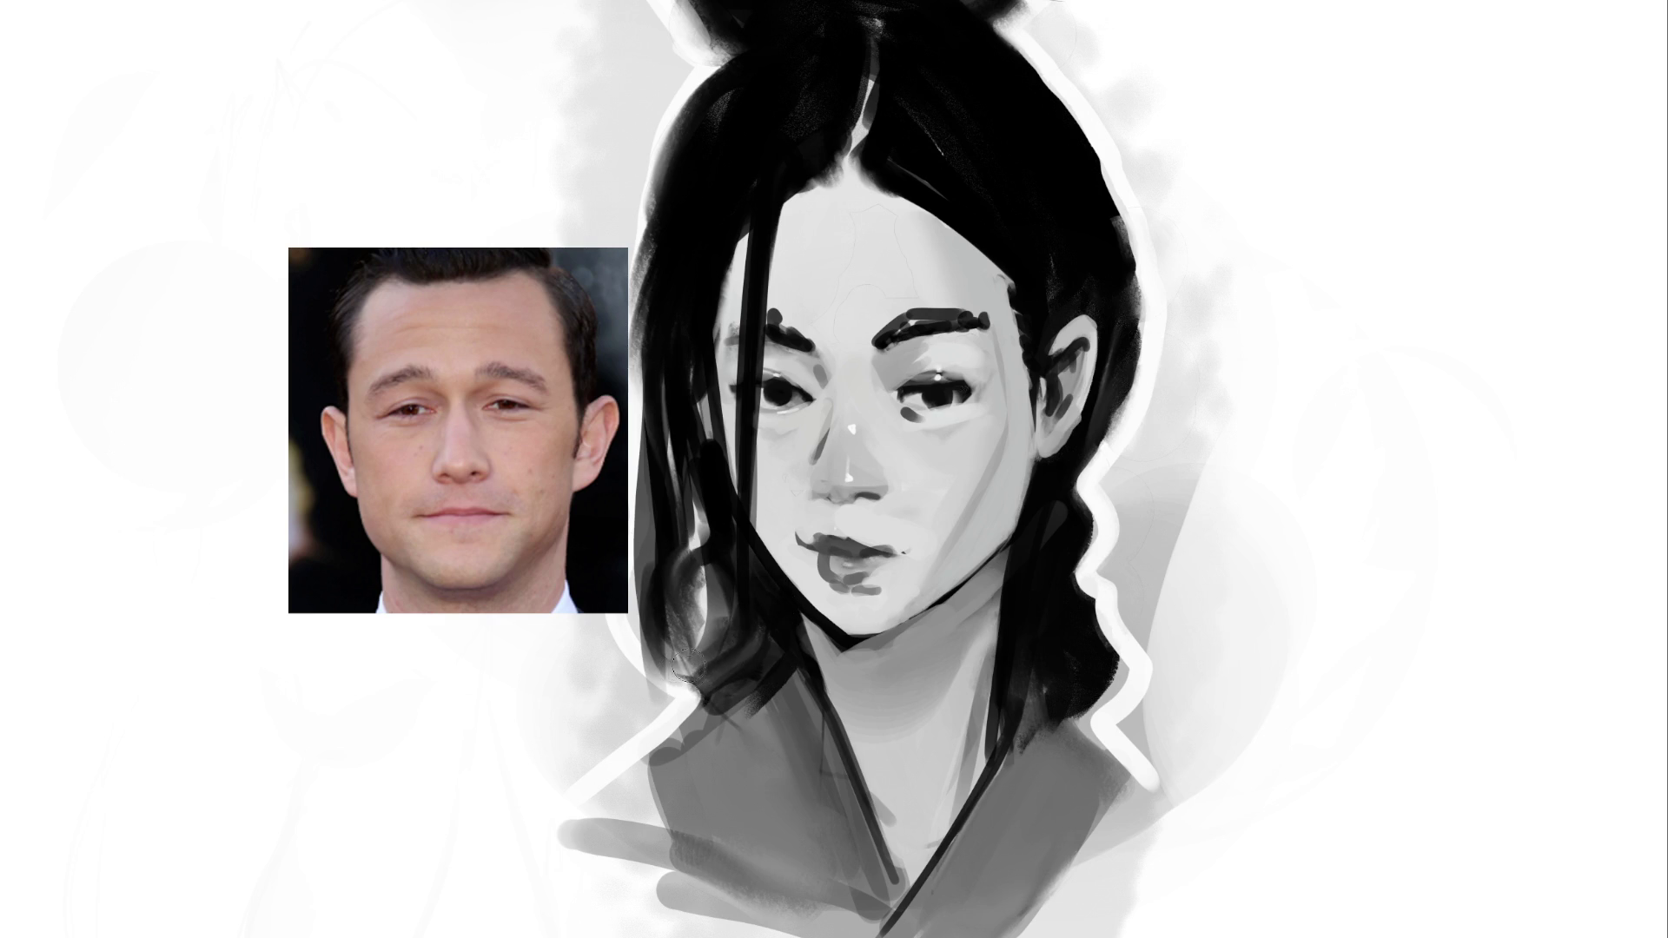
Darken the outer left and right hair outlines
{"action": "left_click_drag", "start_coordinate": [660, 204], "coordinate": [669, 695]}
{"action": "left_click_drag", "start_coordinate": [643, 243], "coordinate": [634, 534]}
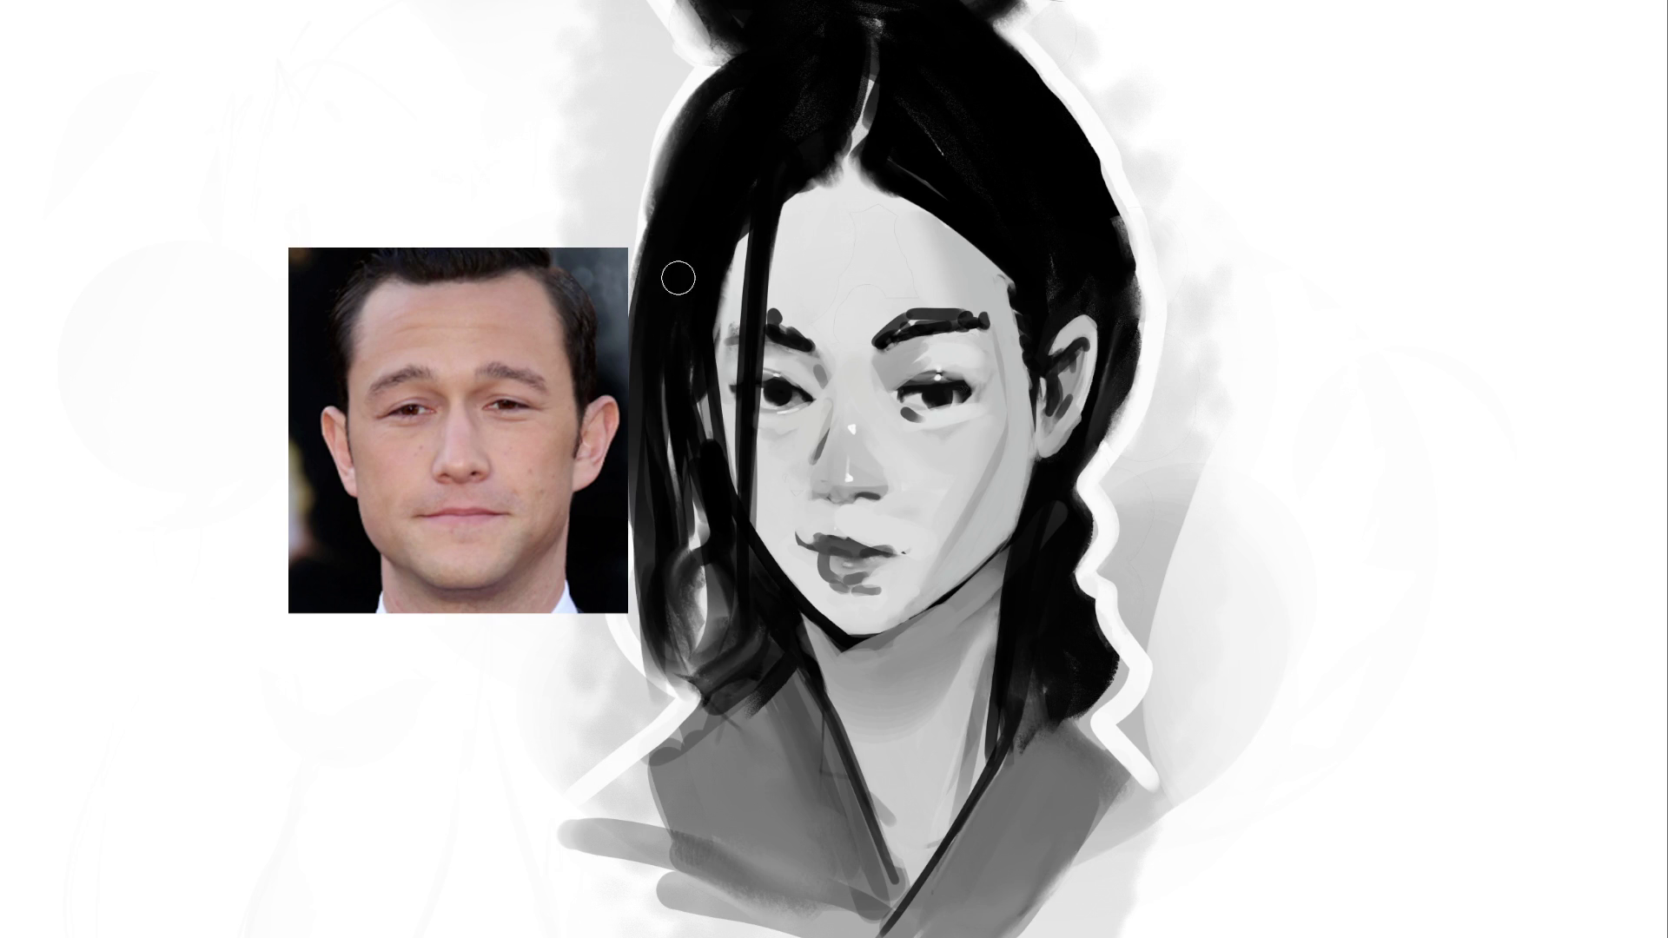
{"action": "left_click_drag", "start_coordinate": [686, 131], "coordinate": [643, 330]}
{"action": "left_click_drag", "start_coordinate": [1012, 48], "coordinate": [1121, 322]}
{"action": "mouse_move", "coordinate": [1106, 197]}
{"action": "left_mouse_down"}
{"action": "mouse_move", "coordinate": [1117, 373]}
{"action": "mouse_move", "coordinate": [1086, 556]}
{"action": "mouse_move", "coordinate": [1094, 647]}
{"action": "left_mouse_up"}
Outline both robe collar edges in dark
{"action": "left_click_drag", "start_coordinate": [963, 873], "coordinate": [1068, 678]}
{"action": "left_click_drag", "start_coordinate": [756, 634], "coordinate": [639, 765]}
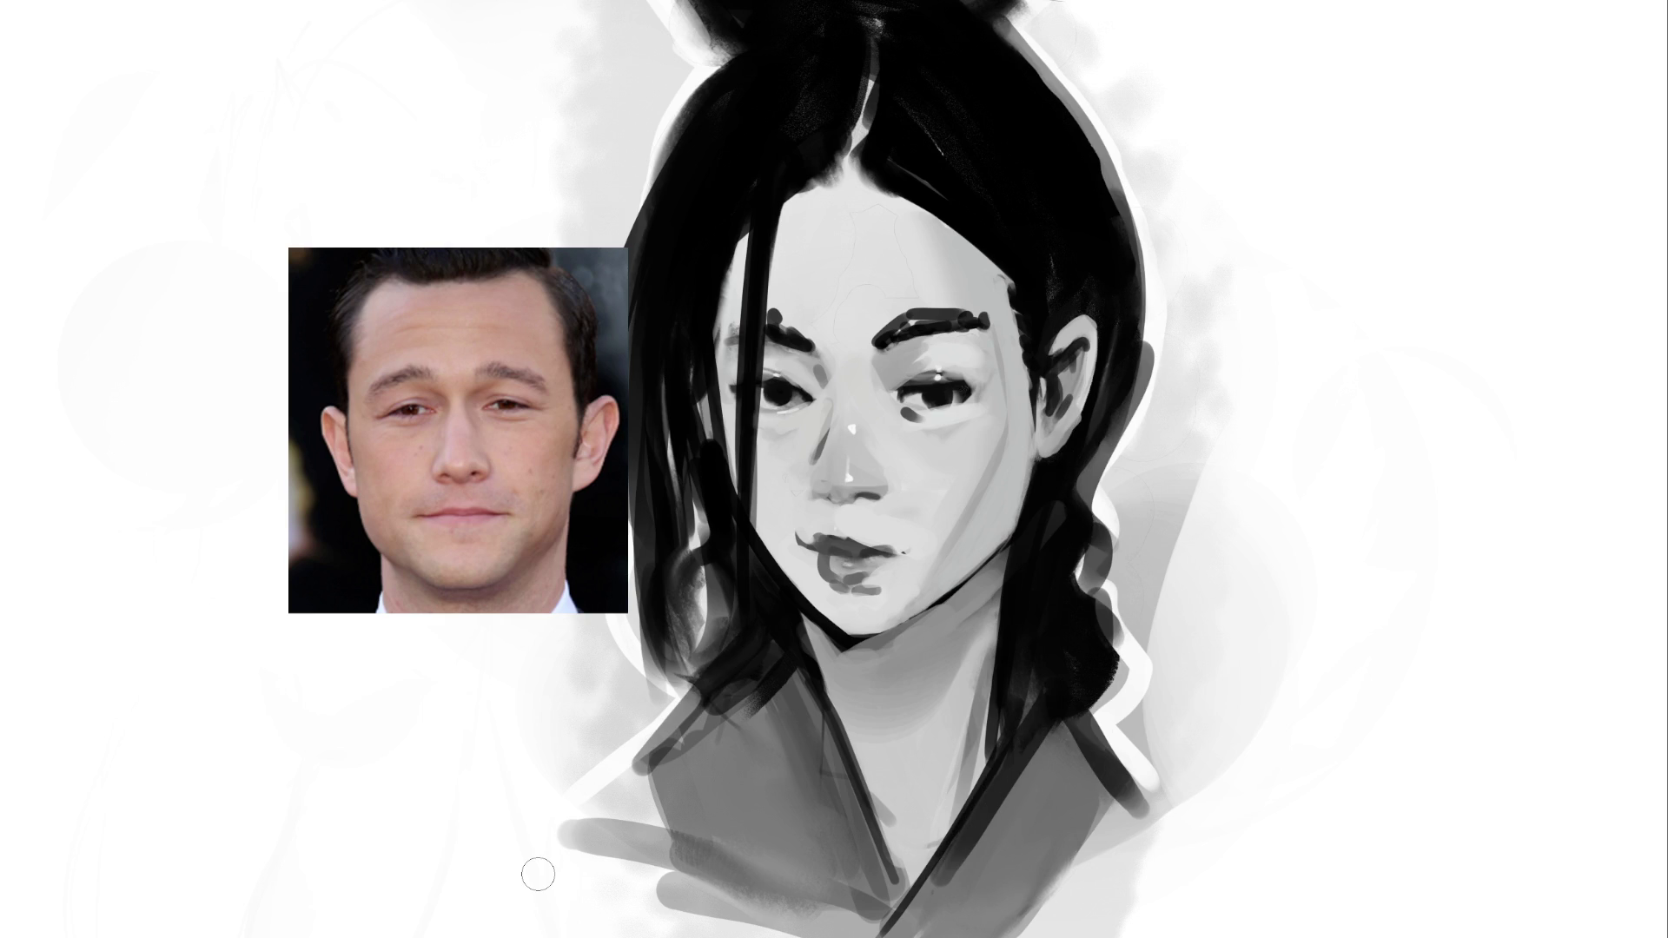
{"action": "key", "text": "bracketleft"}
{"action": "key", "text": "bracketleft"}
{"action": "key", "text": "bracketleft"}
Sharpen both upper eyelid lines and add a dark stroke under the left eye
{"action": "left_click_drag", "start_coordinate": [724, 379], "coordinate": [814, 409]}
{"action": "left_click_drag", "start_coordinate": [924, 385], "coordinate": [991, 381]}
{"action": "left_click_drag", "start_coordinate": [782, 412], "coordinate": [793, 411]}
Dot white catchlights into both pupils and paint over the hairline near the parting
{"action": "left_click", "coordinate": [945, 398]}
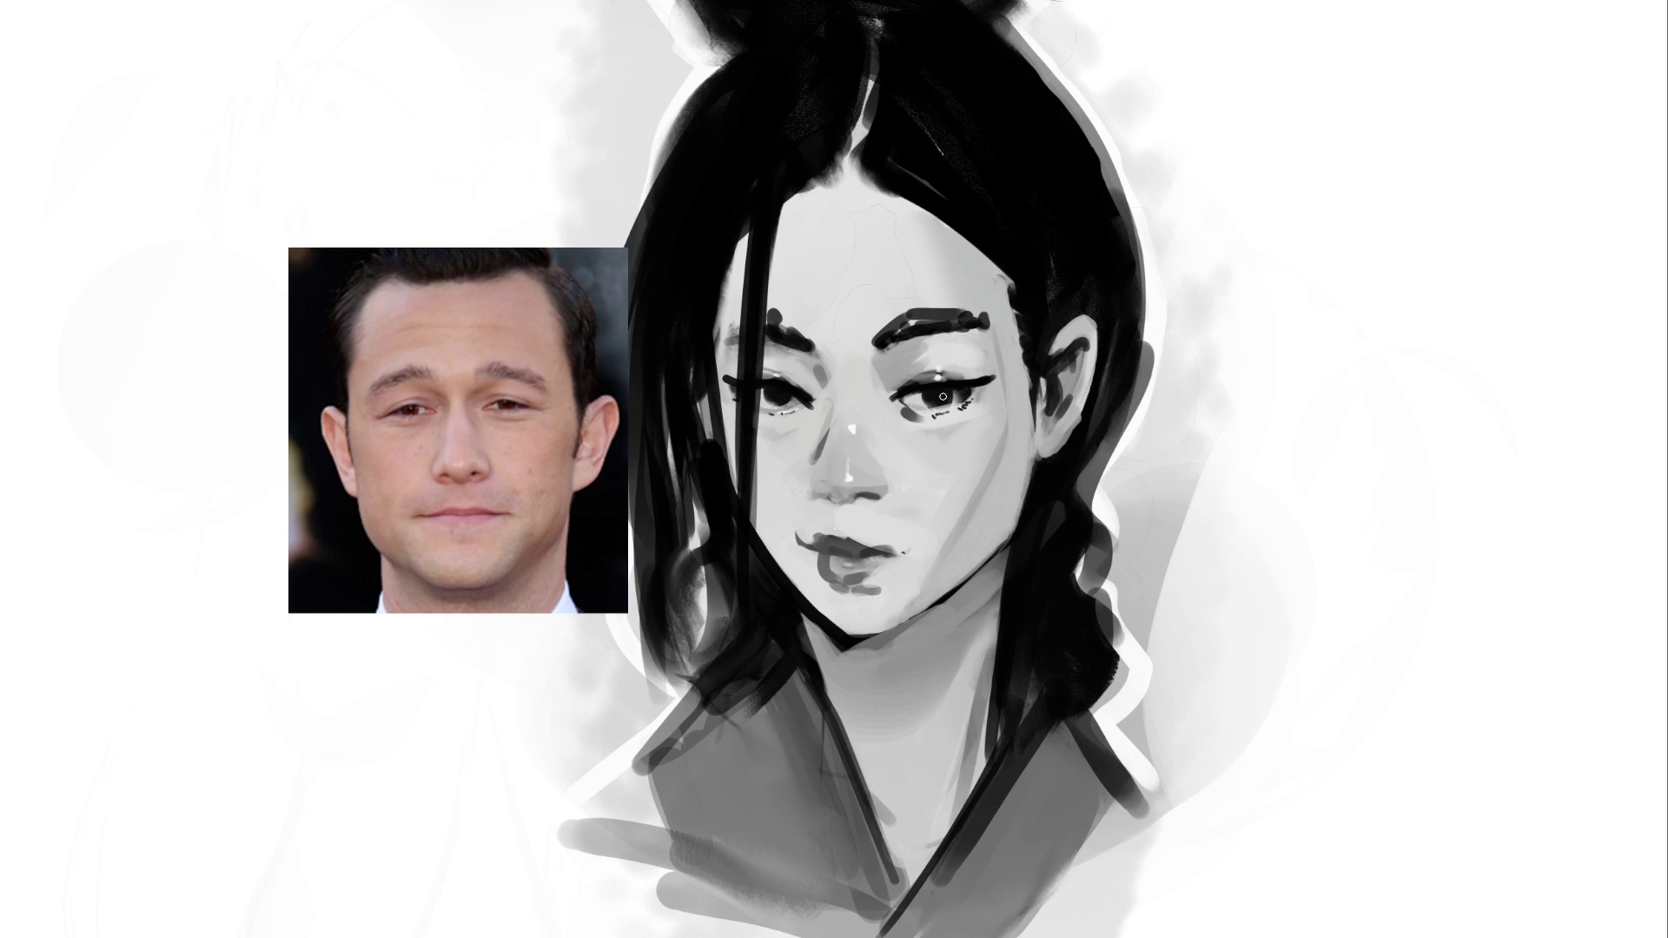
{"action": "left_click", "coordinate": [785, 396]}
{"action": "mouse_move", "coordinate": [839, 178]}
{"action": "left_mouse_down"}
{"action": "mouse_move", "coordinate": [868, 223]}
{"action": "mouse_move", "coordinate": [834, 238]}
{"action": "mouse_move", "coordinate": [841, 223]}
{"action": "mouse_move", "coordinate": [820, 216]}
{"action": "mouse_move", "coordinate": [886, 222]}
{"action": "mouse_move", "coordinate": [906, 273]}
{"action": "mouse_move", "coordinate": [1012, 235]}
{"action": "mouse_move", "coordinate": [1004, 214]}
{"action": "left_mouse_up"}
Darken the hair parting and hairline and deepen the strands left of the forehead
{"action": "left_click_drag", "start_coordinate": [881, 141], "coordinate": [965, 234]}
{"action": "left_click_drag", "start_coordinate": [897, 179], "coordinate": [1008, 291]}
{"action": "left_click_drag", "start_coordinate": [785, 201], "coordinate": [773, 299]}
{"action": "left_click_drag", "start_coordinate": [757, 214], "coordinate": [741, 378]}
{"action": "left_click_drag", "start_coordinate": [736, 315], "coordinate": [738, 451]}
{"action": "left_click_drag", "start_coordinate": [746, 192], "coordinate": [740, 321]}
{"action": "left_click_drag", "start_coordinate": [758, 193], "coordinate": [732, 486]}
{"action": "left_click_drag", "start_coordinate": [786, 194], "coordinate": [766, 293]}
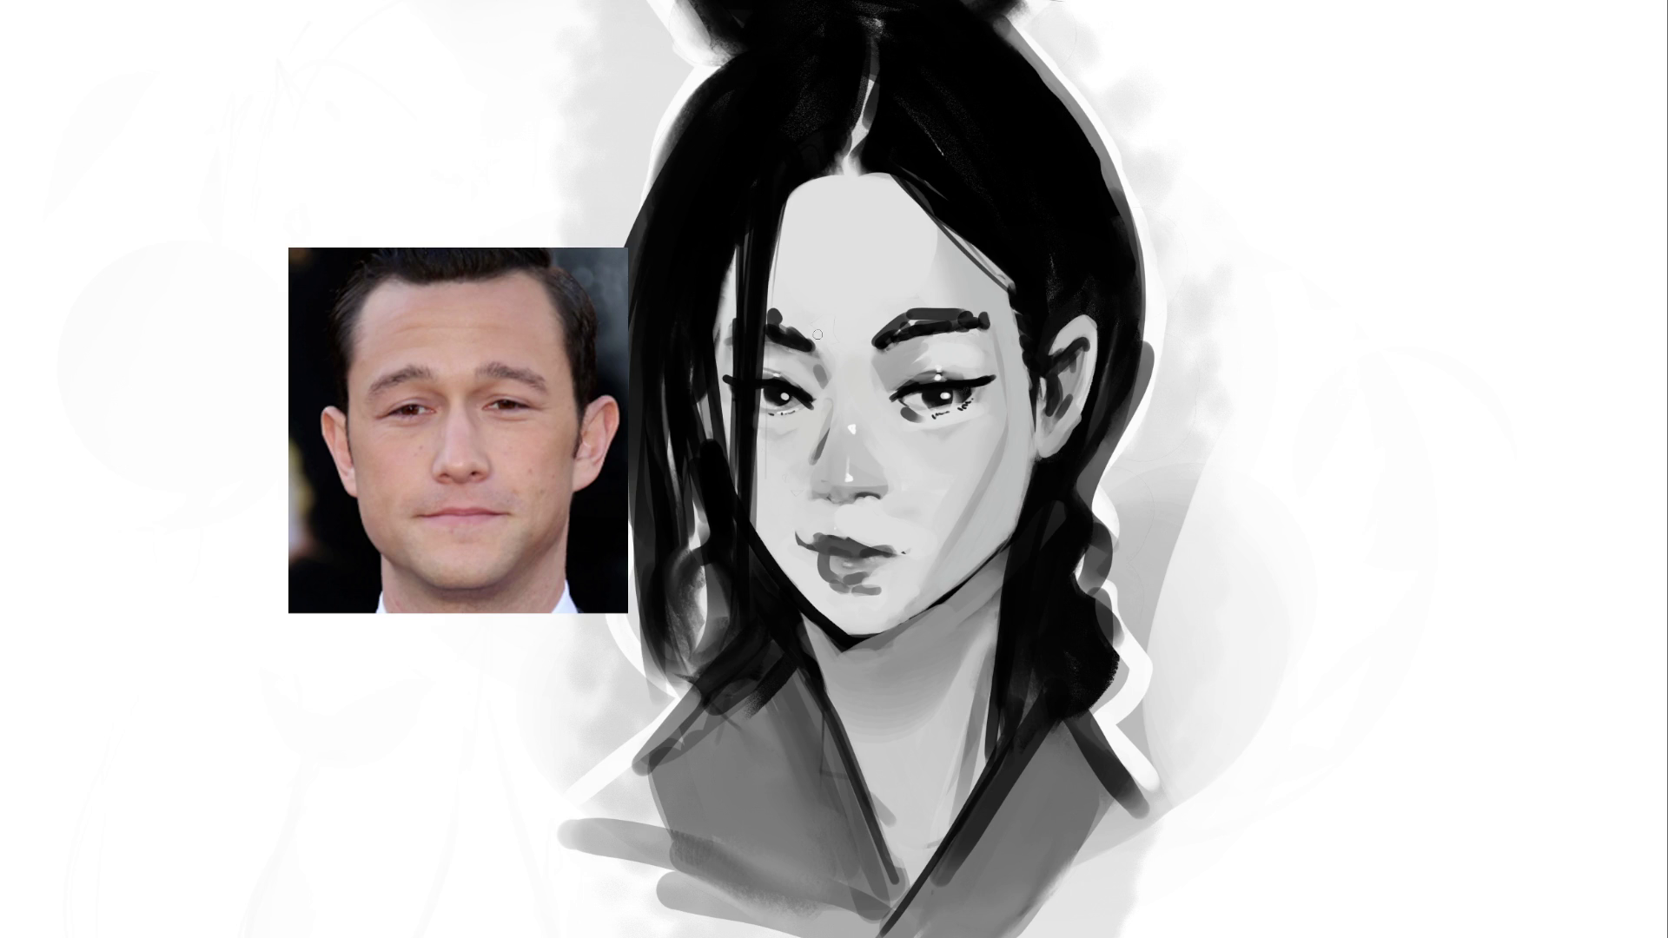
{"action": "left_click_drag", "start_coordinate": [812, 184], "coordinate": [759, 511]}
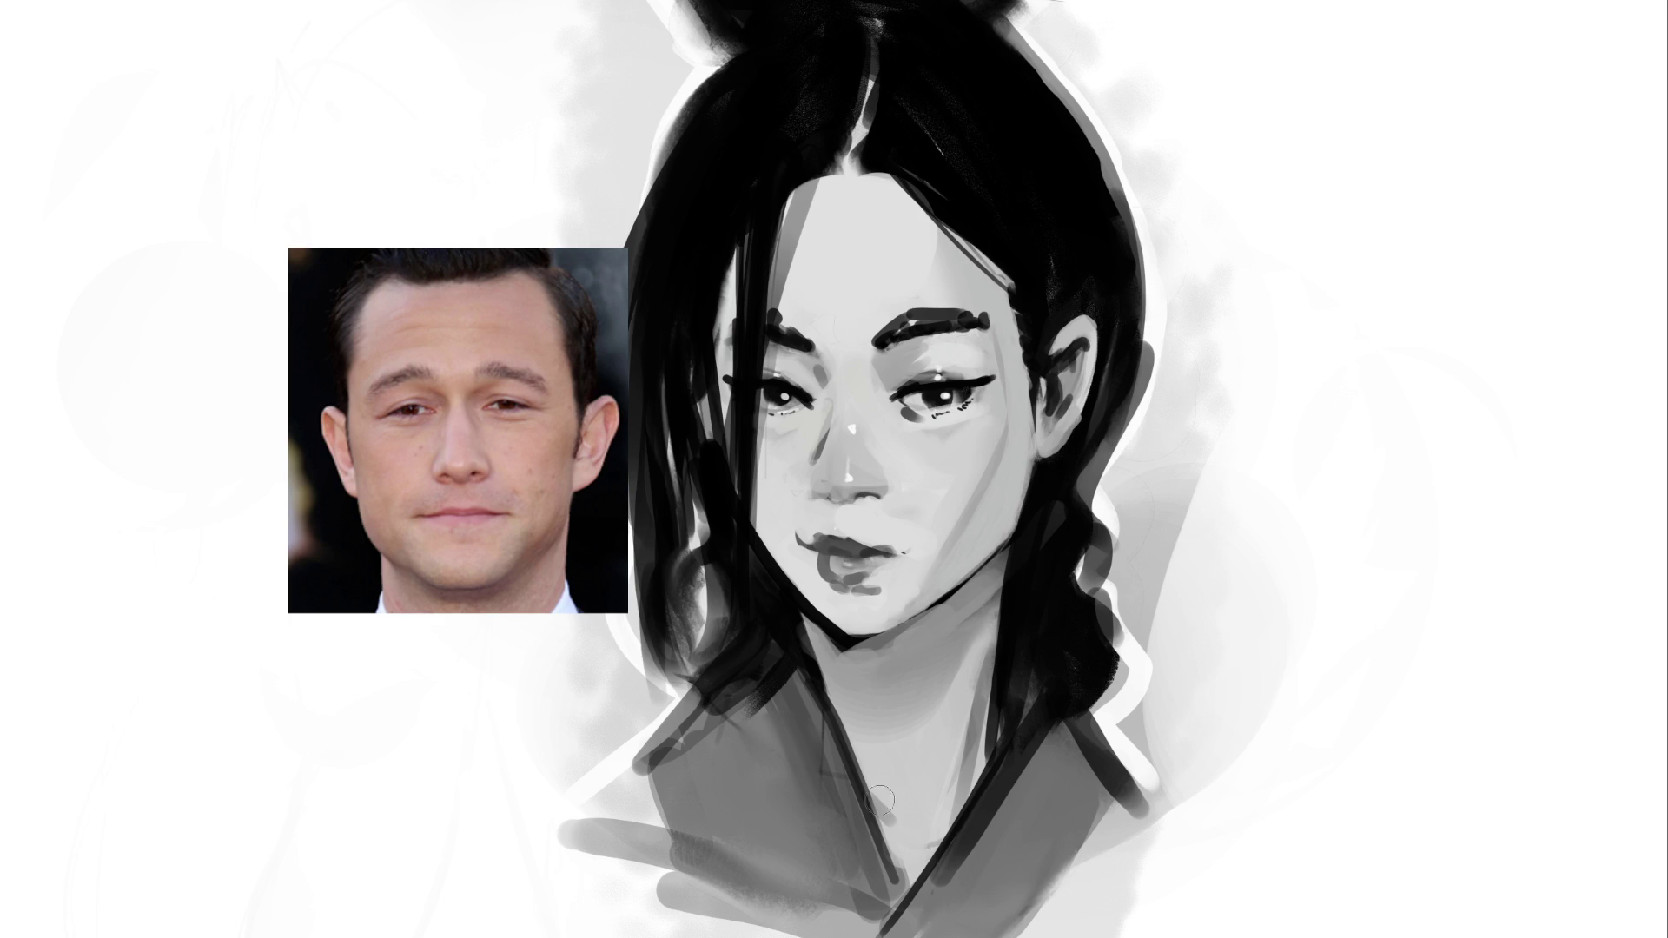
Reshade the neck under the chin in grey, undoing and retrying strokes several times
{"action": "key", "text": "bracketright"}
{"action": "key", "text": "bracketright"}
{"action": "key", "text": "bracketright"}
{"action": "mouse_move", "coordinate": [712, 643]}
{"action": "left_mouse_down"}
{"action": "mouse_move", "coordinate": [912, 721]}
{"action": "mouse_move", "coordinate": [1234, 522]}
{"action": "left_mouse_up"}
{"action": "key", "text": "ctrl+z"}
{"action": "key", "text": "bracketleft"}
{"action": "key", "text": "bracketleft"}
{"action": "key", "text": "bracketleft"}
{"action": "mouse_move", "coordinate": [758, 623]}
{"action": "left_mouse_down"}
{"action": "mouse_move", "coordinate": [839, 678]}
{"action": "mouse_move", "coordinate": [956, 647]}
{"action": "left_mouse_up"}
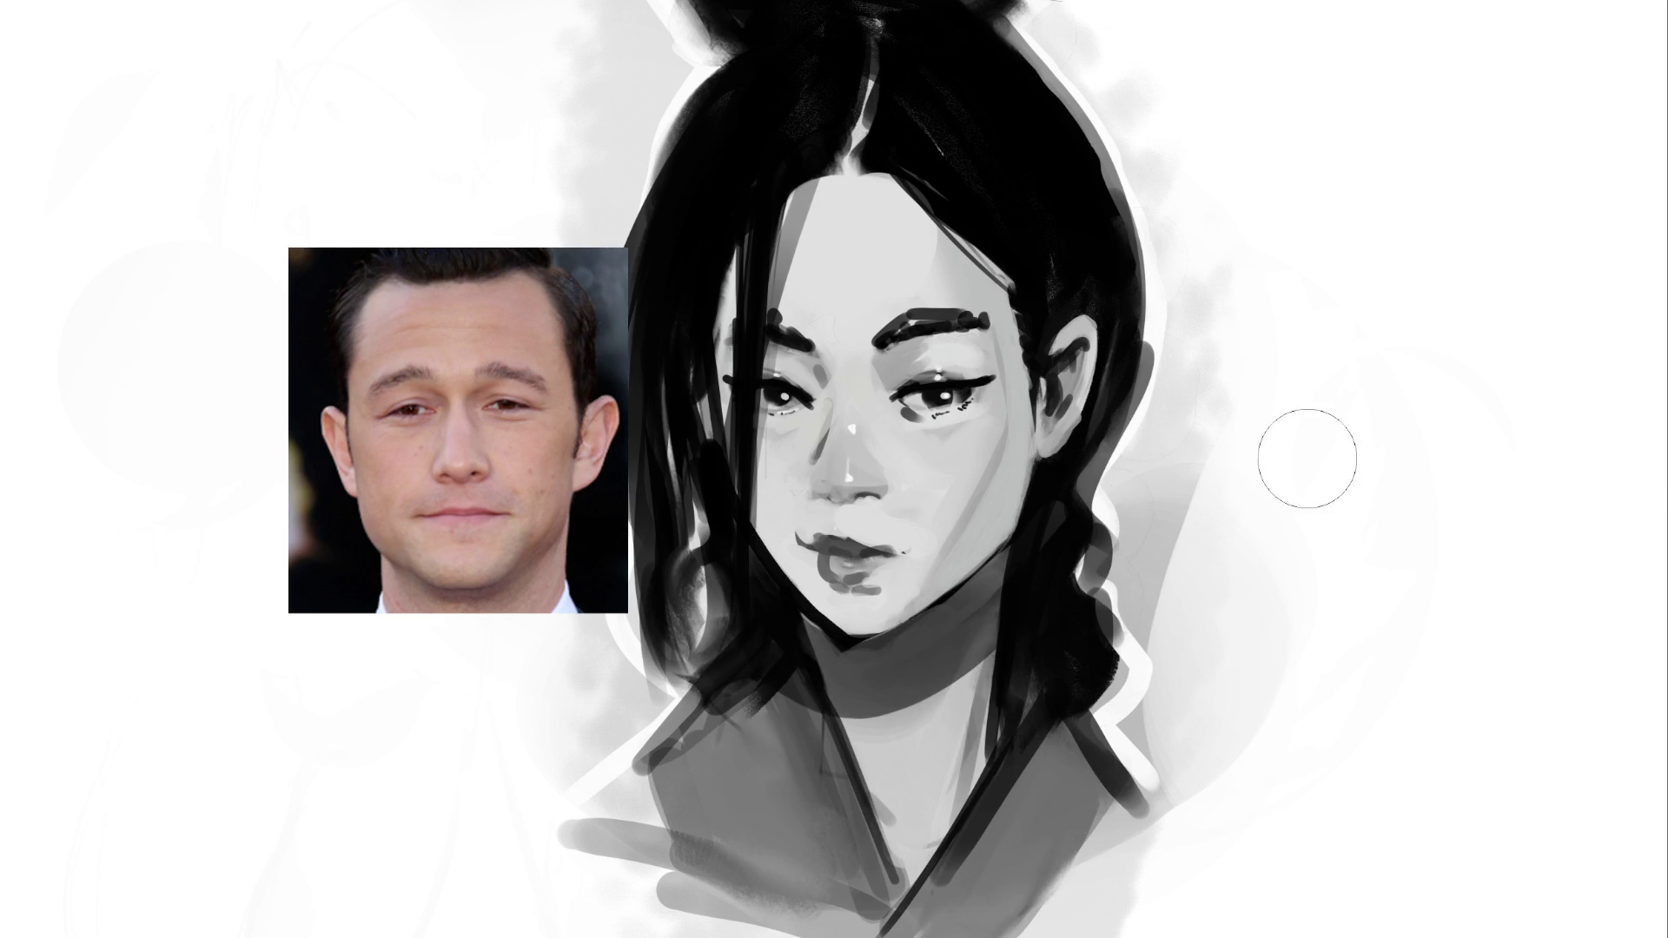
{"action": "key", "text": "ctrl+z"}
{"action": "mouse_move", "coordinate": [764, 625]}
{"action": "left_mouse_down"}
{"action": "mouse_move", "coordinate": [946, 647]}
{"action": "mouse_move", "coordinate": [869, 660]}
{"action": "left_mouse_up"}
{"action": "key", "text": "ctrl+z"}
{"action": "mouse_move", "coordinate": [755, 608]}
{"action": "left_mouse_down"}
{"action": "mouse_move", "coordinate": [834, 695]}
{"action": "mouse_move", "coordinate": [1069, 530]}
{"action": "left_mouse_up"}
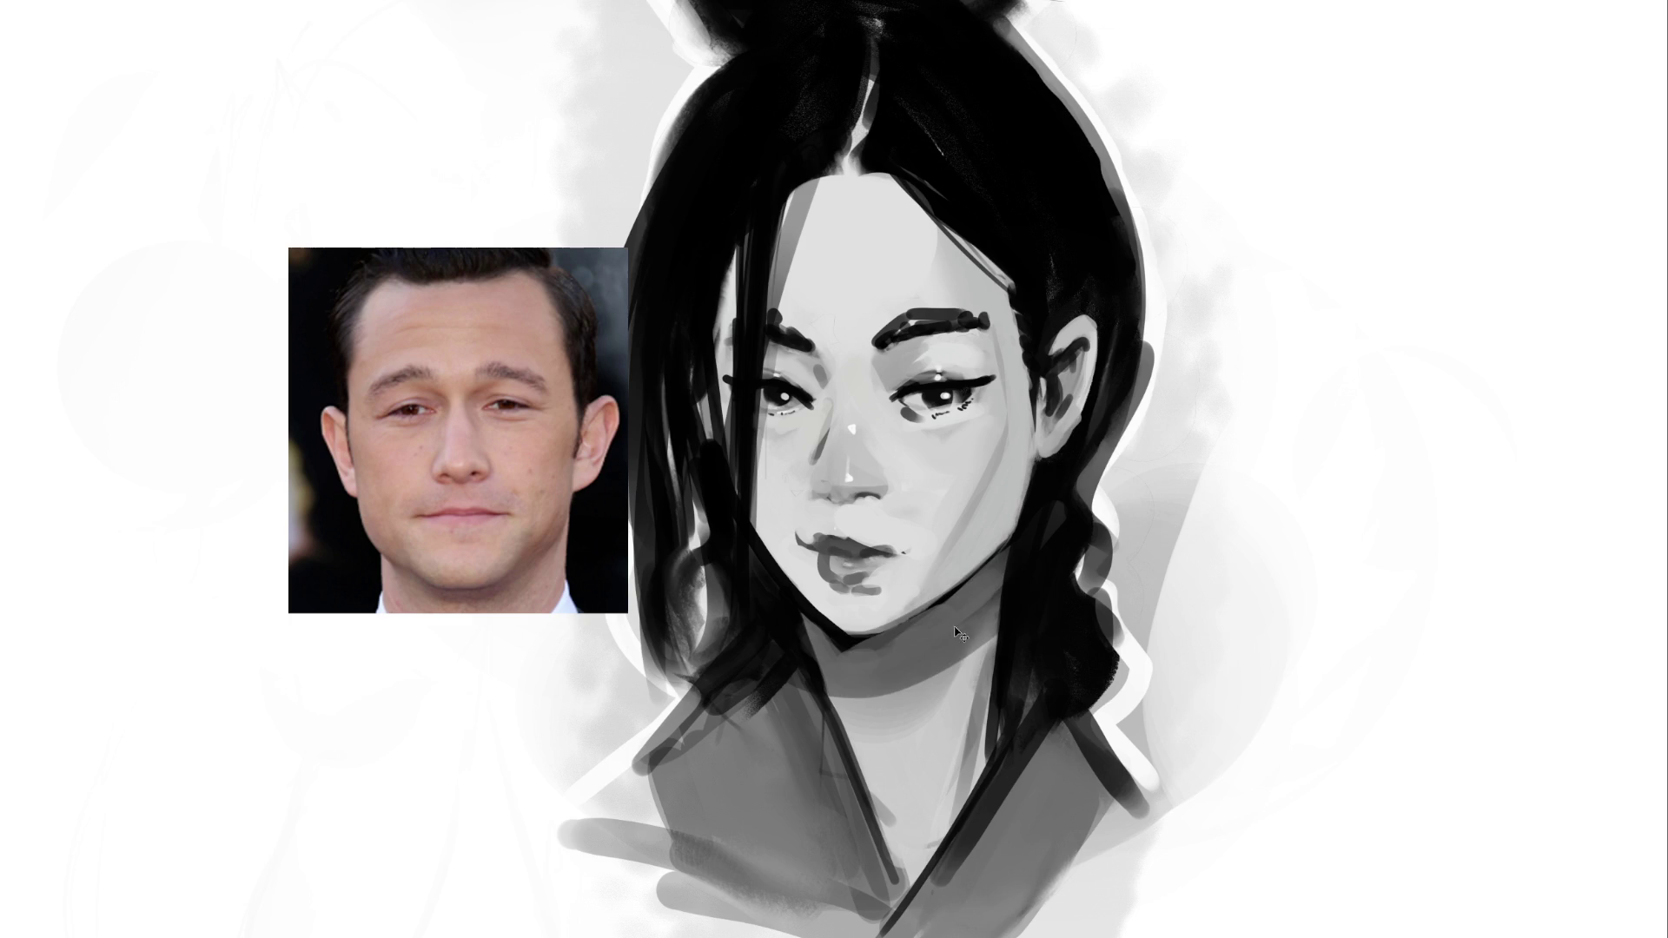
{"action": "key", "text": "ctrl+z"}
{"action": "left_click_drag", "start_coordinate": [790, 648], "coordinate": [932, 636]}
{"action": "key", "text": "ctrl+z"}
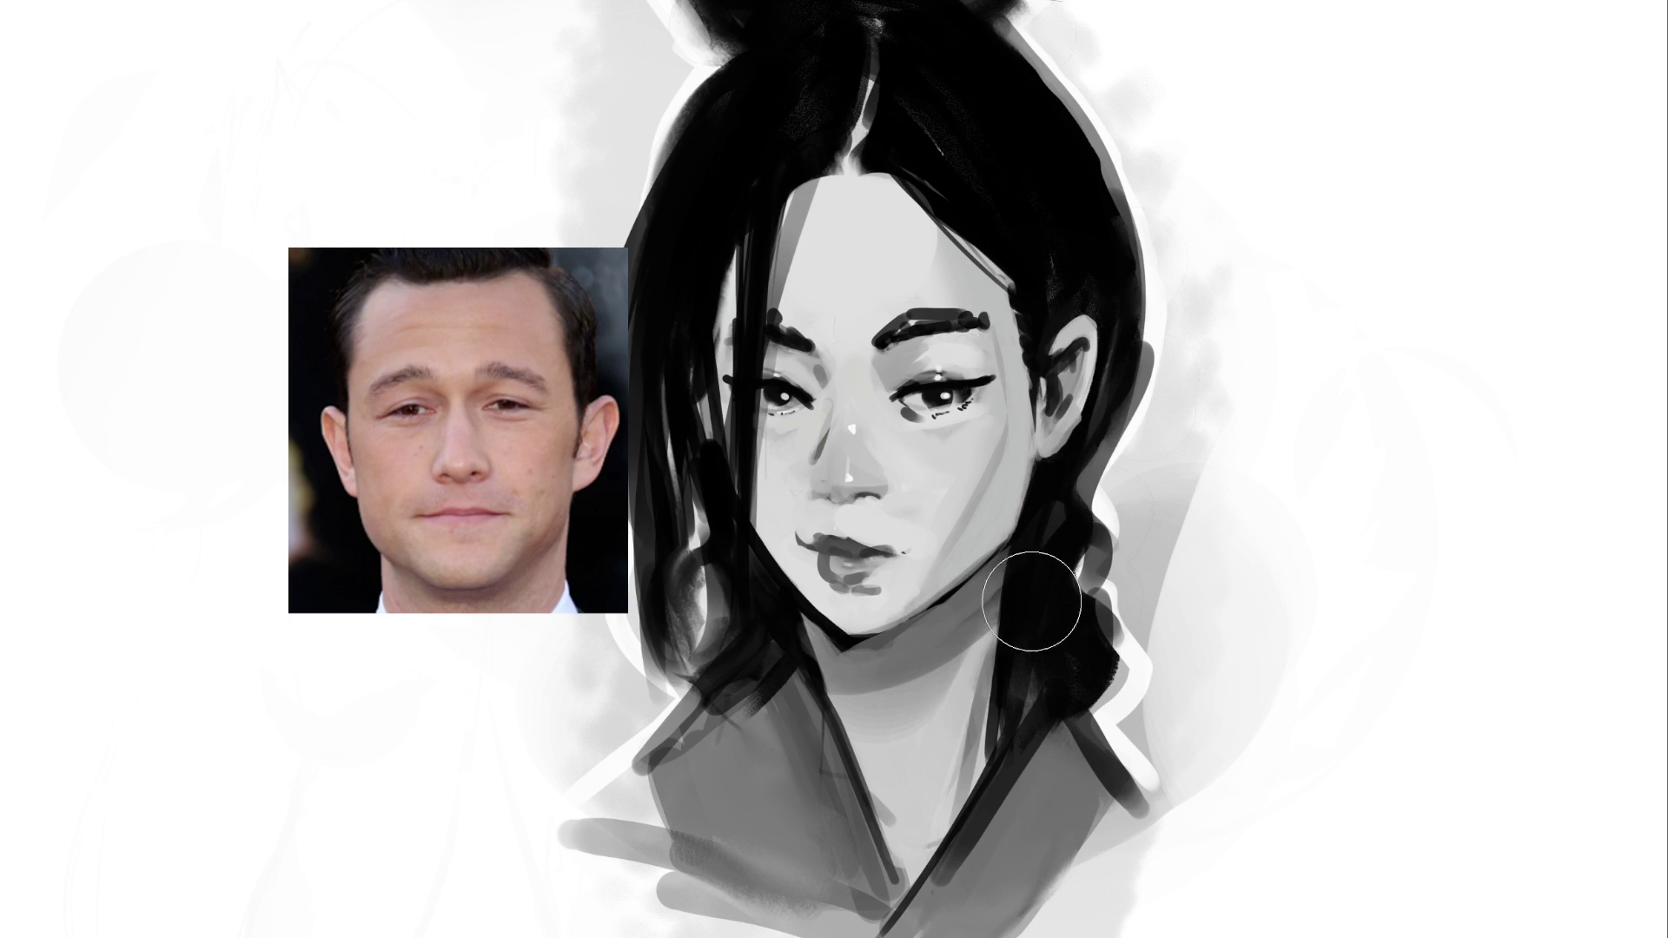
{"action": "key", "text": "ctrl+z"}
{"action": "left_click_drag", "start_coordinate": [794, 643], "coordinate": [1066, 523]}
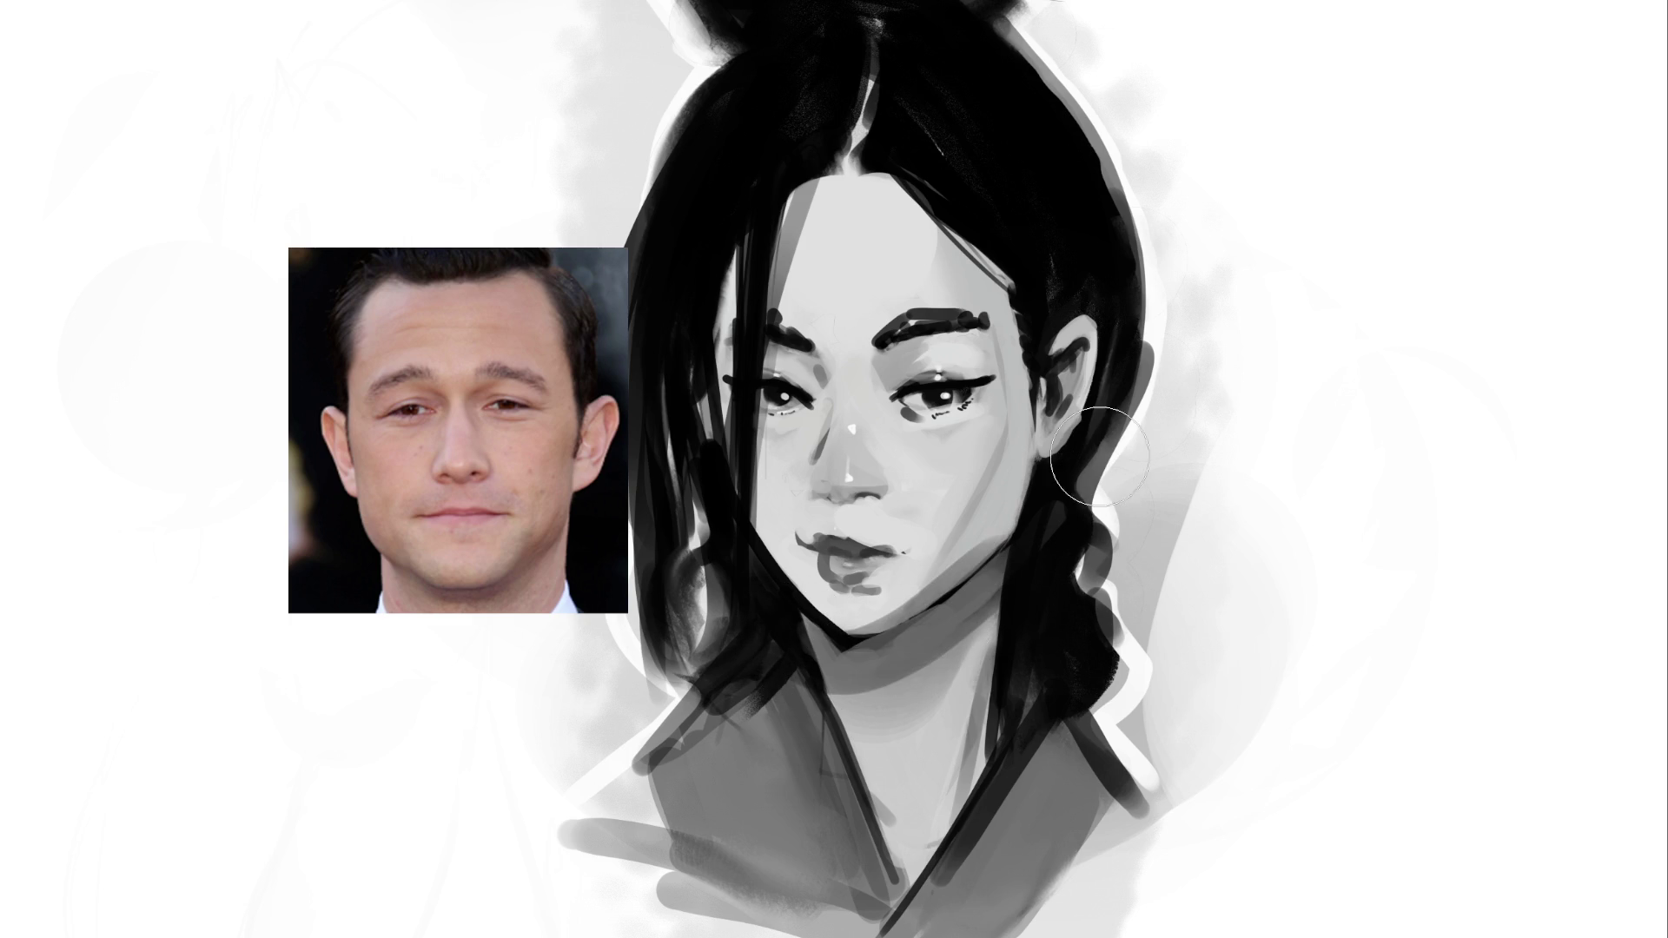
{"action": "key", "text": "ctrl+z"}
{"action": "mouse_move", "coordinate": [806, 646]}
{"action": "left_mouse_down"}
{"action": "mouse_move", "coordinate": [1035, 596]}
{"action": "mouse_move", "coordinate": [978, 603]}
{"action": "left_mouse_up"}
Revert paint over the hair by the neck, cover the lip-corner mark, and darken the lower lip
{"action": "key", "text": "ctrl+z"}
{"action": "key", "text": "ctrl+z"}
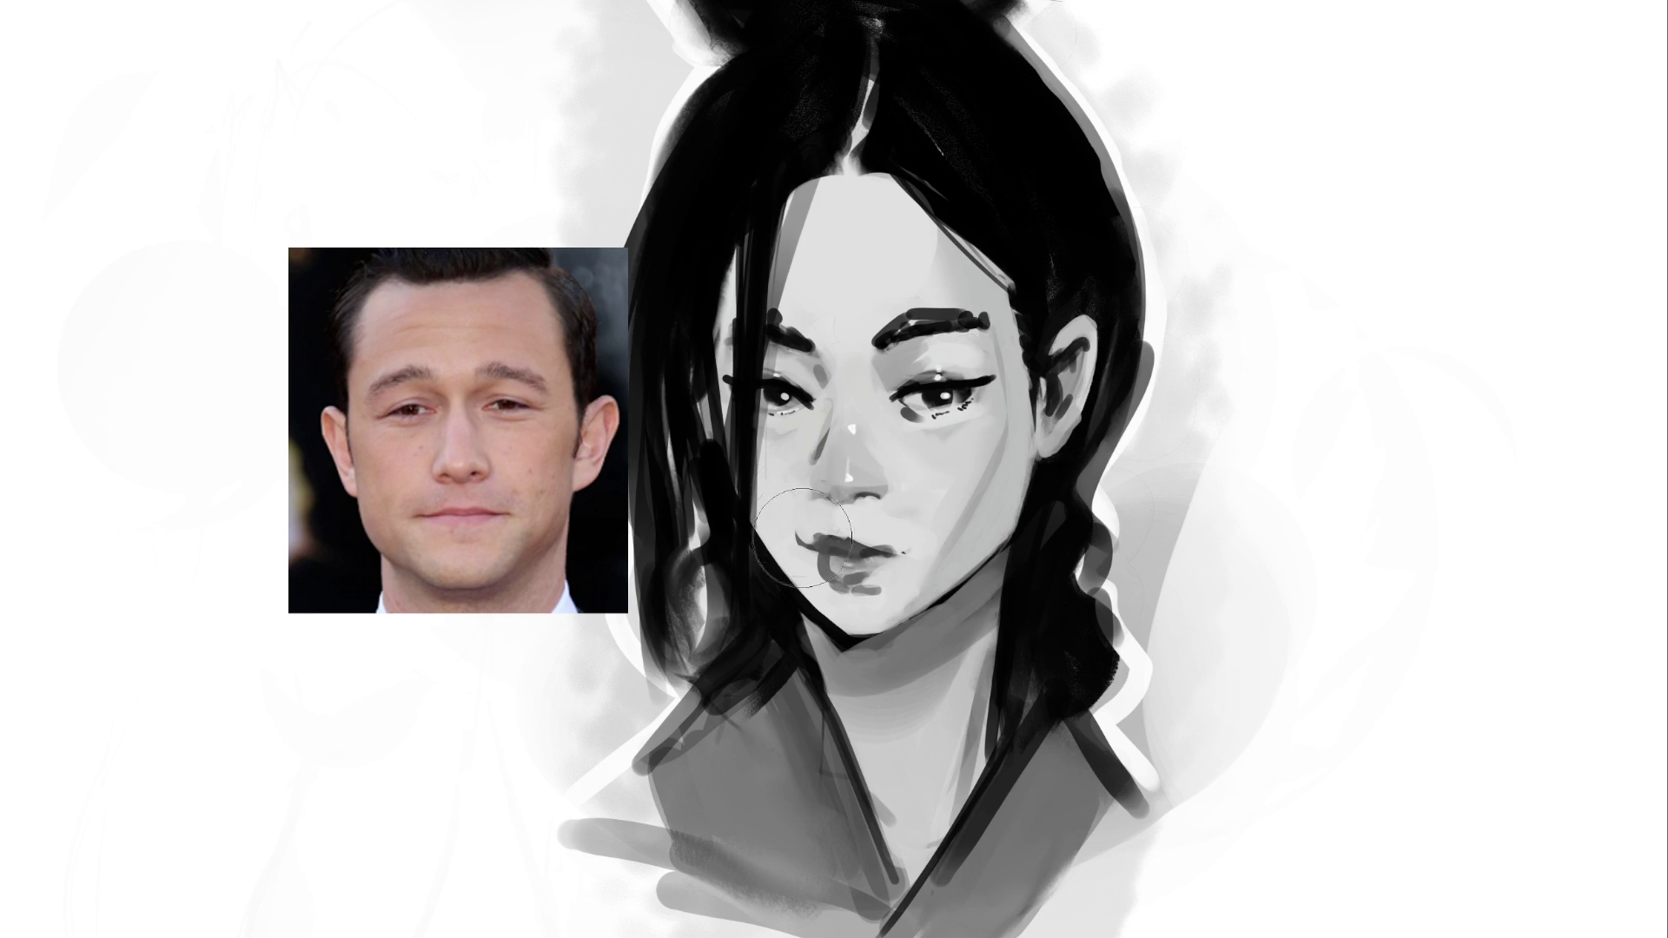
{"action": "left_click_drag", "start_coordinate": [783, 527], "coordinate": [797, 543]}
{"action": "mouse_move", "coordinate": [821, 552]}
{"action": "left_mouse_down"}
{"action": "mouse_move", "coordinate": [829, 575]}
{"action": "mouse_move", "coordinate": [891, 575]}
{"action": "left_mouse_up"}
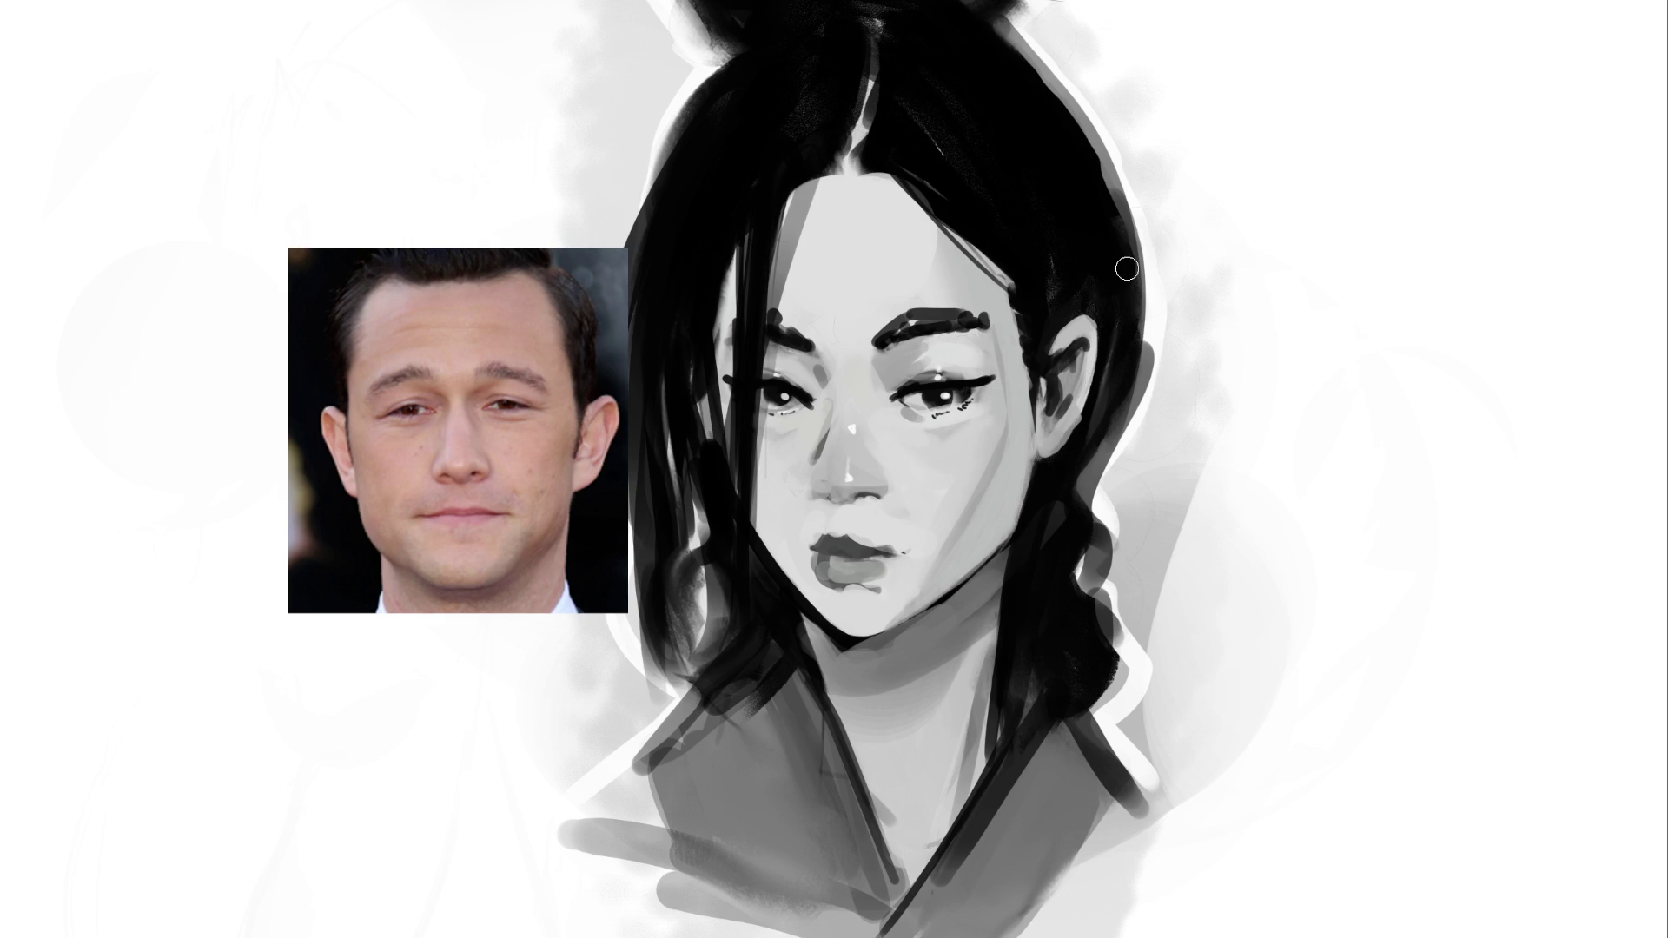
Dab grey shading onto the nose and darken the hair right of the ear
{"action": "key", "text": "bracketright"}
{"action": "key", "text": "bracketright"}
{"action": "key", "text": "bracketright"}
{"action": "key", "text": "bracketleft"}
{"action": "key", "text": "bracketleft"}
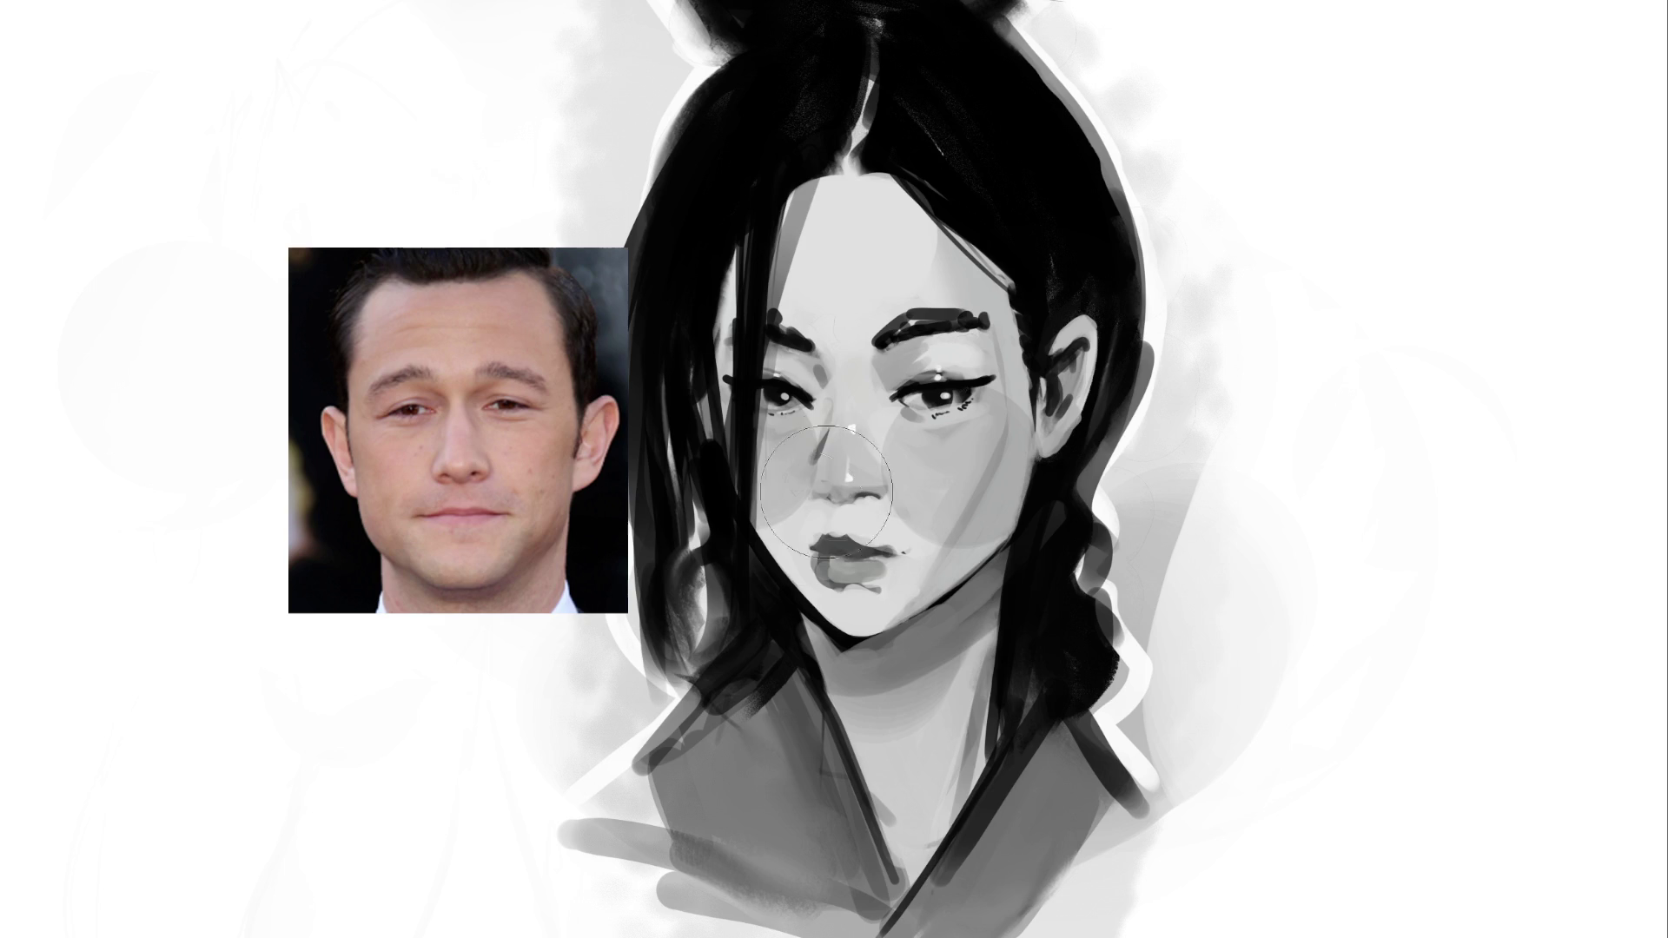
{"action": "left_click", "coordinate": [844, 465]}
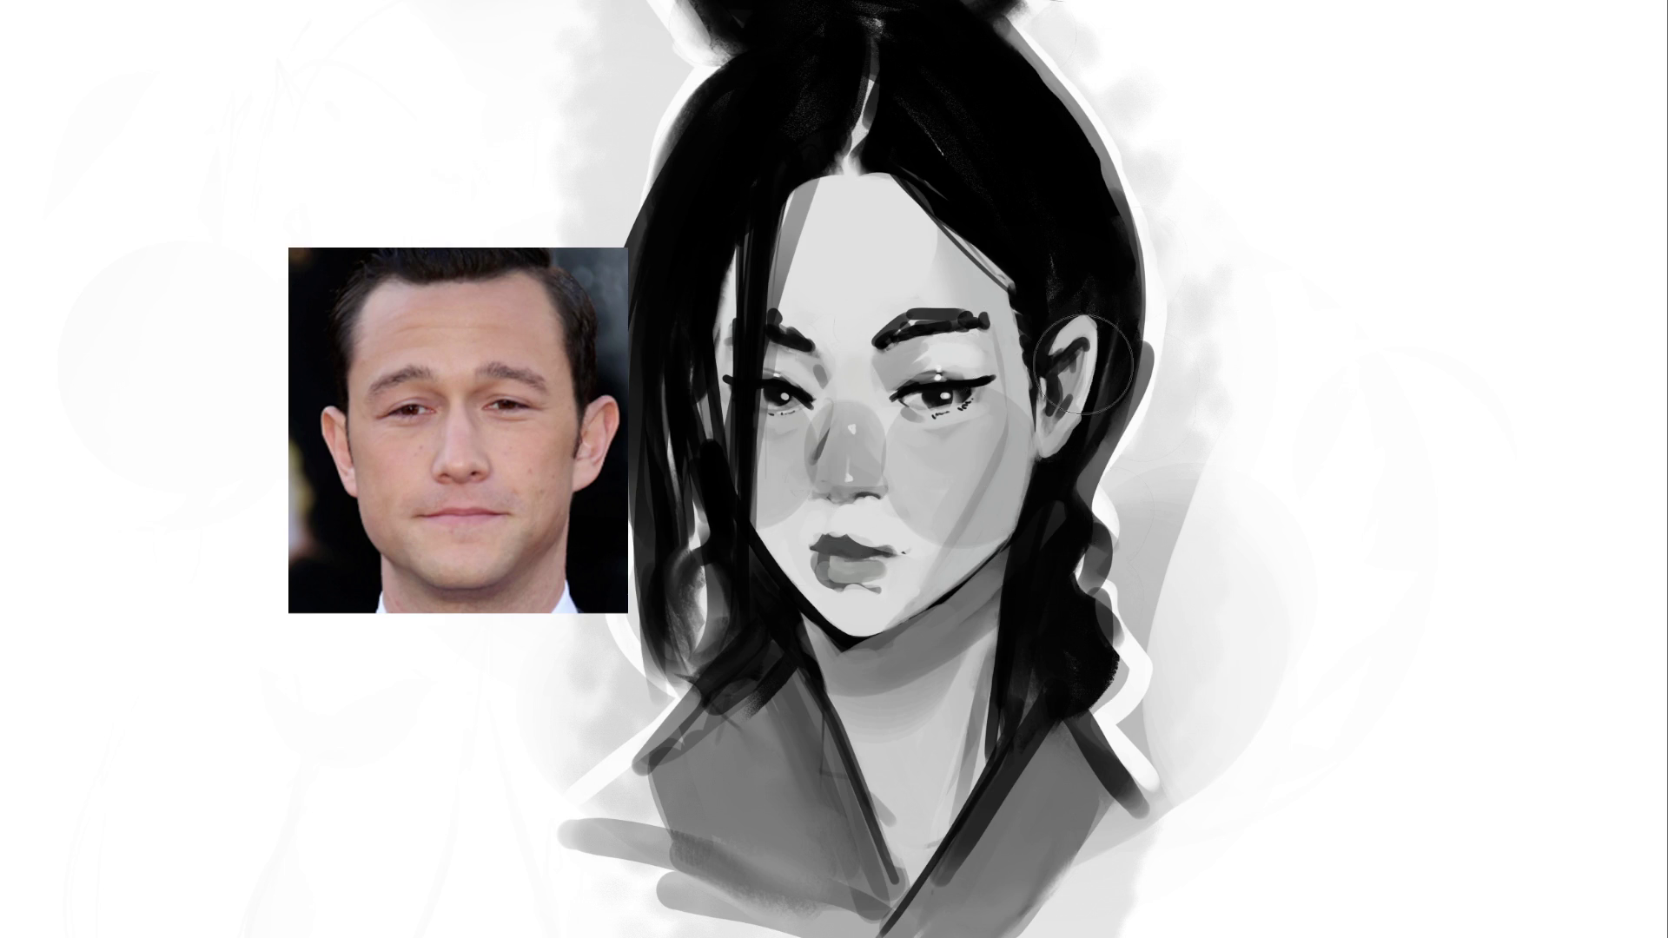
{"action": "left_click_drag", "start_coordinate": [1086, 300], "coordinate": [1064, 452]}
Shade the right upper eyelid grey and darken the lower lip
{"action": "key", "text": "bracketleft"}
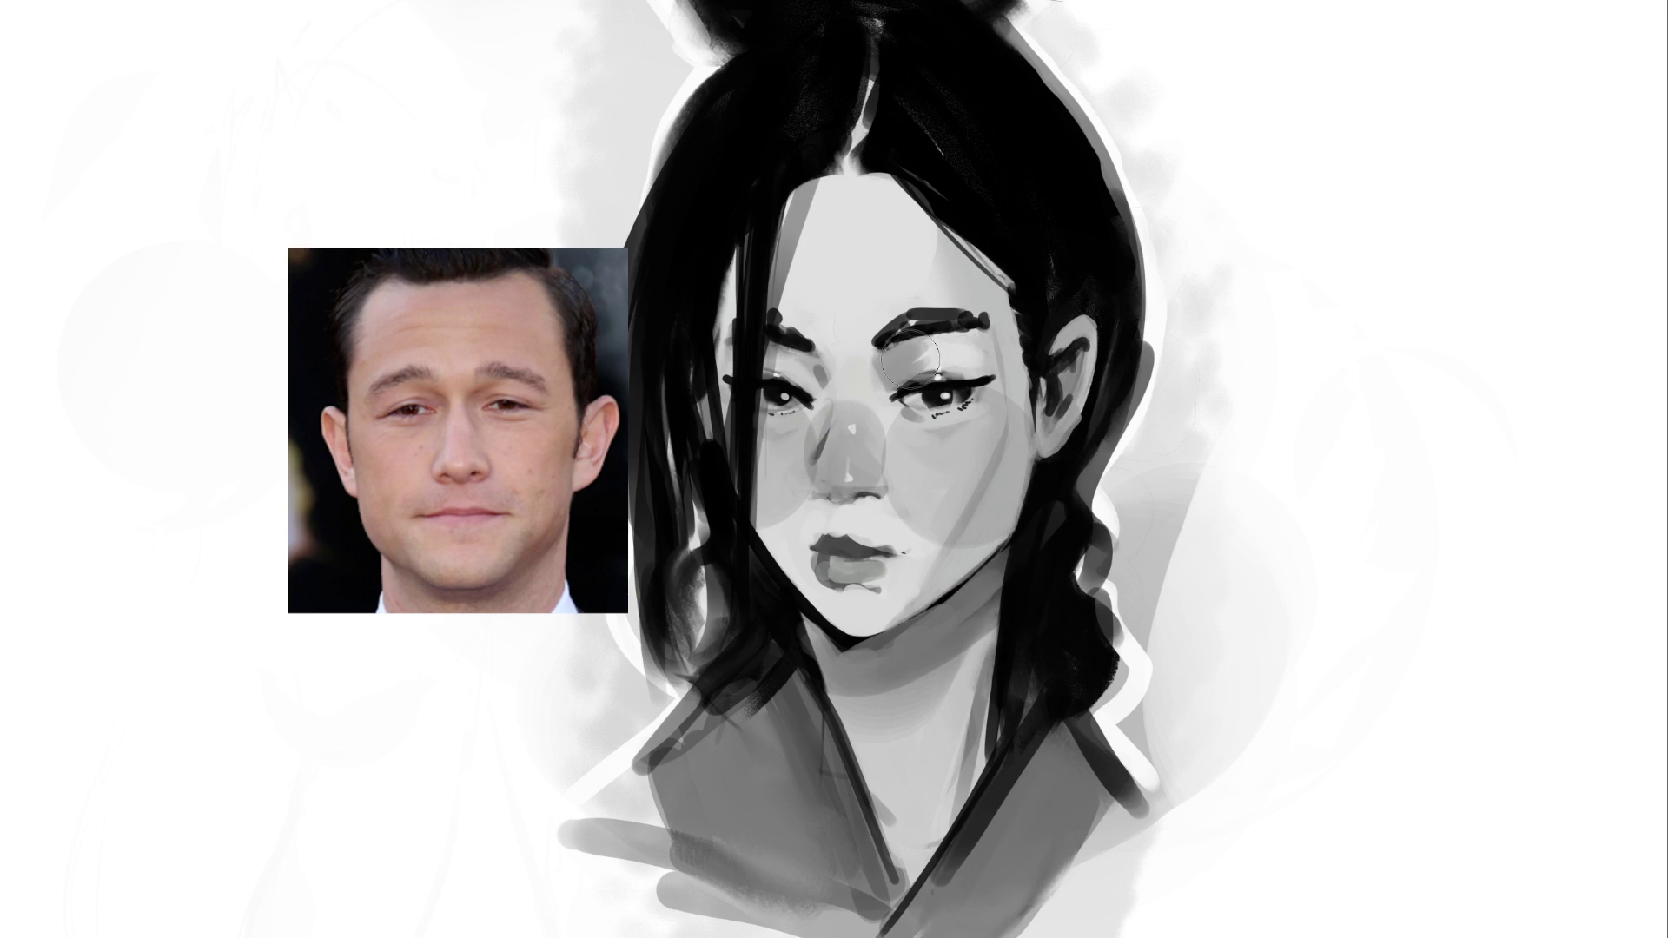
{"action": "left_click_drag", "start_coordinate": [964, 361], "coordinate": [890, 374]}
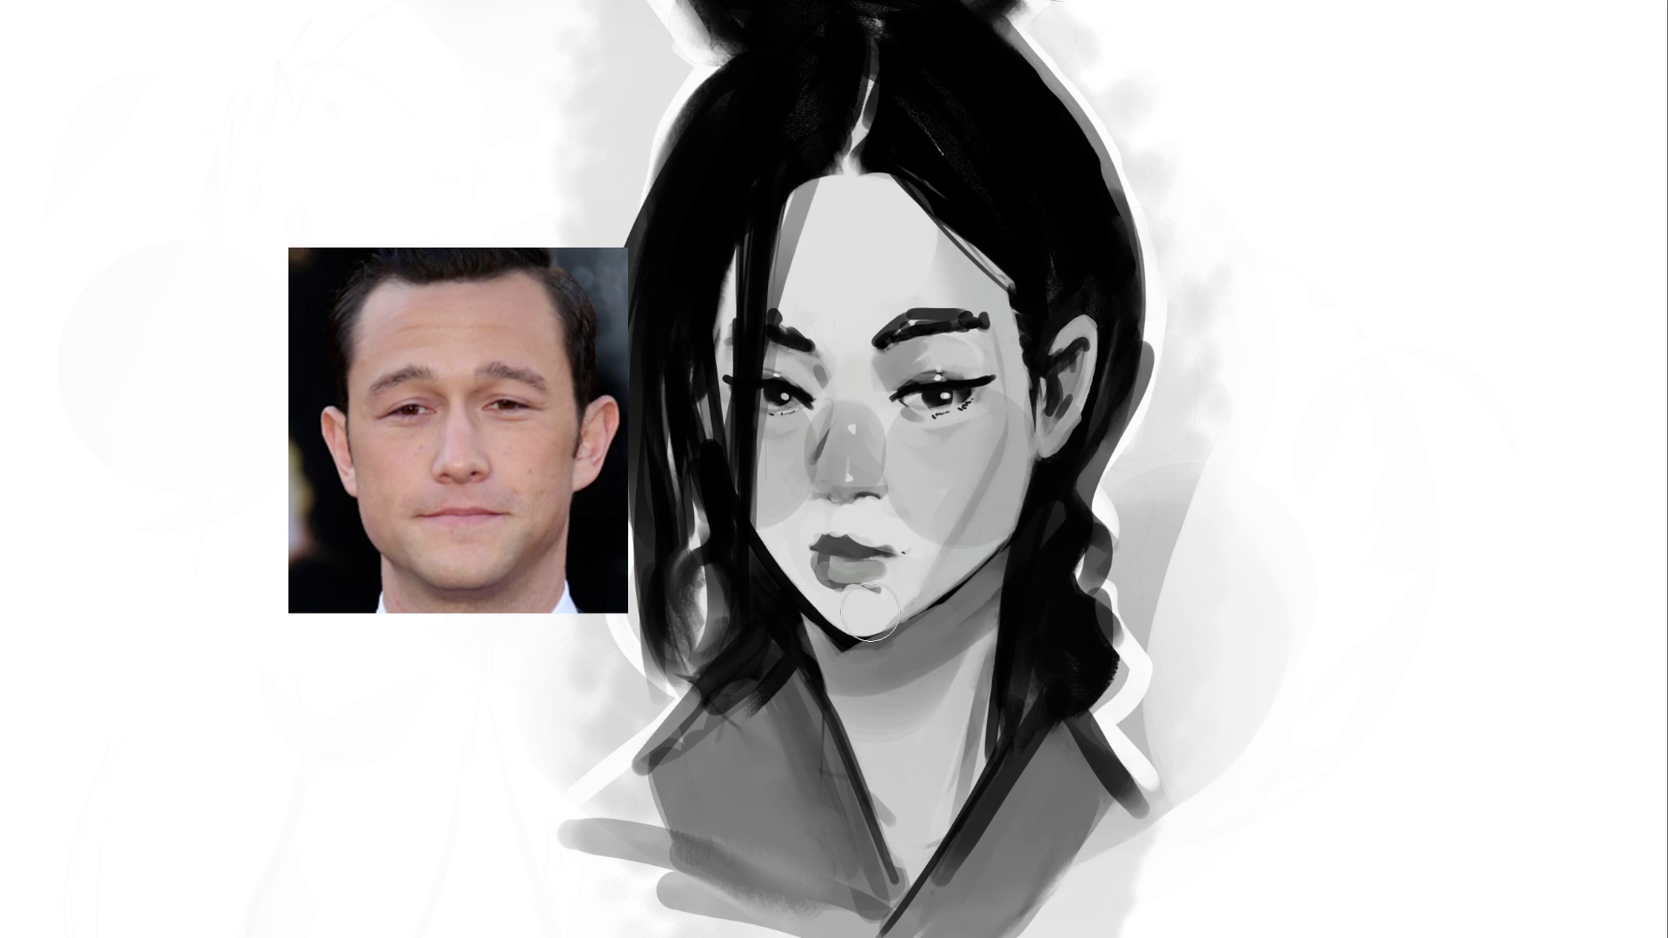
{"action": "left_click_drag", "start_coordinate": [835, 556], "coordinate": [886, 575]}
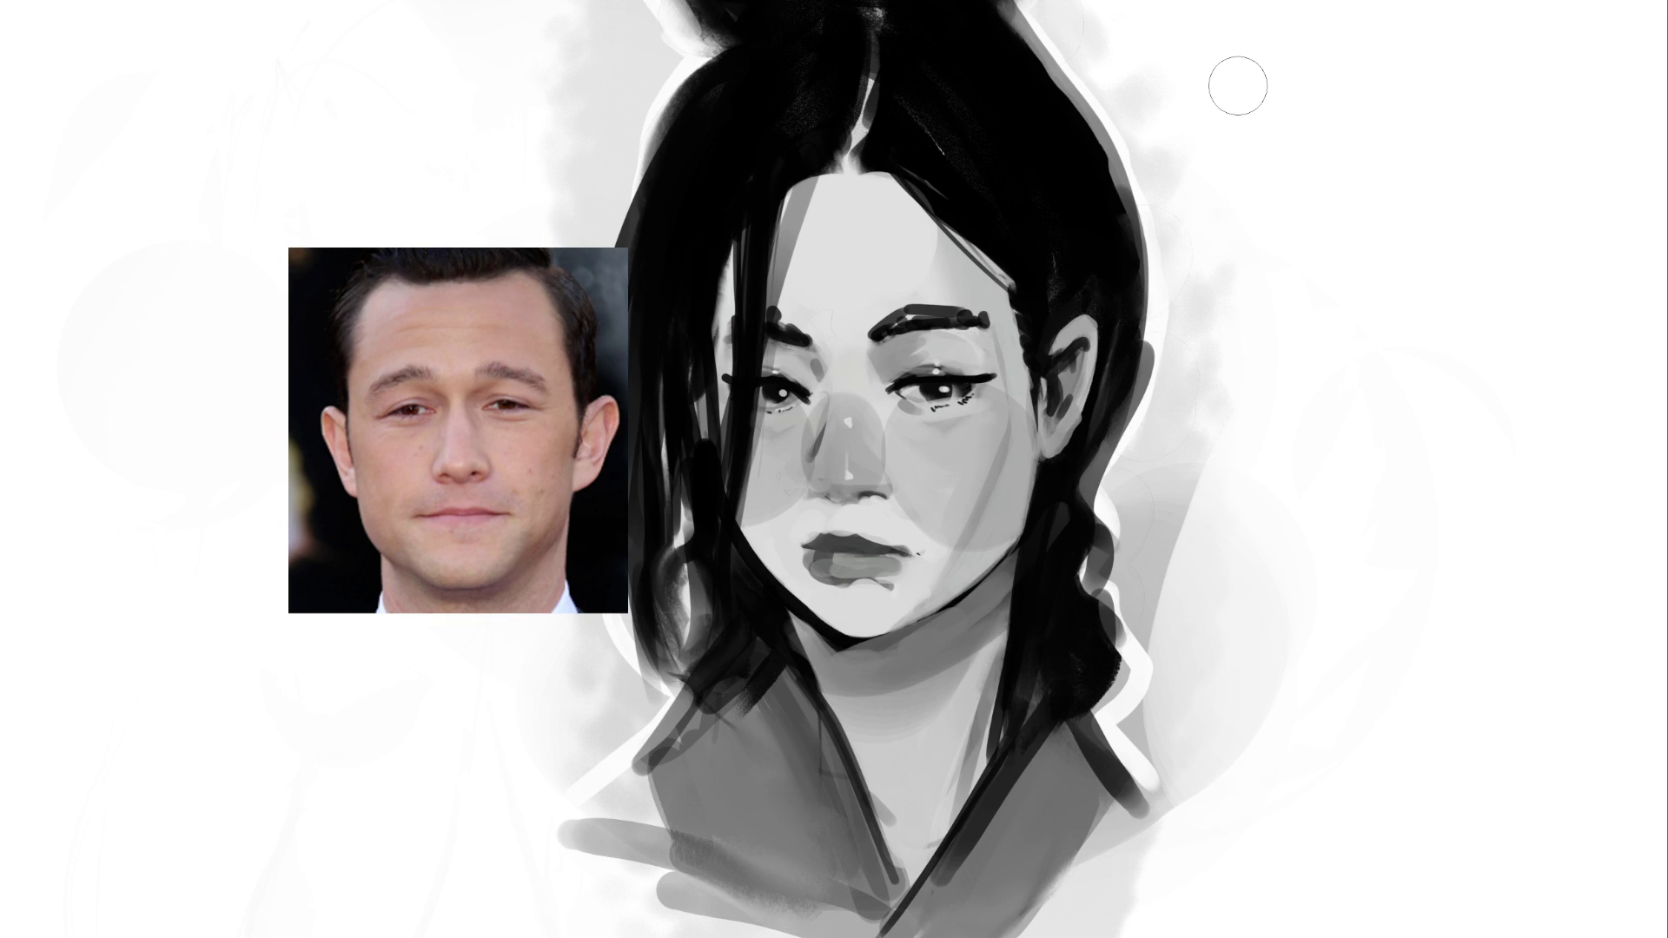
With a smaller brush darken the upper lip's top edge, then reshape the shadows under the nose tip and beside the left nostril
{"action": "key", "text": "bracketleft"}
{"action": "key", "text": "bracketleft"}
{"action": "key", "text": "bracketleft"}
{"action": "mouse_move", "coordinate": [847, 539]}
{"action": "left_mouse_down"}
{"action": "mouse_move", "coordinate": [869, 538]}
{"action": "mouse_move", "coordinate": [850, 556]}
{"action": "mouse_move", "coordinate": [870, 595]}
{"action": "mouse_move", "coordinate": [865, 562]}
{"action": "left_mouse_up"}
{"action": "key", "text": "bracketright"}
{"action": "key", "text": "bracketright"}
{"action": "key", "text": "bracketright"}
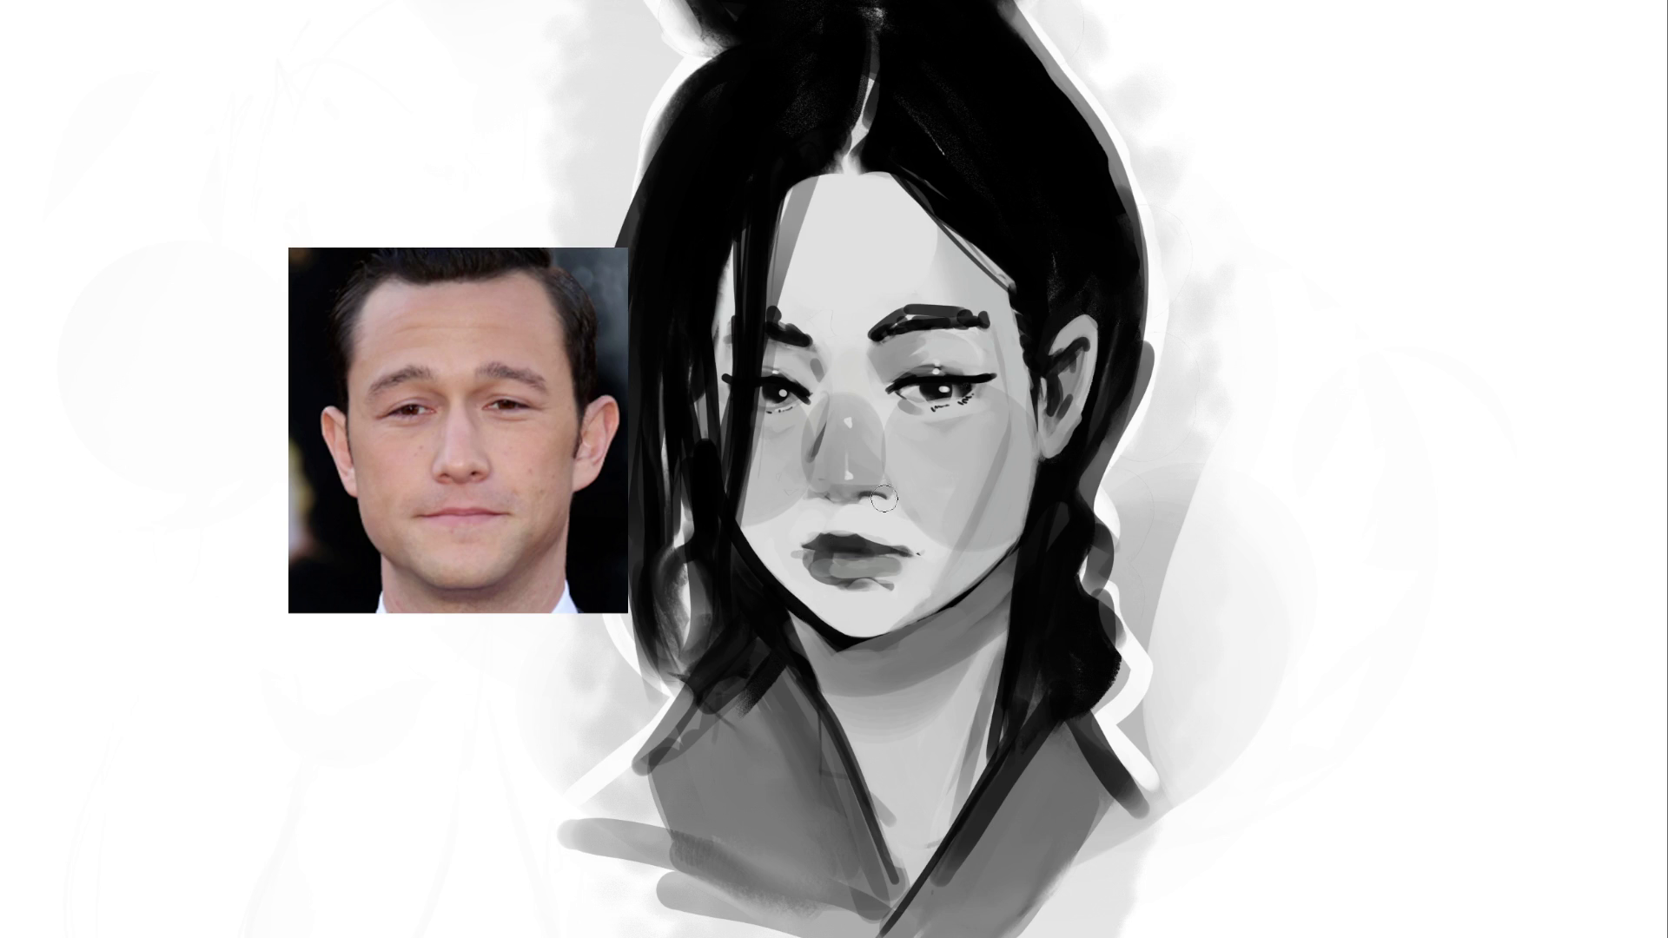
{"action": "left_click_drag", "start_coordinate": [860, 502], "coordinate": [834, 513]}
{"action": "key", "text": "ctrl+z"}
{"action": "key", "text": "ctrl+shift+z"}
{"action": "key", "text": "ctrl+z"}
{"action": "key", "text": "ctrl+shift+z"}
{"action": "key", "text": "ctrl+z"}
{"action": "left_click_drag", "start_coordinate": [806, 485], "coordinate": [907, 495]}
Repaint a smoother shadow under the nose, darken the nose bridge, and shade below the lower lip
{"action": "key", "text": "ctrl+z"}
{"action": "mouse_move", "coordinate": [806, 482]}
{"action": "left_mouse_down"}
{"action": "mouse_move", "coordinate": [868, 502]}
{"action": "mouse_move", "coordinate": [912, 491]}
{"action": "left_mouse_up"}
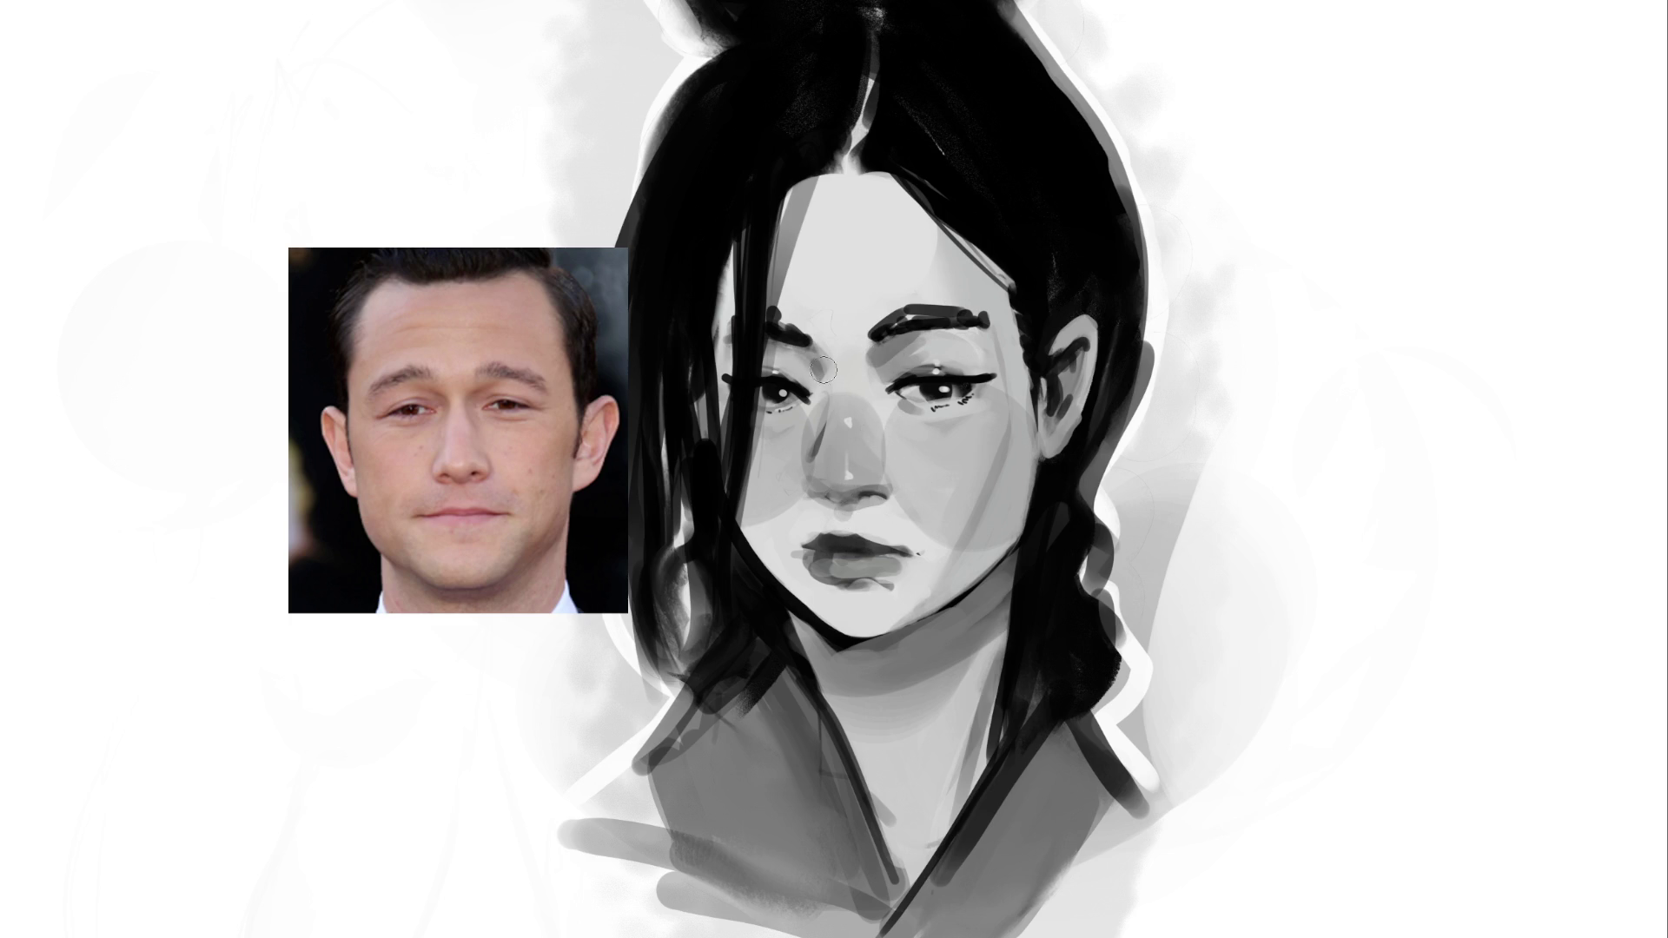
{"action": "left_click_drag", "start_coordinate": [810, 367], "coordinate": [823, 509]}
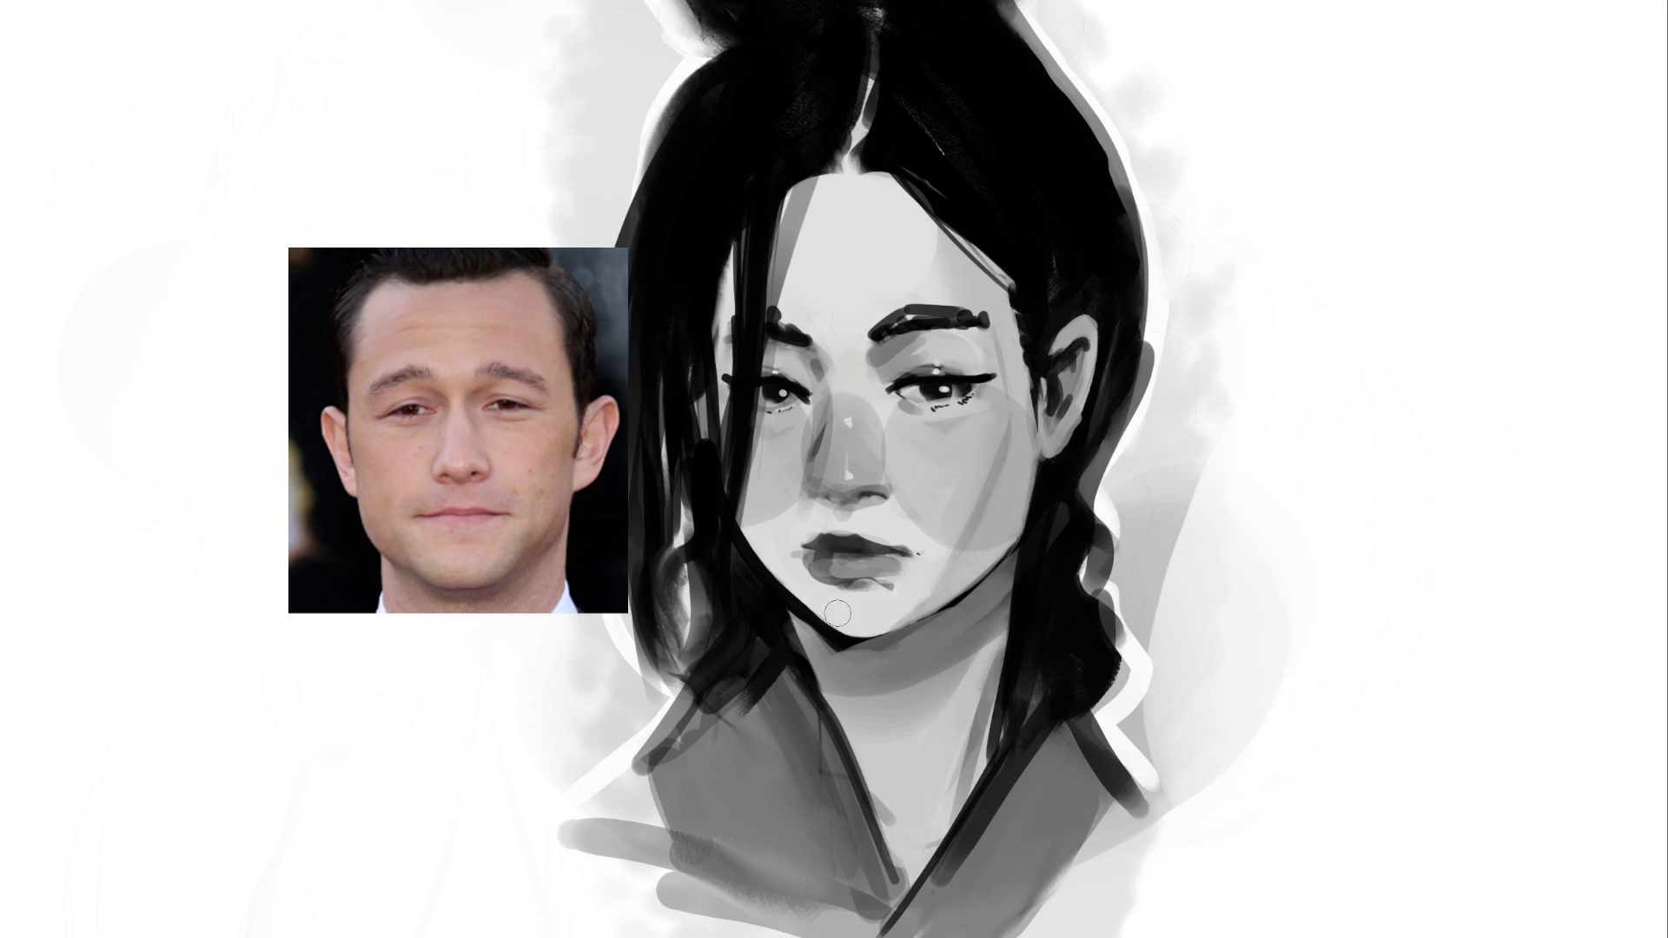
{"action": "left_click_drag", "start_coordinate": [843, 599], "coordinate": [890, 563]}
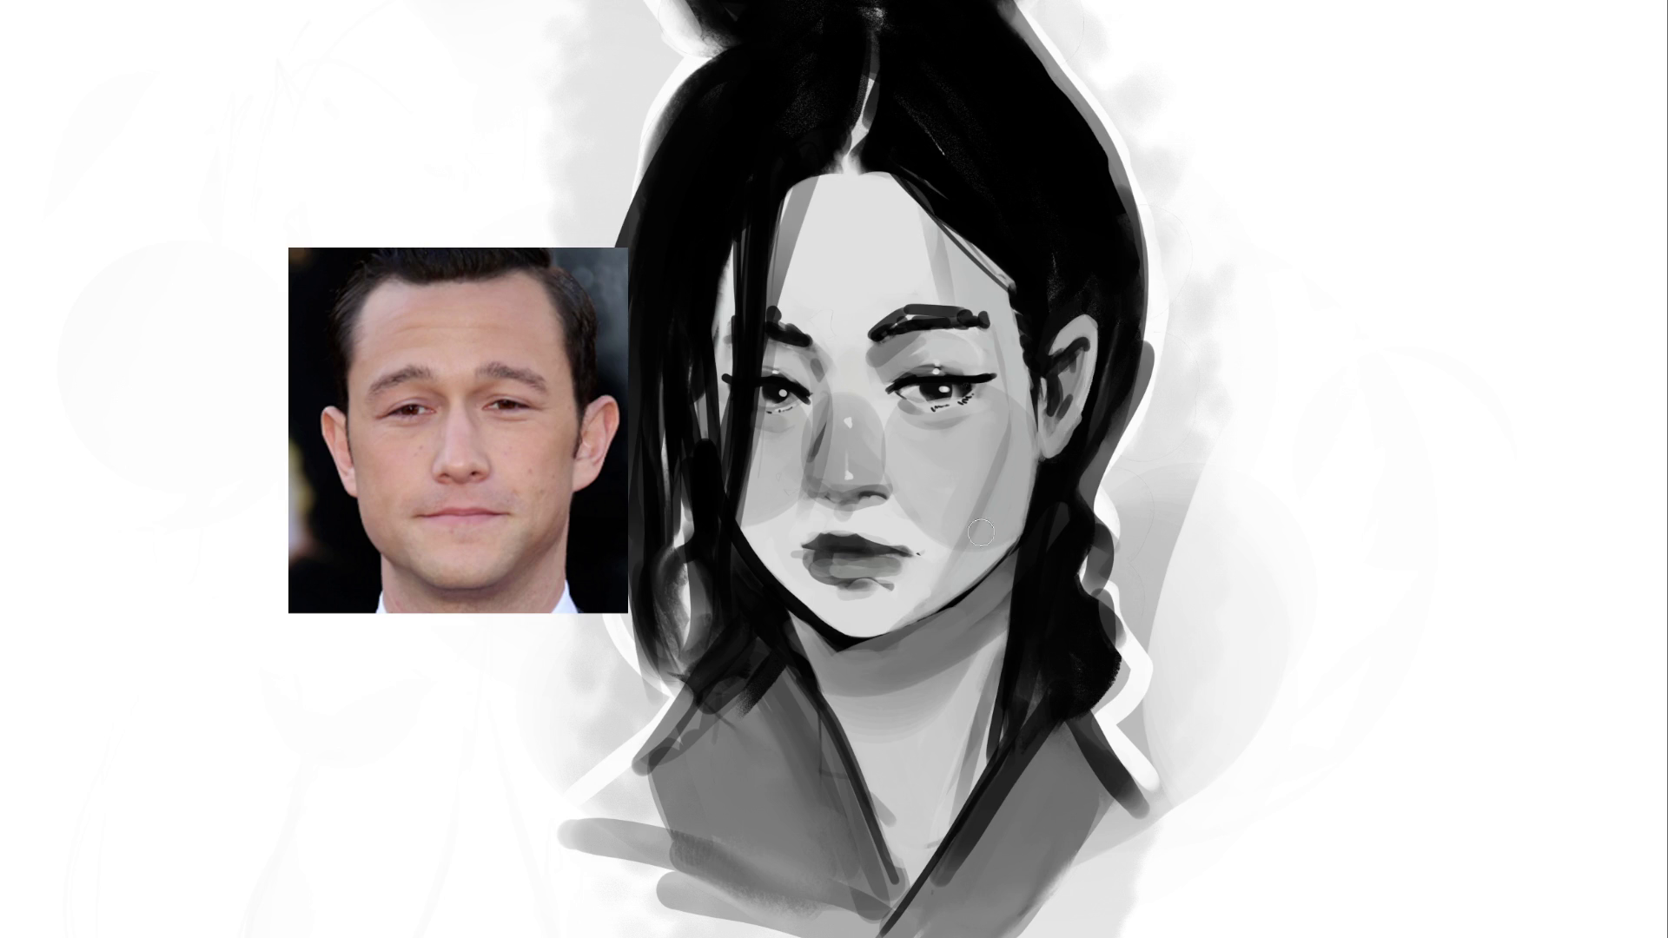
Darken the hair edge above the right brow, the right eyelid crease, beside the nose and the lower lip
{"action": "left_click_drag", "start_coordinate": [922, 208], "coordinate": [964, 307]}
{"action": "left_click_drag", "start_coordinate": [971, 327], "coordinate": [991, 365]}
{"action": "left_click_drag", "start_coordinate": [914, 329], "coordinate": [931, 352]}
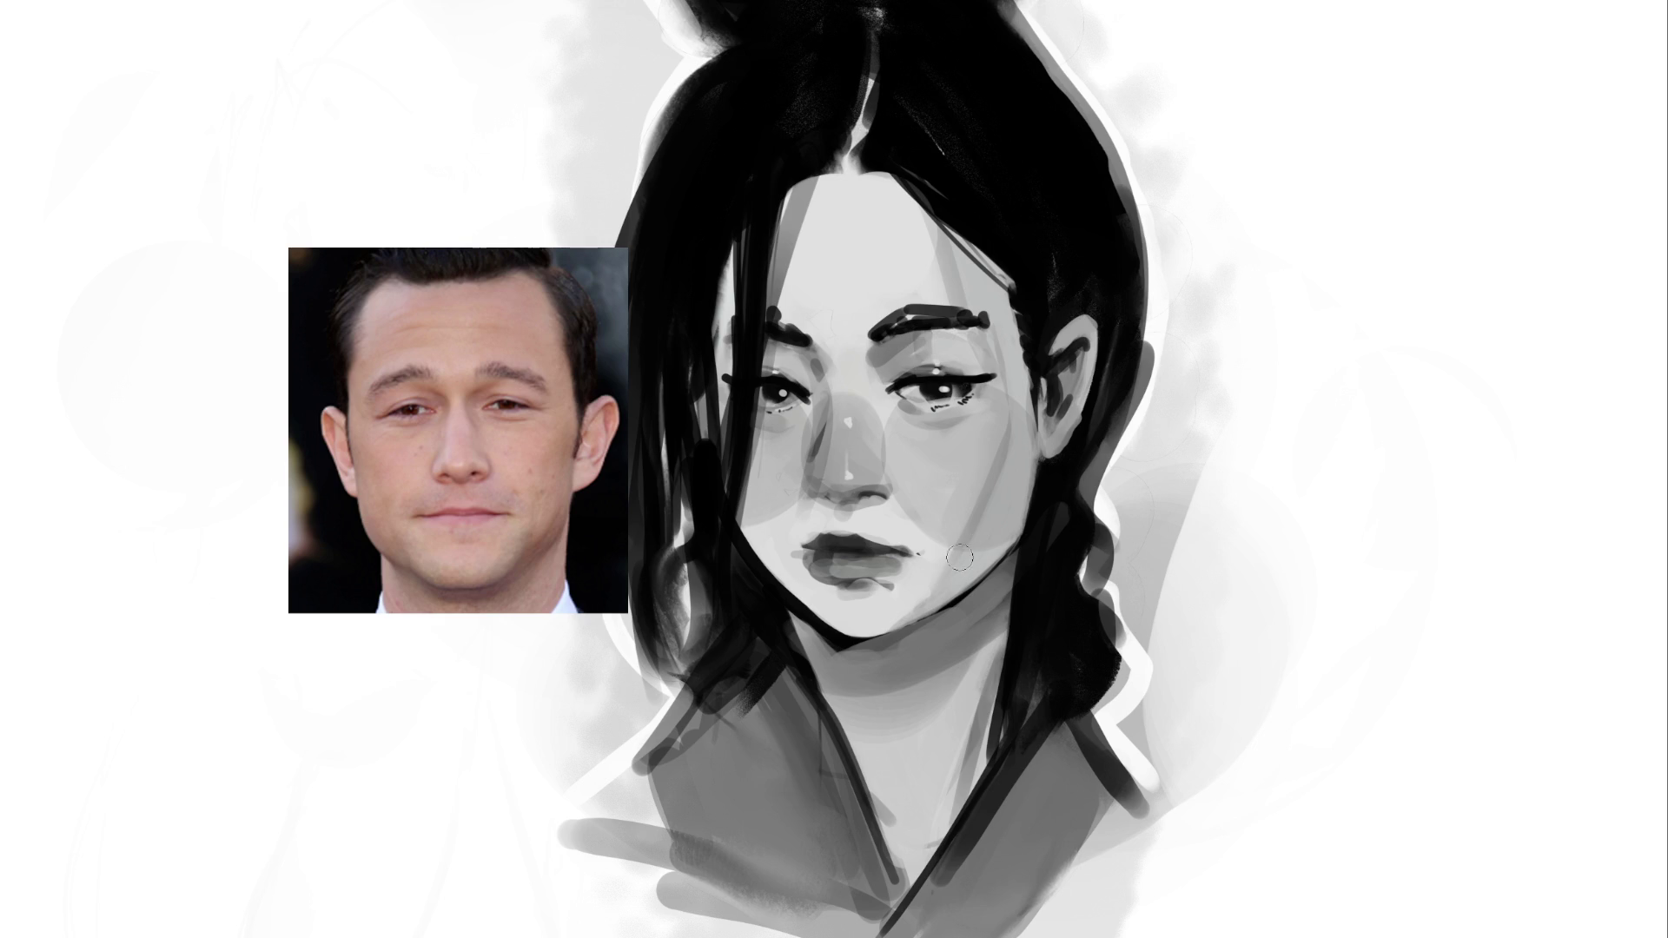
{"action": "left_click_drag", "start_coordinate": [821, 456], "coordinate": [803, 439]}
{"action": "left_click_drag", "start_coordinate": [836, 595], "coordinate": [875, 587]}
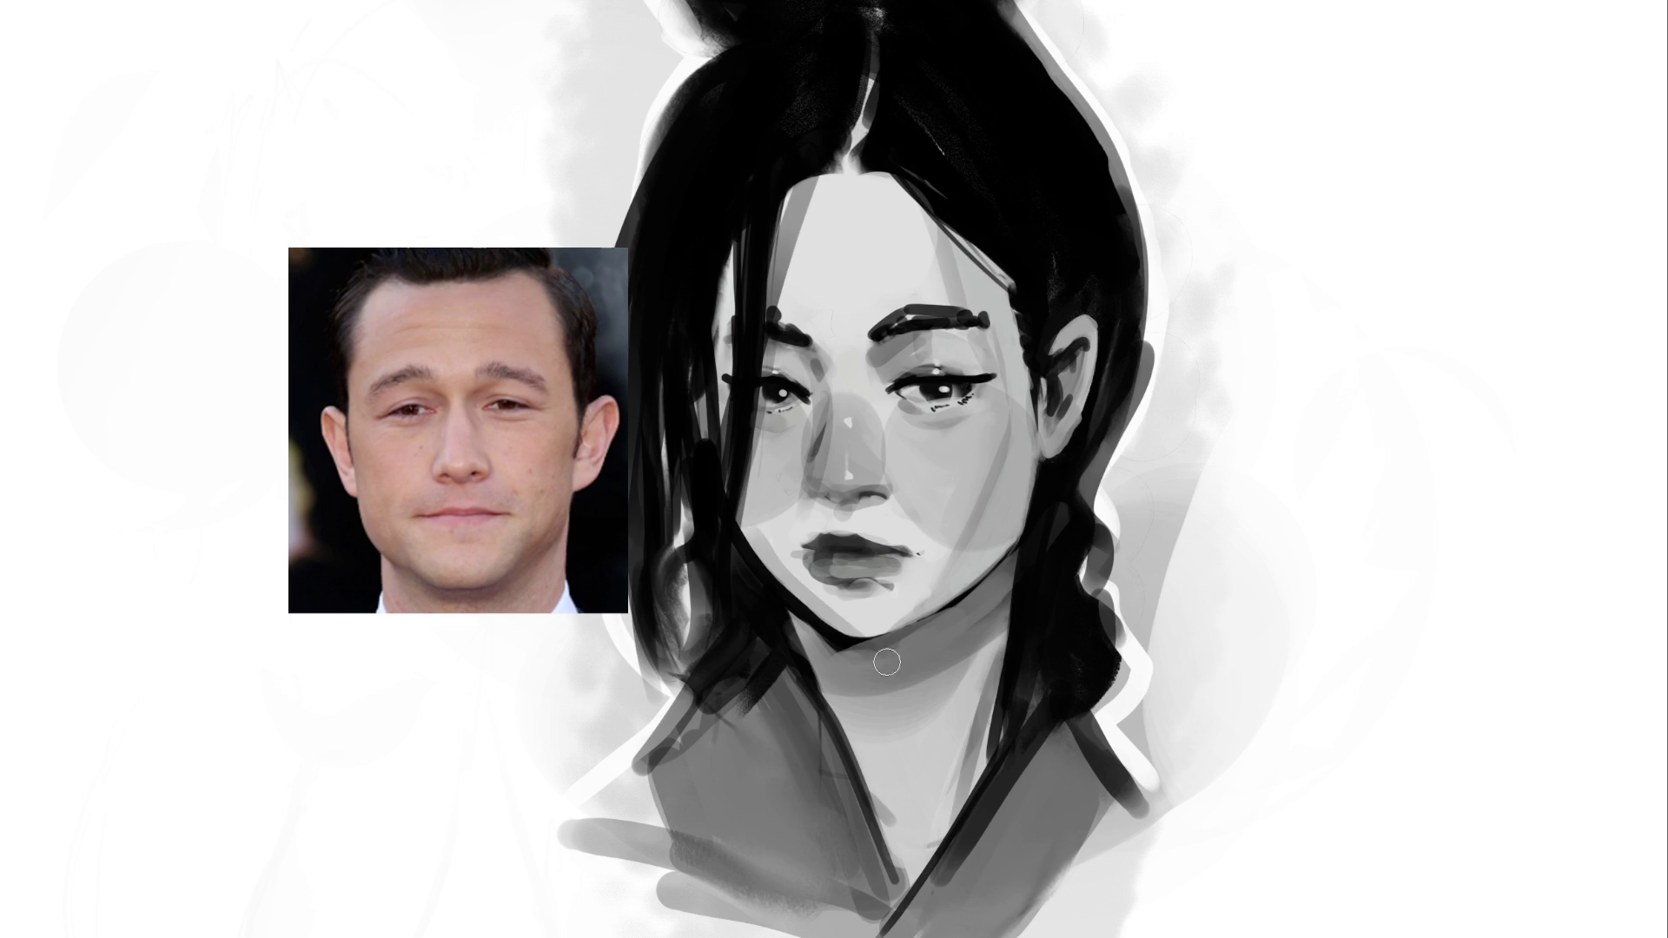
Try darker strokes along the left jawline, reverting the one that came out too dark
{"action": "left_click_drag", "start_coordinate": [726, 510], "coordinate": [858, 643]}
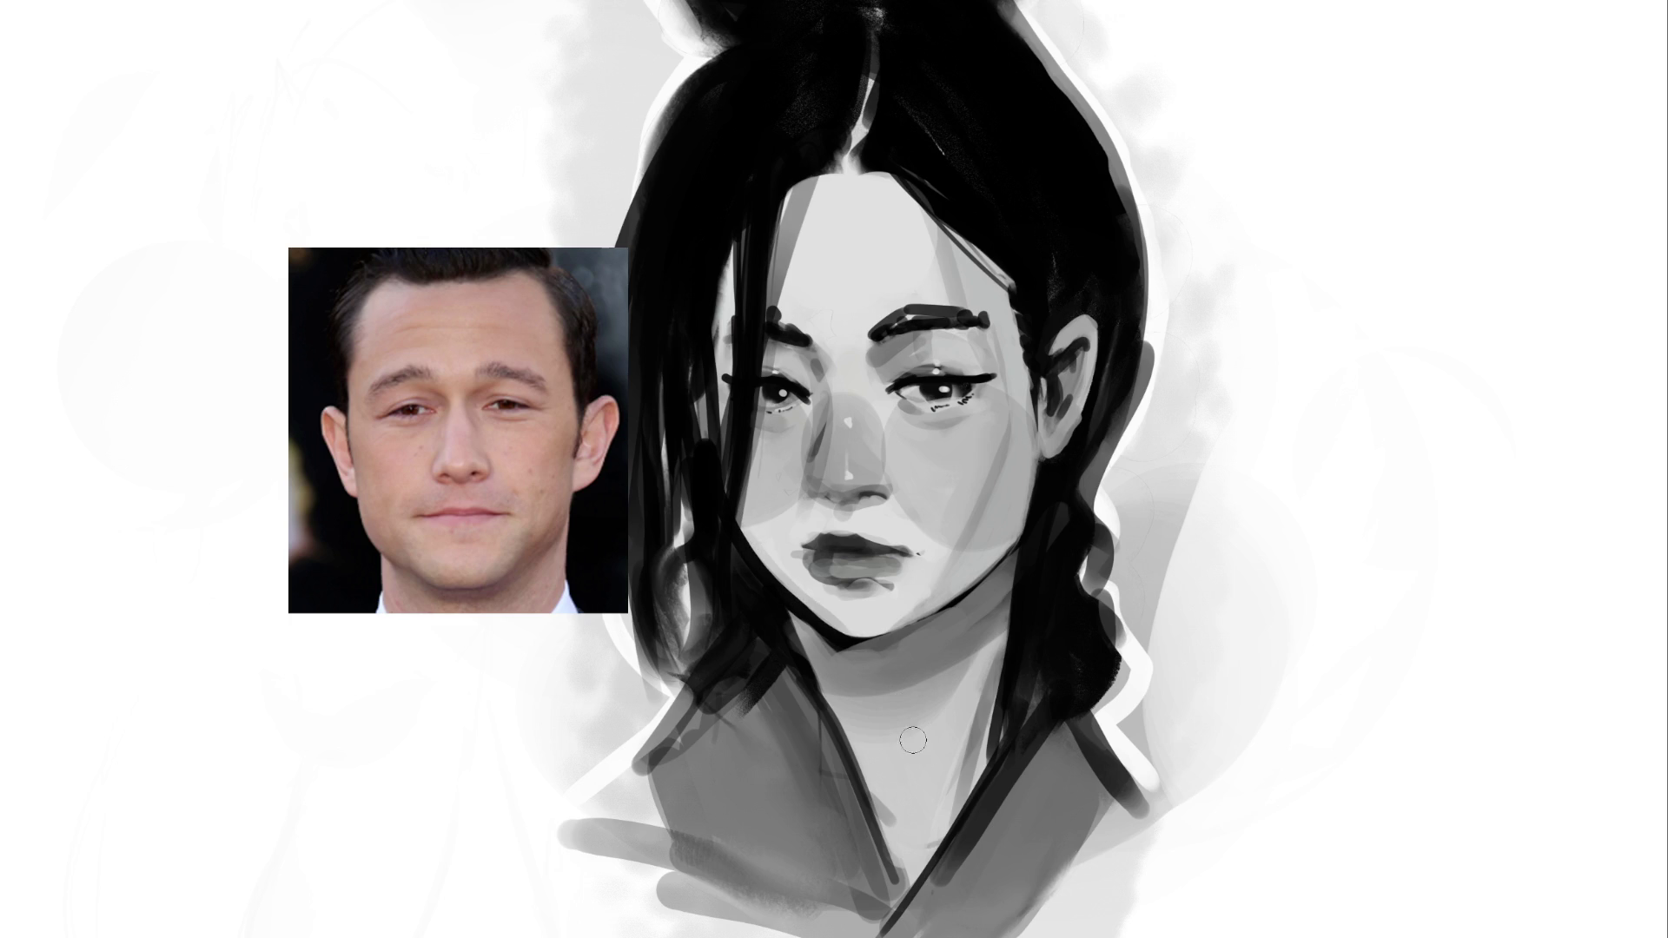
{"action": "left_click_drag", "start_coordinate": [757, 547], "coordinate": [838, 641]}
{"action": "key", "text": "ctrl+z"}
{"action": "left_click_drag", "start_coordinate": [734, 530], "coordinate": [825, 642]}
{"action": "key", "text": "ctrl+z"}
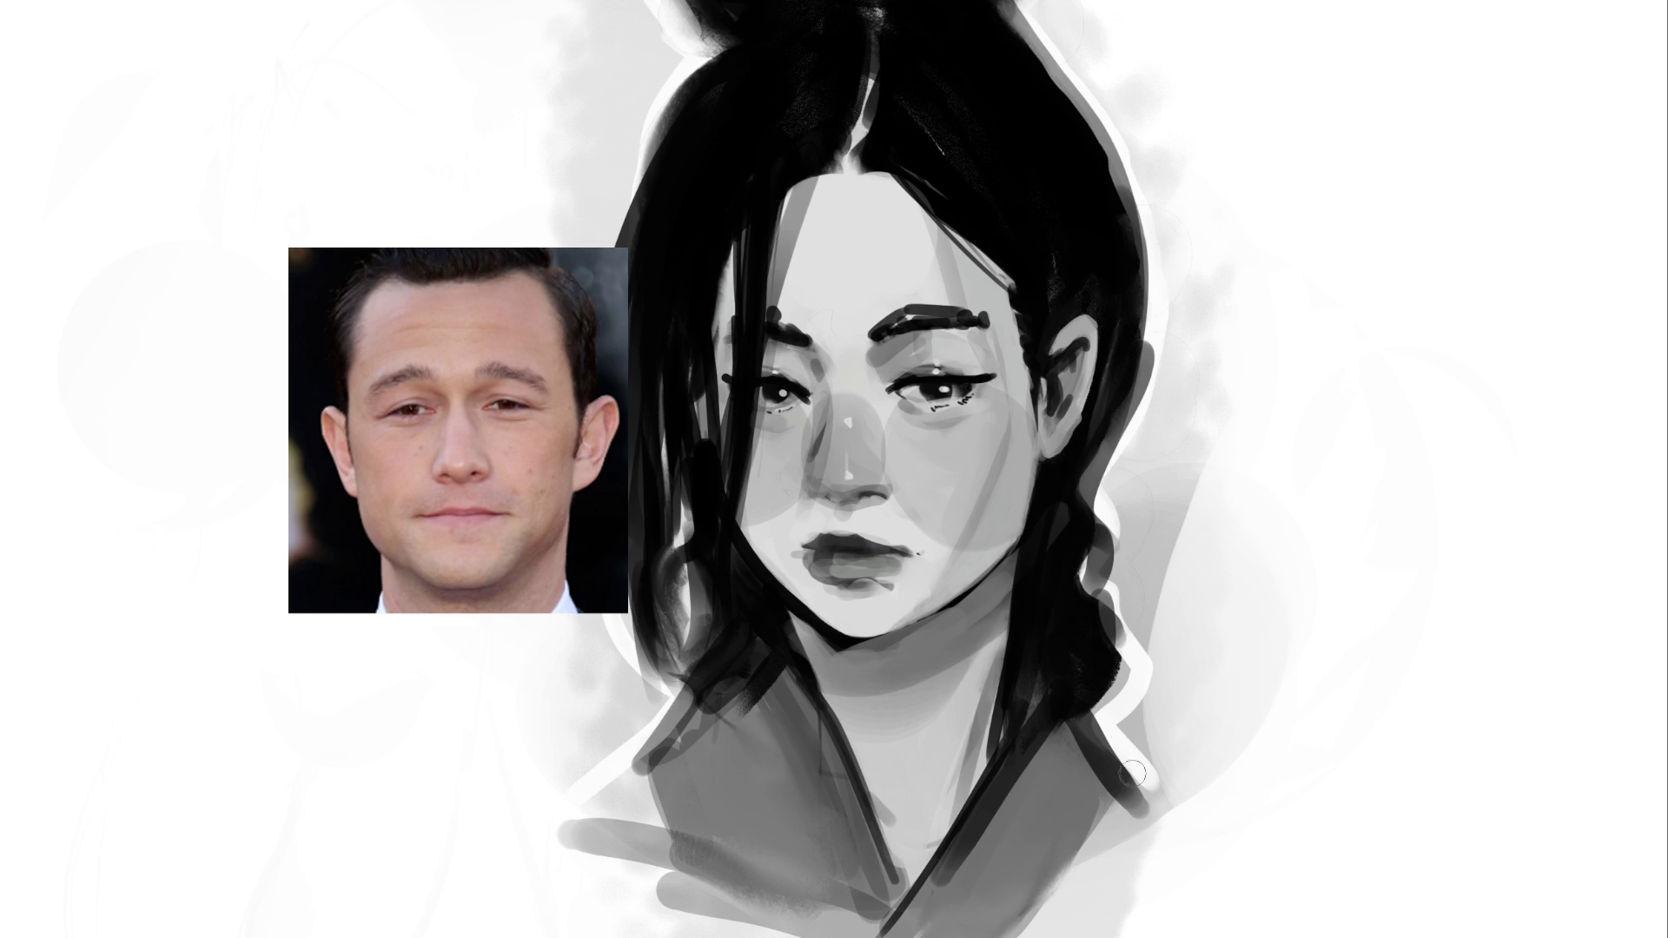
Darken the hair strands beside the neck, the jaw-neck edge and the forehead hairline, and extend the right eyeliner
{"action": "left_click_drag", "start_coordinate": [1100, 441], "coordinate": [1067, 620]}
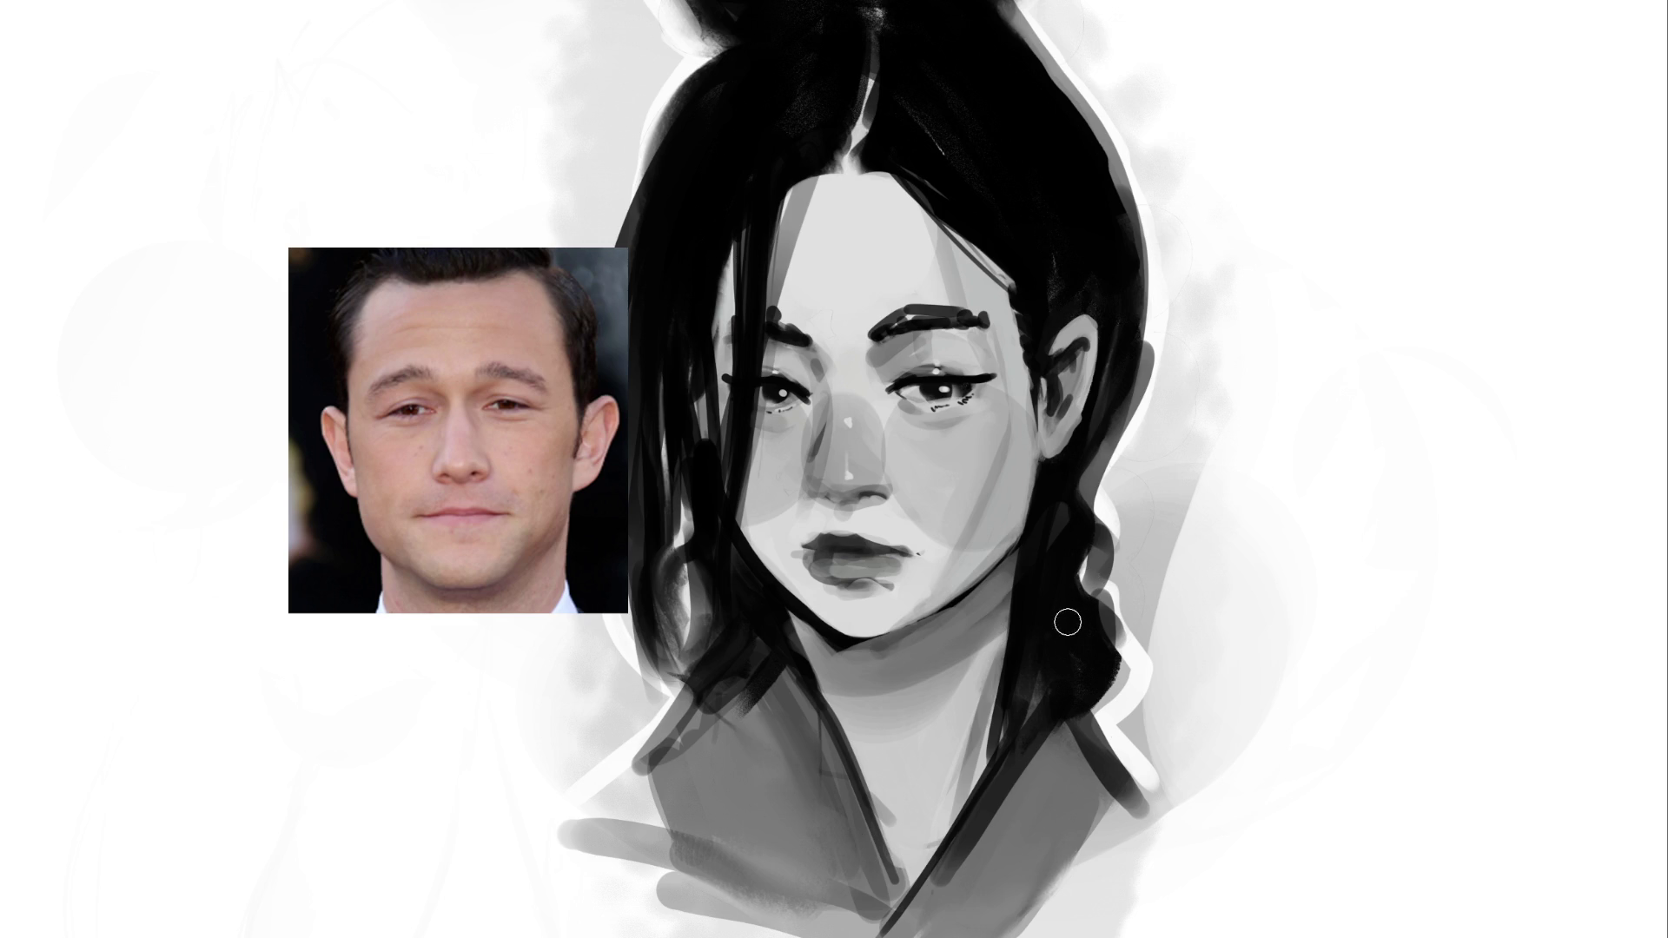
{"action": "mouse_move", "coordinate": [795, 608]}
{"action": "left_mouse_down"}
{"action": "mouse_move", "coordinate": [813, 681]}
{"action": "mouse_move", "coordinate": [894, 670]}
{"action": "left_mouse_up"}
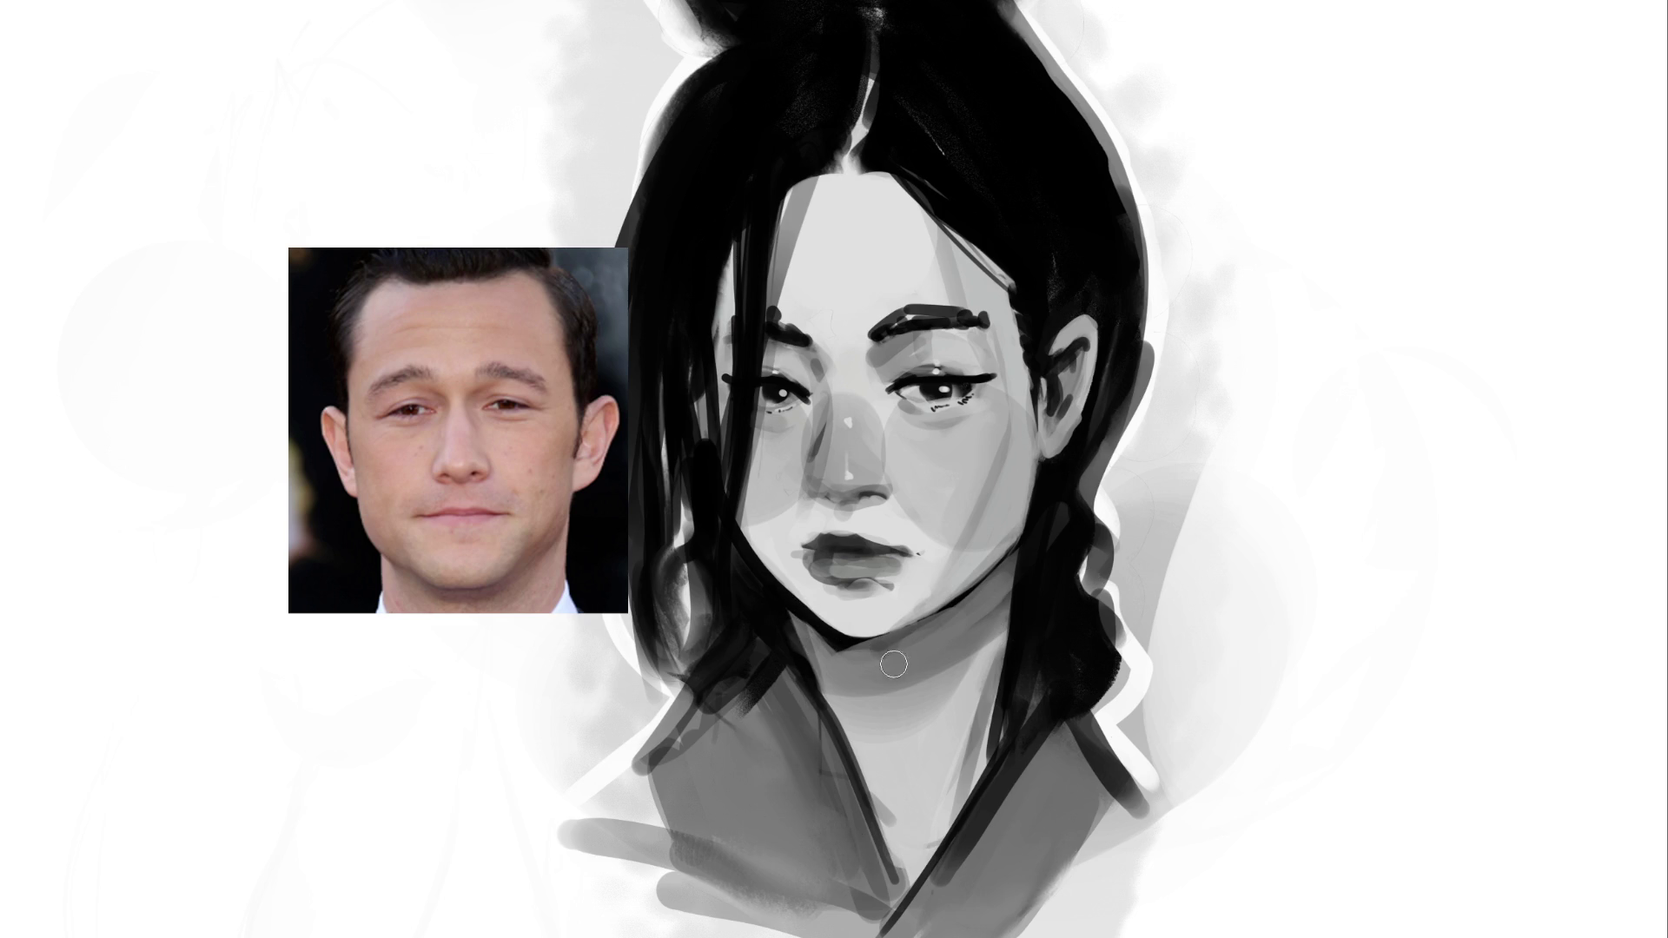
{"action": "mouse_move", "coordinate": [1025, 574]}
{"action": "left_mouse_down"}
{"action": "mouse_move", "coordinate": [1001, 745]}
{"action": "mouse_move", "coordinate": [1012, 795]}
{"action": "mouse_move", "coordinate": [978, 838]}
{"action": "left_mouse_up"}
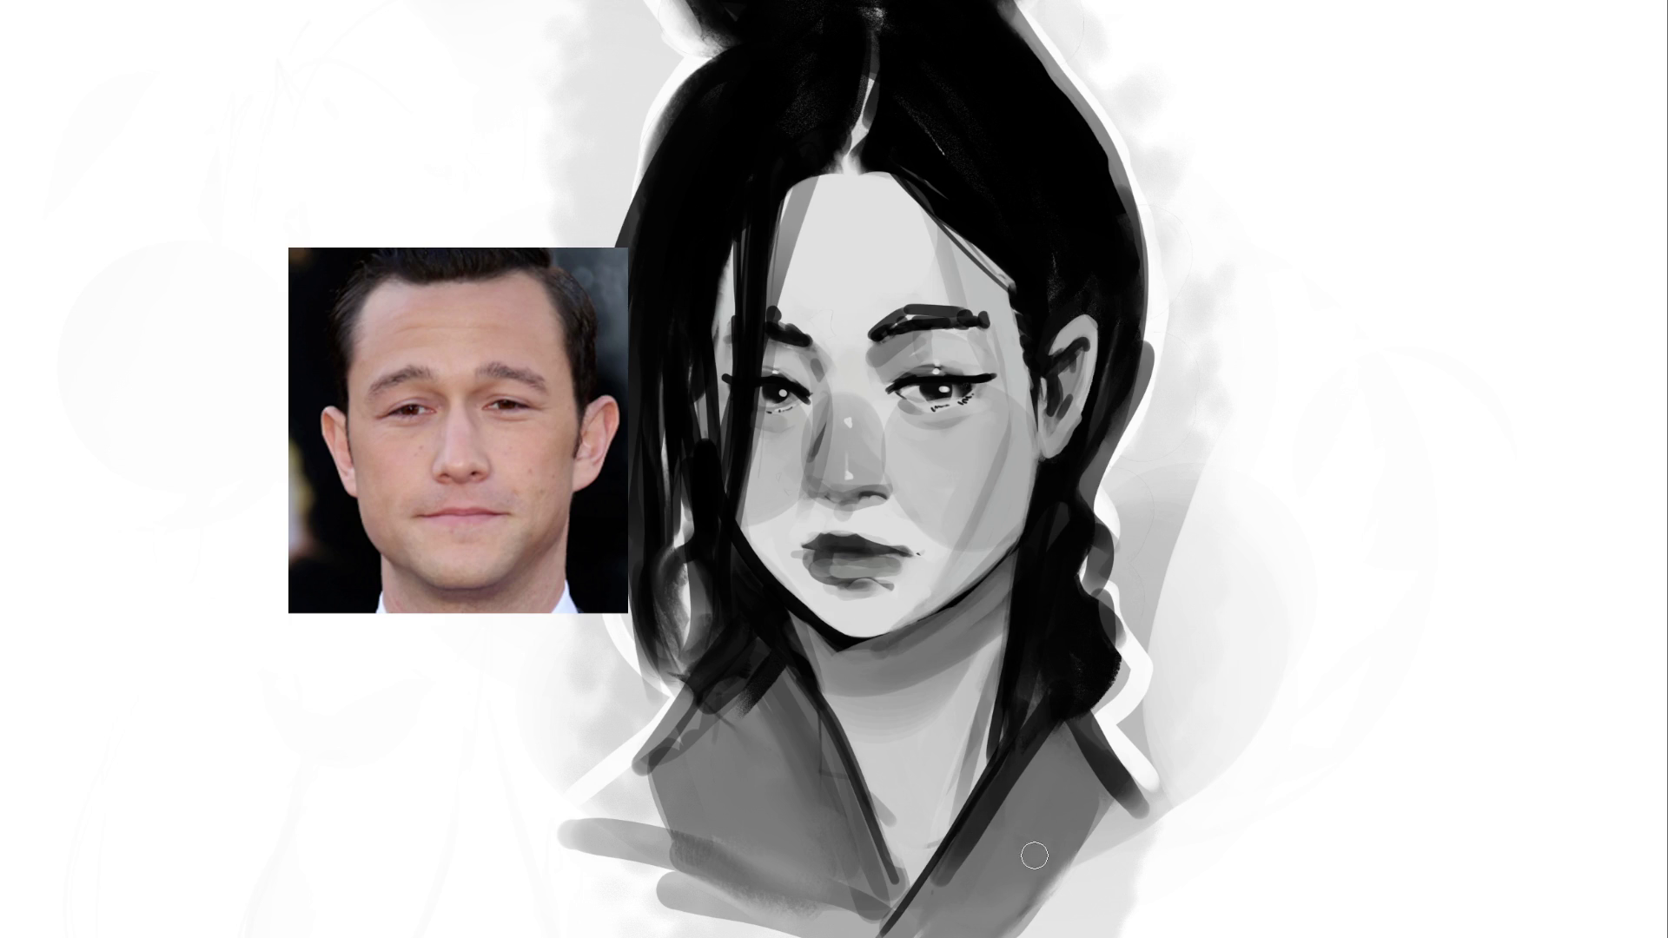
{"action": "left_click_drag", "start_coordinate": [777, 182], "coordinate": [899, 184]}
{"action": "key", "text": "ctrl+z"}
{"action": "left_click_drag", "start_coordinate": [770, 179], "coordinate": [896, 182]}
{"action": "left_click_drag", "start_coordinate": [981, 382], "coordinate": [996, 376]}
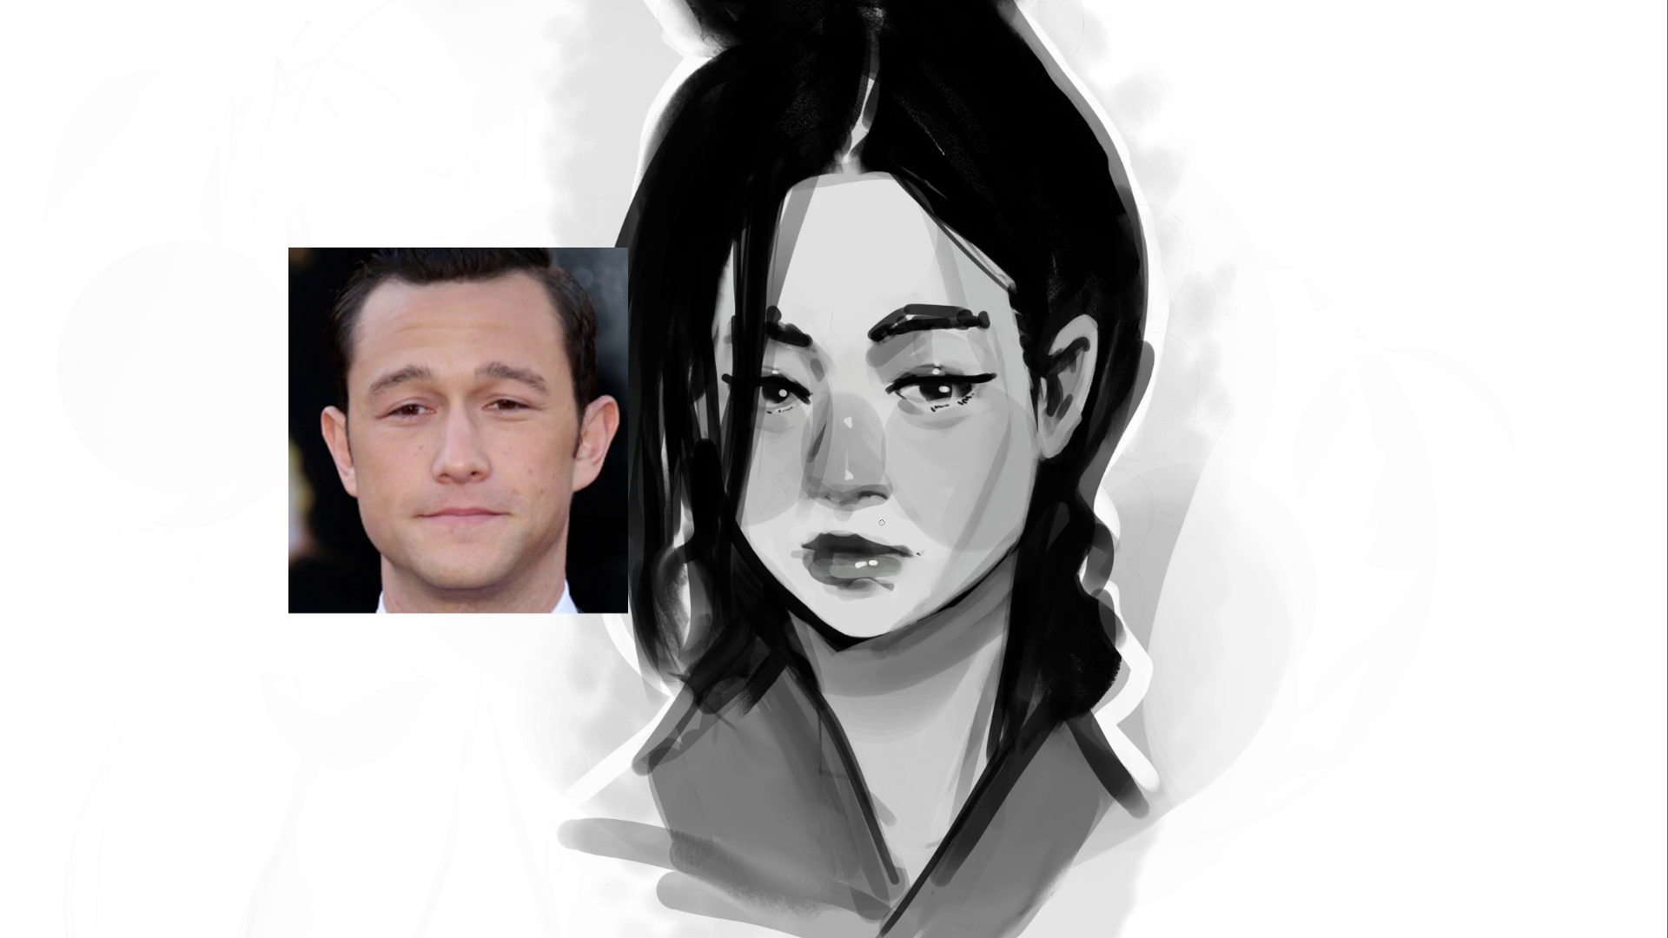
Dab light highlights on the upper lip and beside the right nostril, plus a soft forehead highlight
{"action": "left_click", "coordinate": [841, 533]}
{"action": "left_click_drag", "start_coordinate": [896, 485], "coordinate": [890, 500]}
{"action": "left_click_drag", "start_coordinate": [897, 230], "coordinate": [905, 273]}
{"action": "key", "text": "ctrl+z"}
{"action": "left_click_drag", "start_coordinate": [869, 233], "coordinate": [874, 231]}
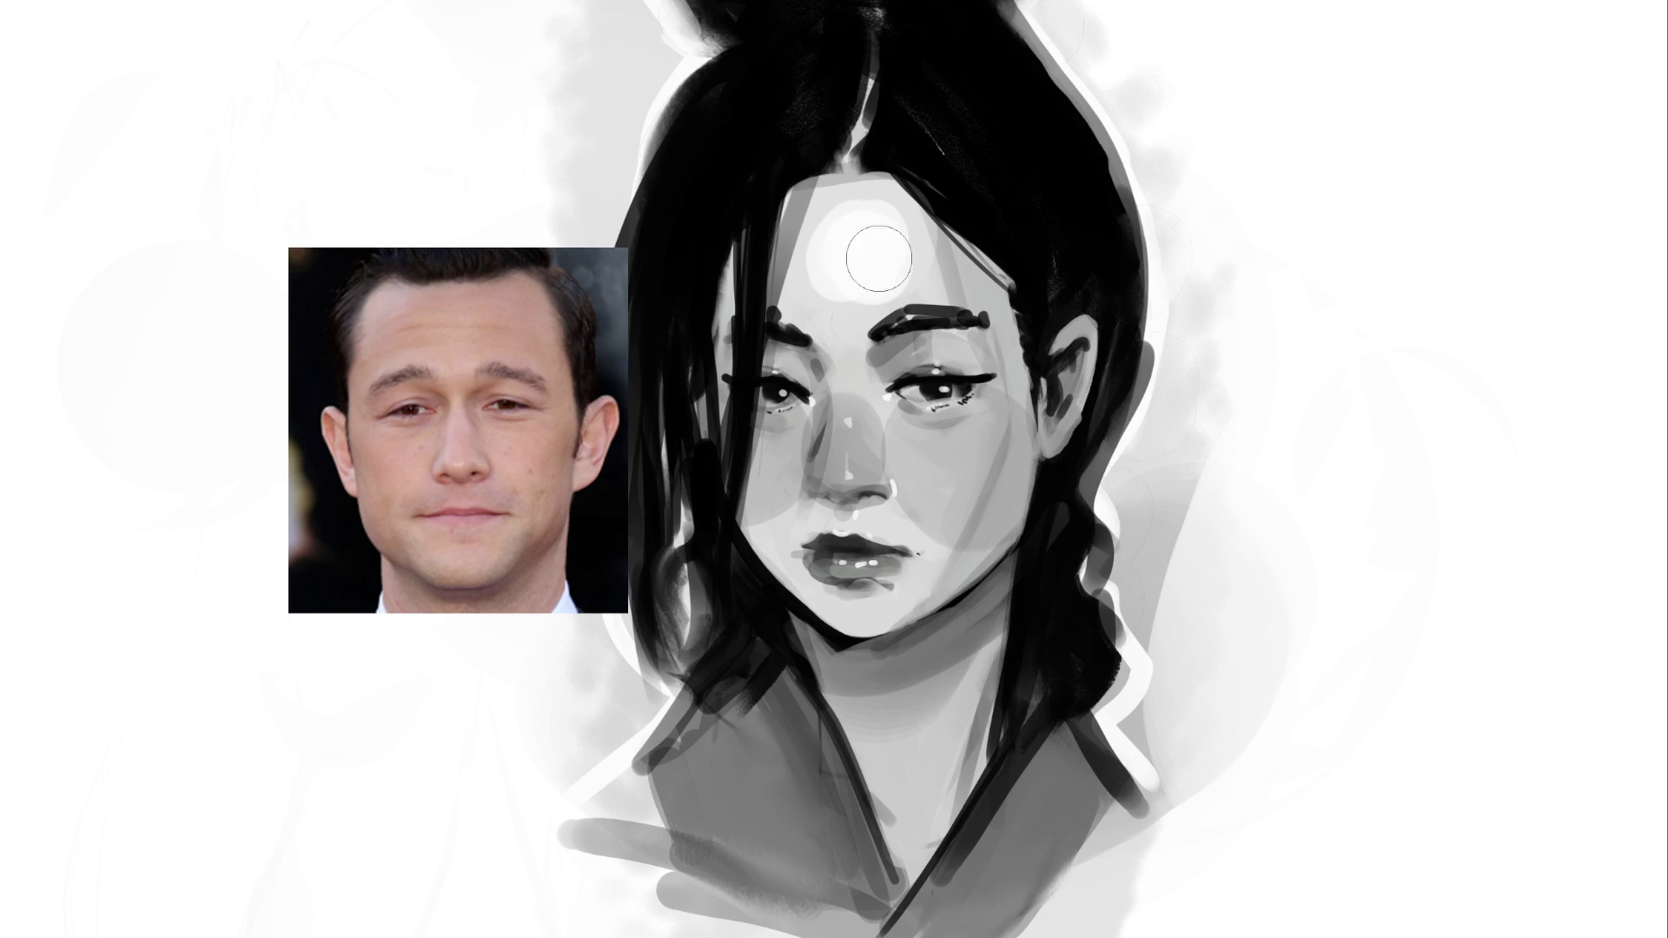
{"action": "key", "text": "ctrl+z"}
{"action": "key", "text": "ctrl+z"}
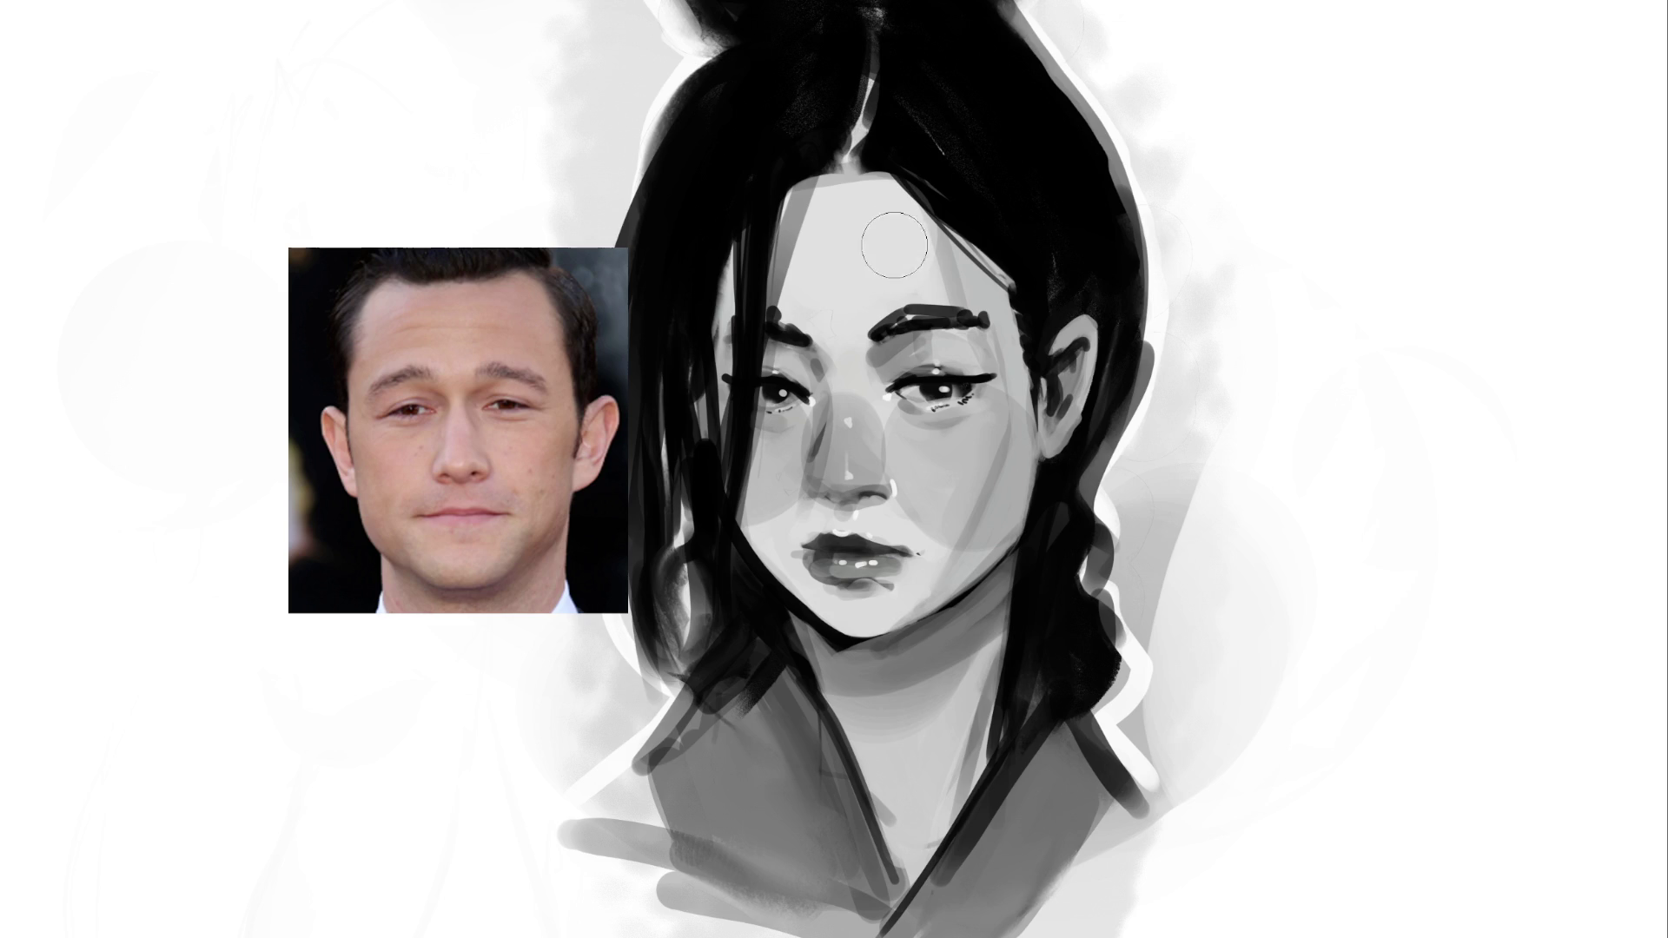
{"action": "mouse_move", "coordinate": [892, 236]}
{"action": "left_mouse_down"}
{"action": "mouse_move", "coordinate": [869, 227]}
{"action": "mouse_move", "coordinate": [886, 214]}
{"action": "left_mouse_up"}
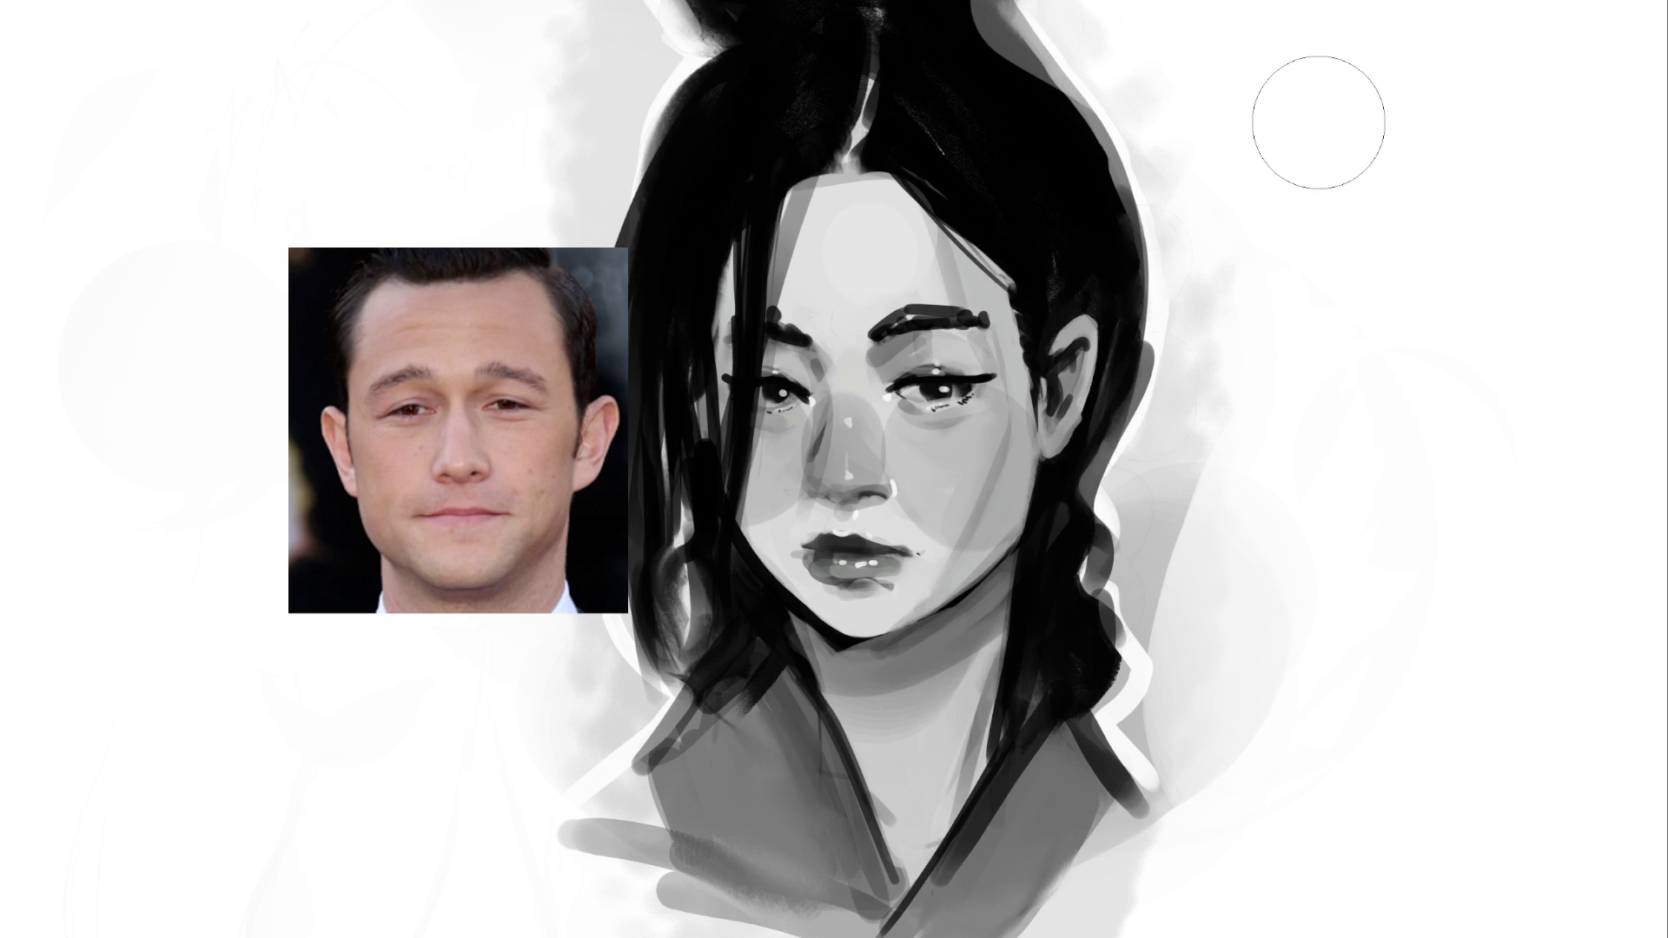
Try reshaping the top of the hair, then undo all those hair-top edits
{"action": "mouse_move", "coordinate": [991, 13]}
{"action": "left_mouse_down"}
{"action": "mouse_move", "coordinate": [1112, 69]}
{"action": "mouse_move", "coordinate": [1086, 47]}
{"action": "mouse_move", "coordinate": [1017, 77]}
{"action": "mouse_move", "coordinate": [1147, 174]}
{"action": "left_mouse_up"}
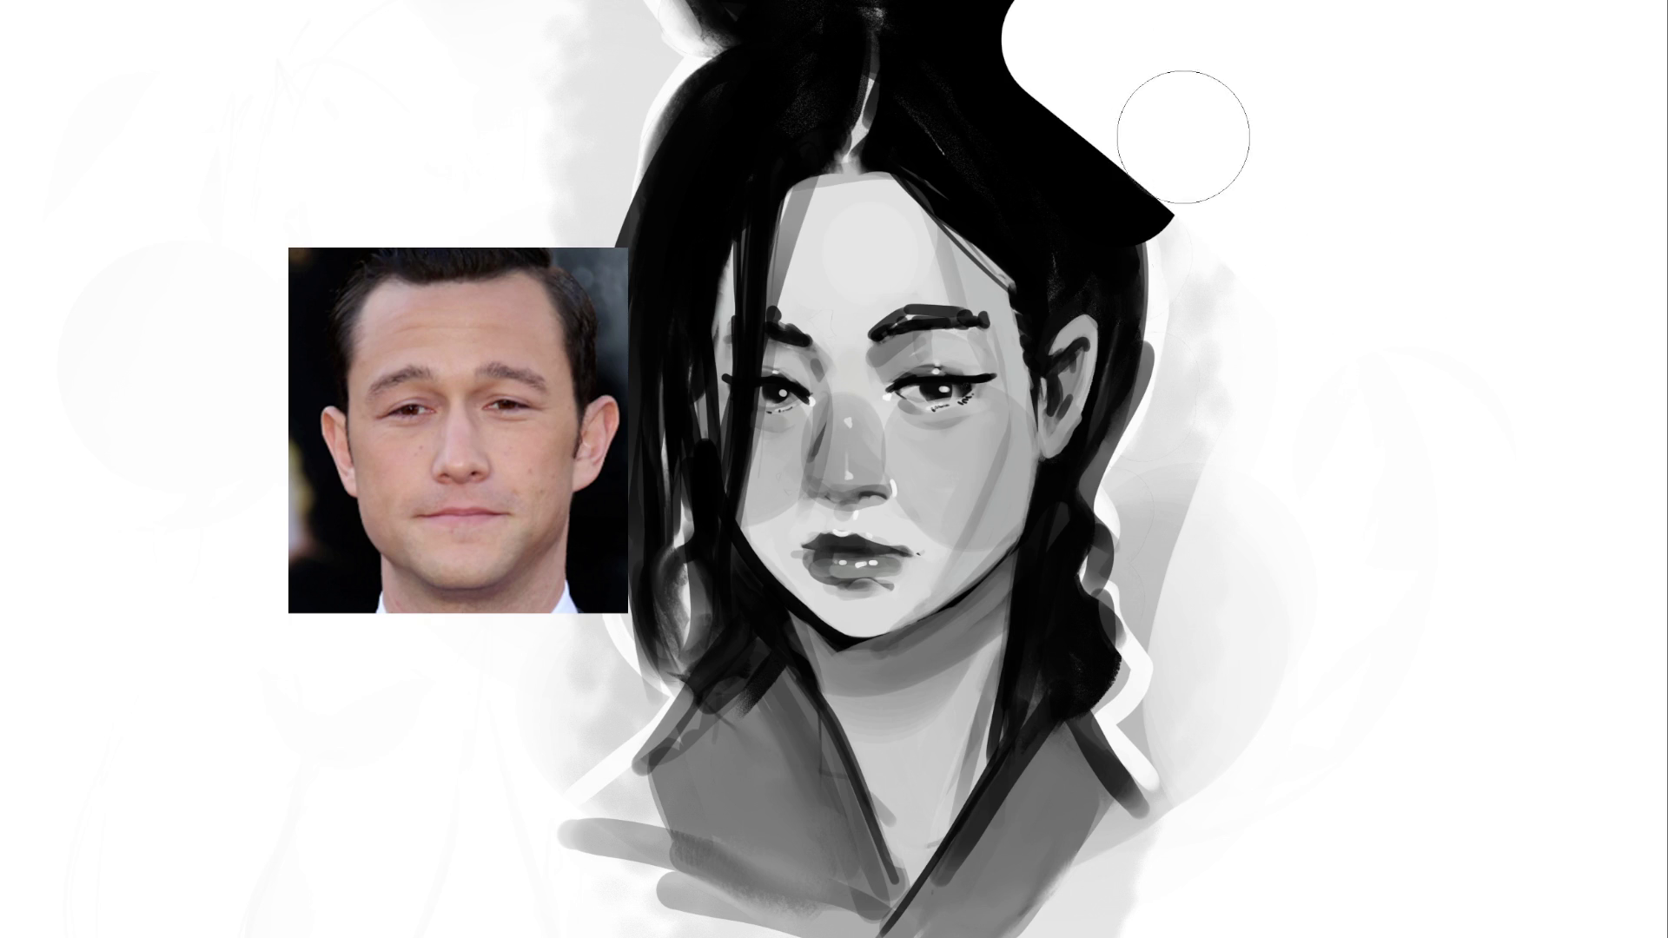
{"action": "left_click_drag", "start_coordinate": [1177, 104], "coordinate": [1183, 361]}
{"action": "mouse_move", "coordinate": [1081, 102]}
{"action": "left_mouse_down"}
{"action": "mouse_move", "coordinate": [1117, 112]}
{"action": "mouse_move", "coordinate": [1085, 43]}
{"action": "left_mouse_up"}
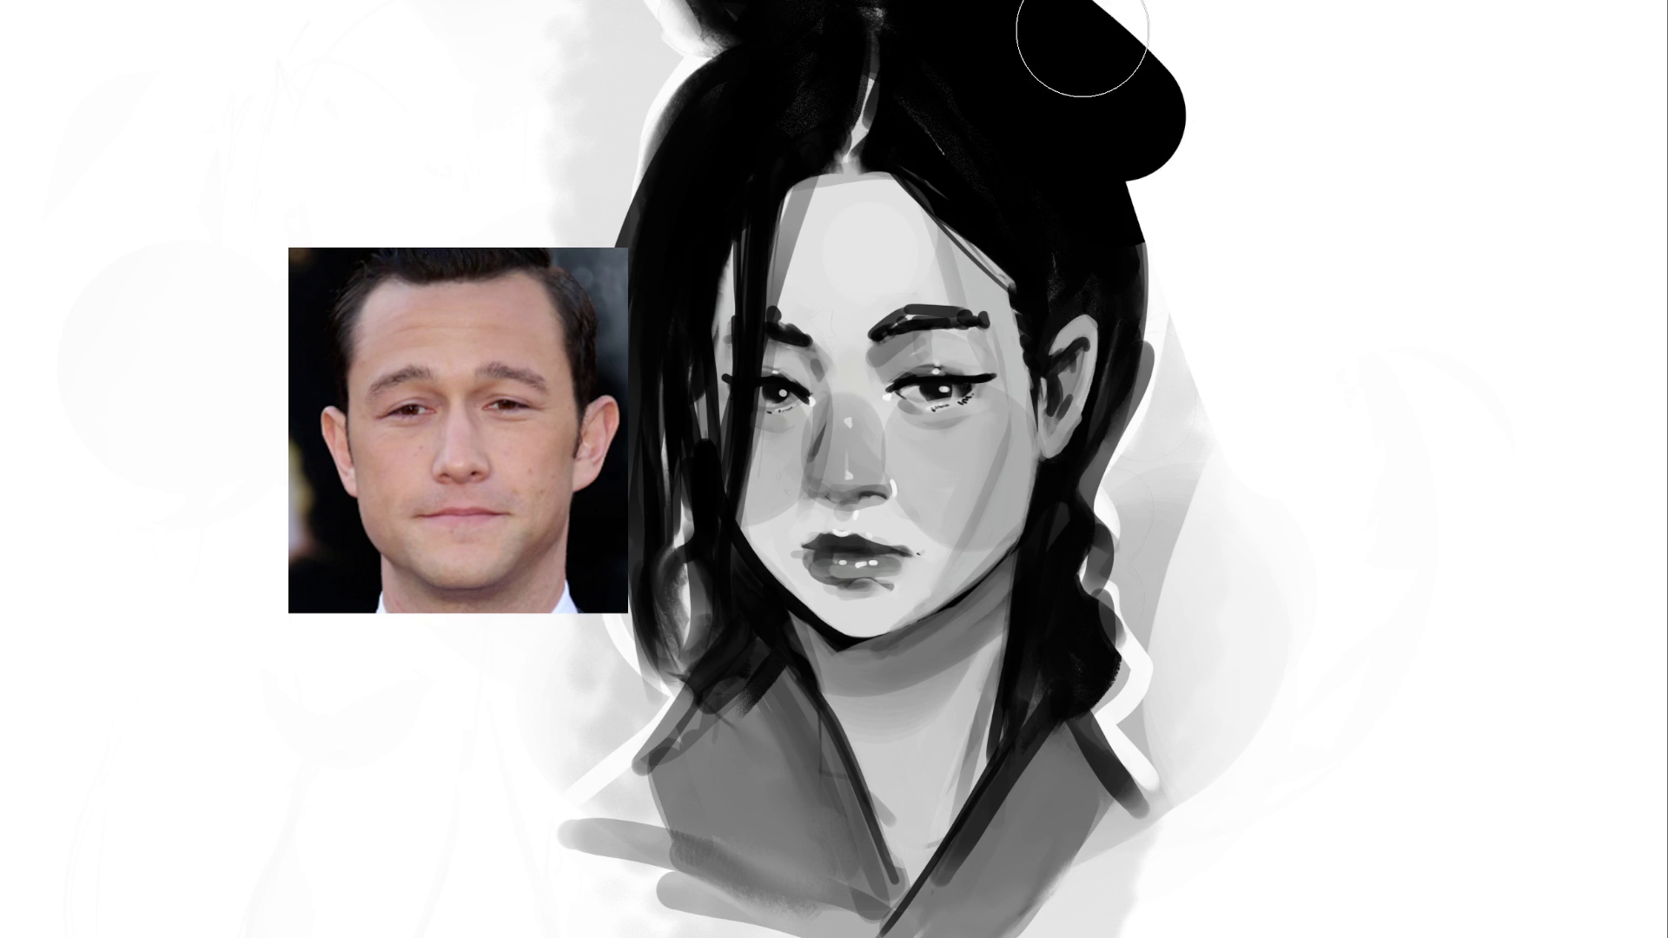
{"action": "key", "text": "ctrl+z"}
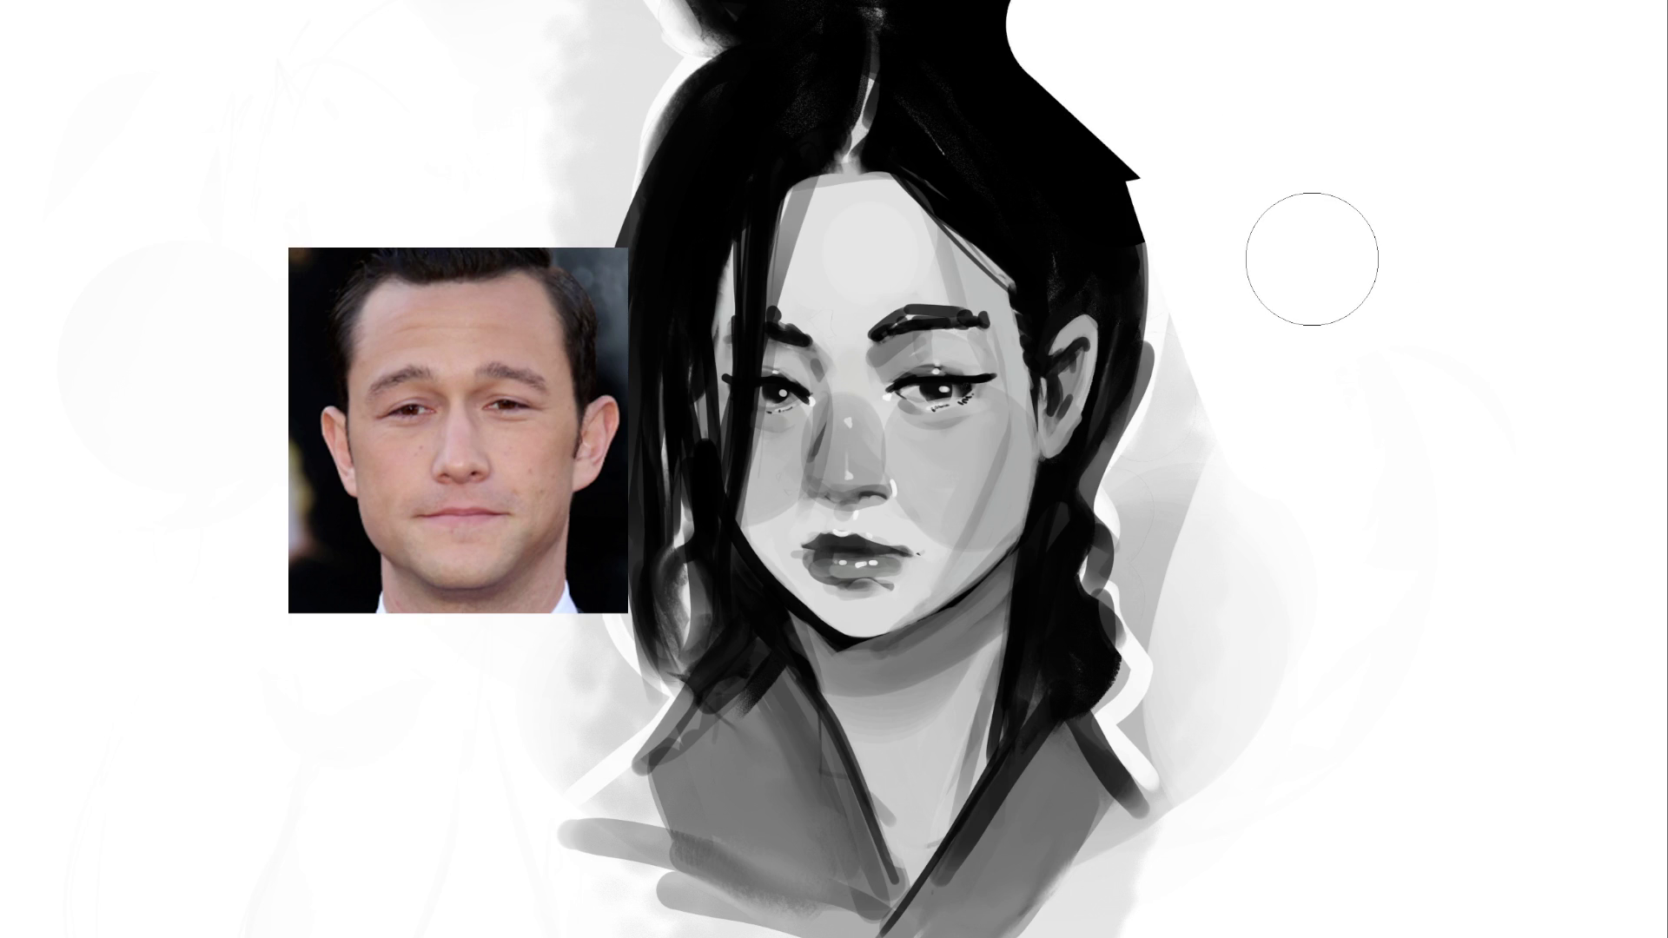
{"action": "key", "text": "ctrl+z"}
{"action": "key", "text": "ctrl+z"}
{"action": "key", "text": "ctrl+z"}
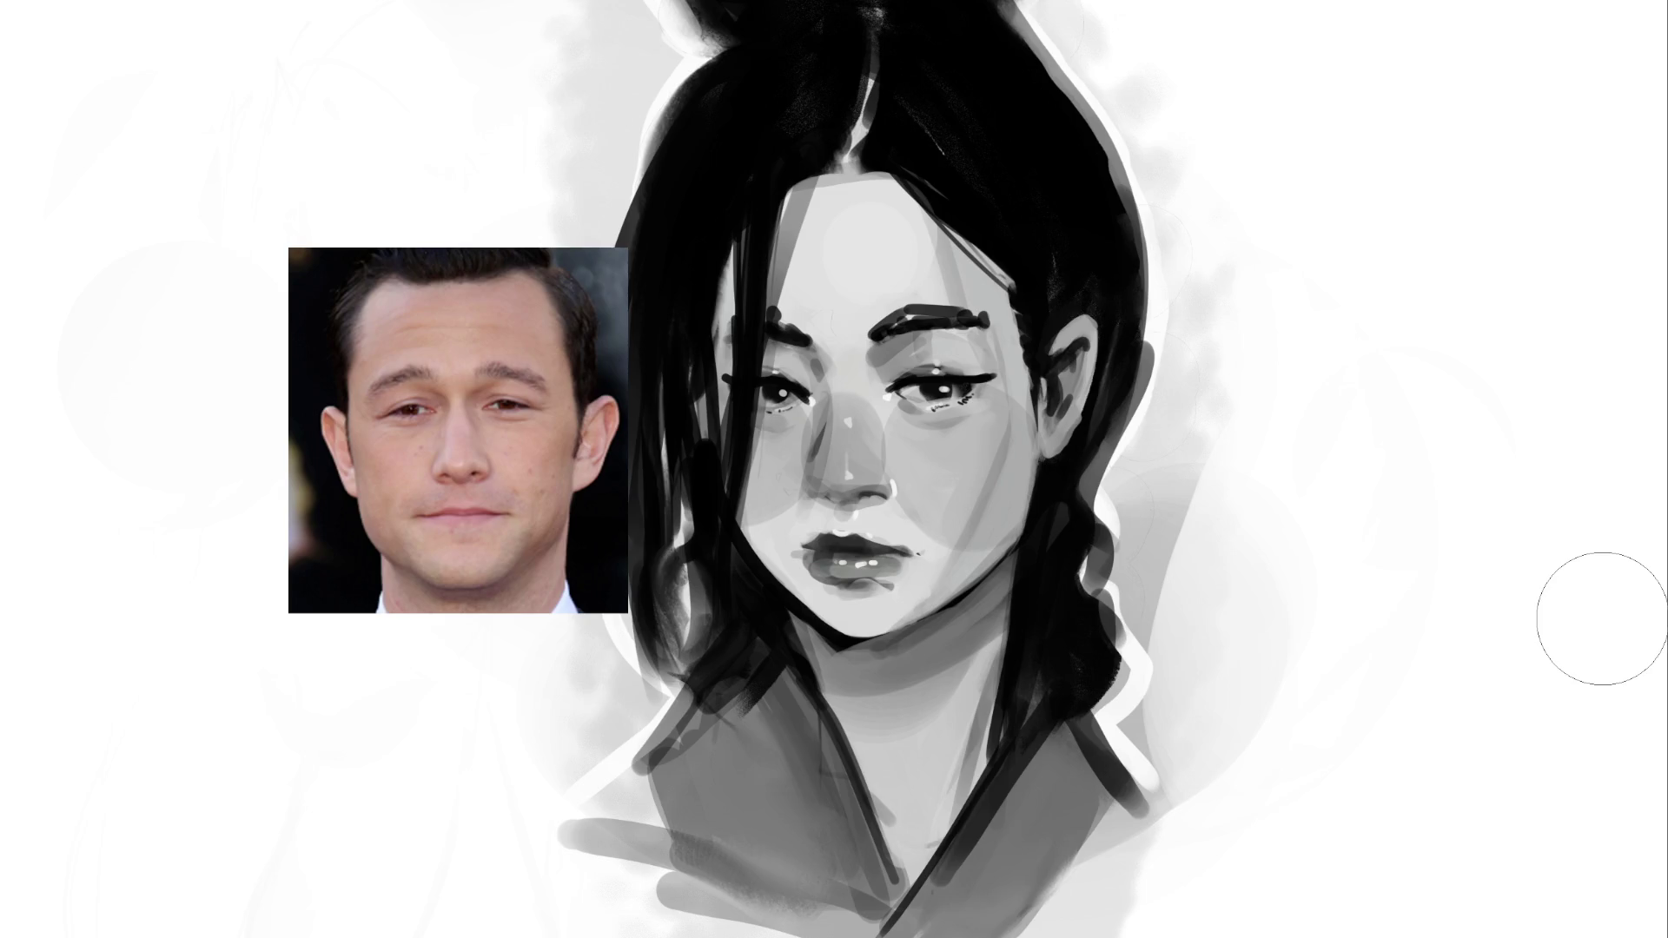
With a much smaller brush, hand-letter B, R, B stacked vertically right of the portrait
{"action": "key", "text": "bracketleft"}
{"action": "key", "text": "bracketleft"}
{"action": "key", "text": "bracketleft"}
{"action": "mouse_move", "coordinate": [1322, 184]}
{"action": "left_mouse_down"}
{"action": "mouse_move", "coordinate": [1343, 297]}
{"action": "mouse_move", "coordinate": [1375, 172]}
{"action": "mouse_move", "coordinate": [1307, 337]}
{"action": "left_mouse_up"}
{"action": "mouse_move", "coordinate": [1309, 382]}
{"action": "left_mouse_down"}
{"action": "mouse_move", "coordinate": [1303, 425]}
{"action": "mouse_move", "coordinate": [1429, 415]}
{"action": "left_mouse_up"}
{"action": "left_click_drag", "start_coordinate": [1351, 578], "coordinate": [1399, 635]}
{"action": "left_click_drag", "start_coordinate": [1372, 531], "coordinate": [1325, 642]}
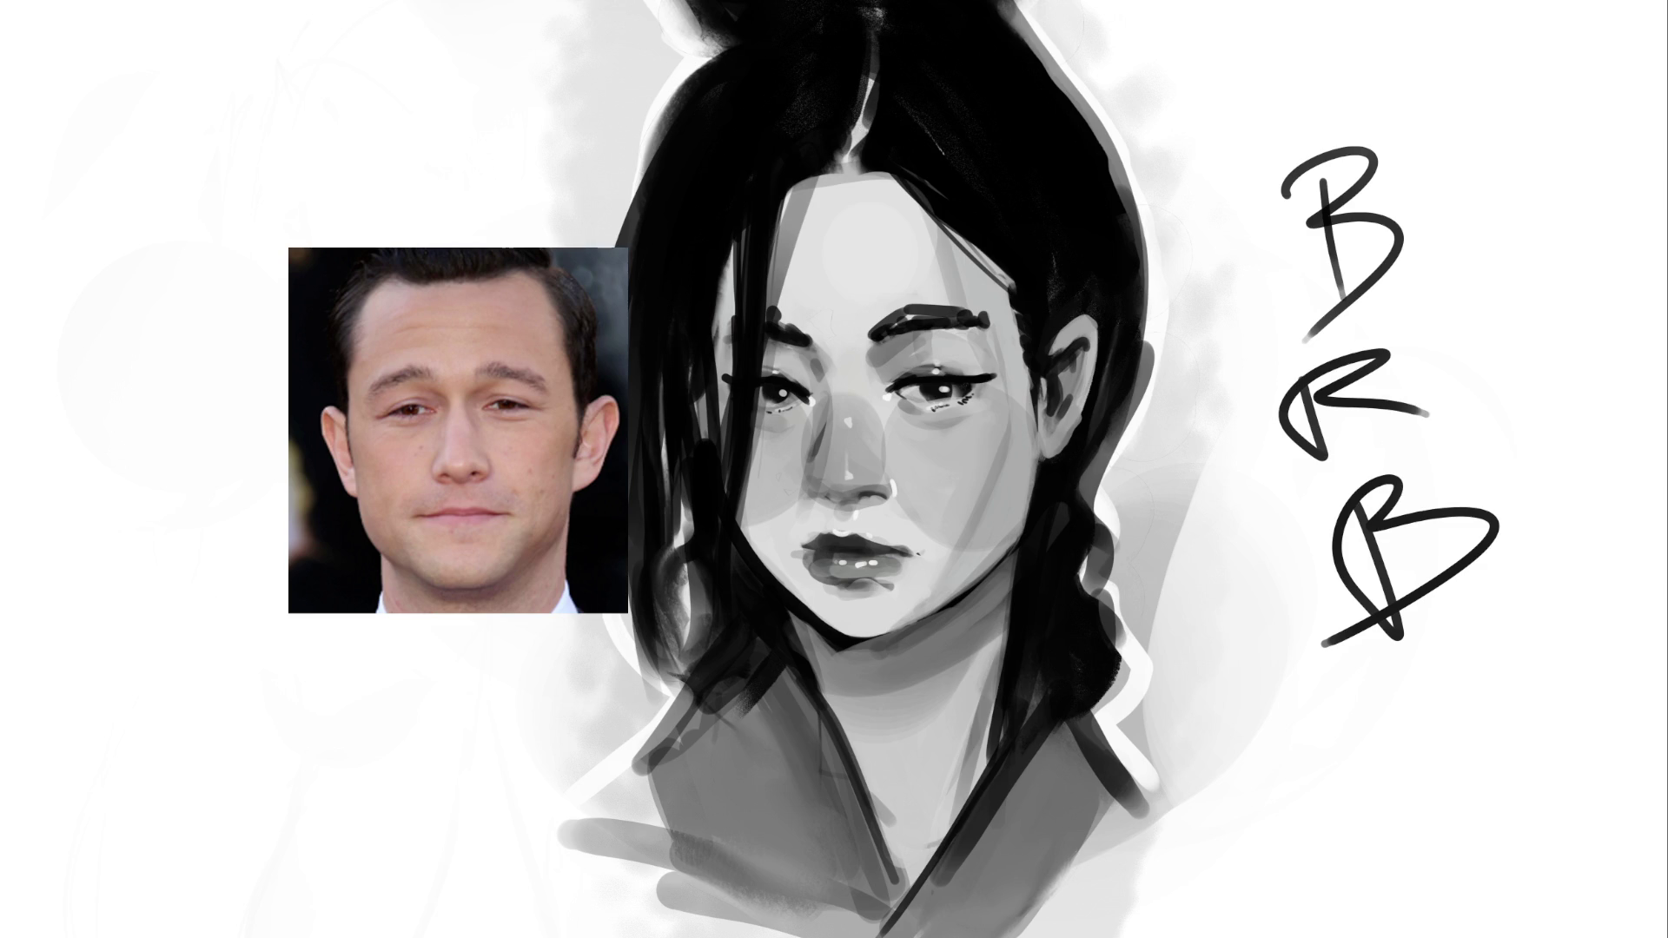
Undo the B, R and B letter strokes, then enlarge the brush
{"action": "key", "text": "ctrl+z"}
{"action": "key", "text": "ctrl+z"}
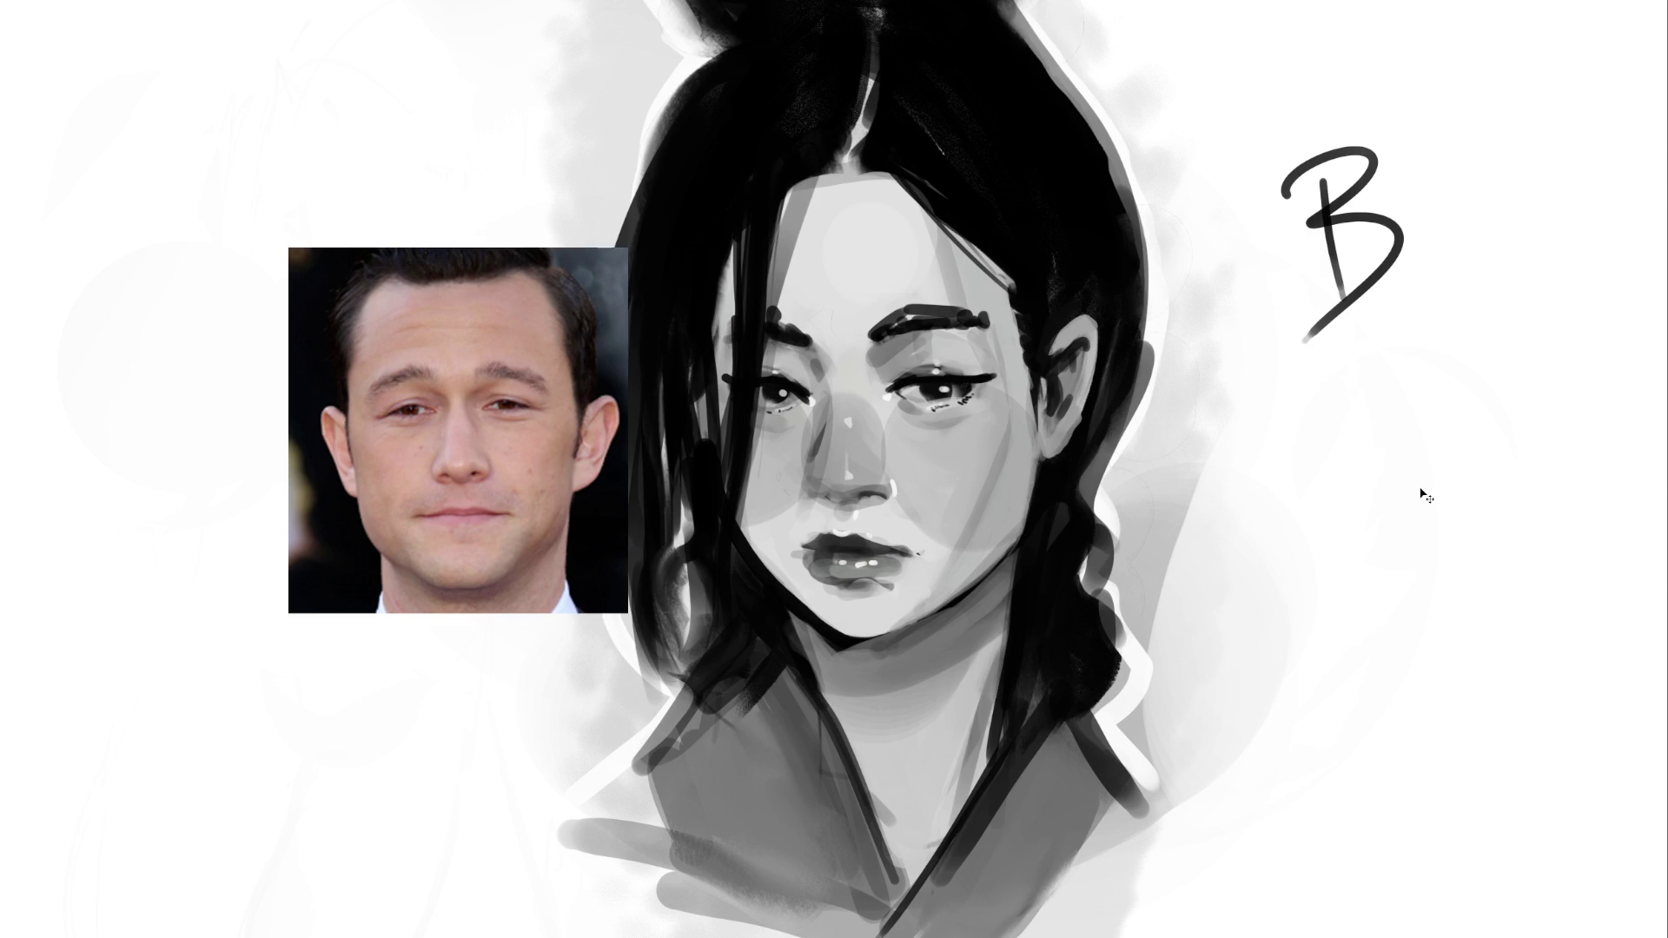
{"action": "key", "text": "ctrl+z"}
{"action": "key", "text": "ctrl+z"}
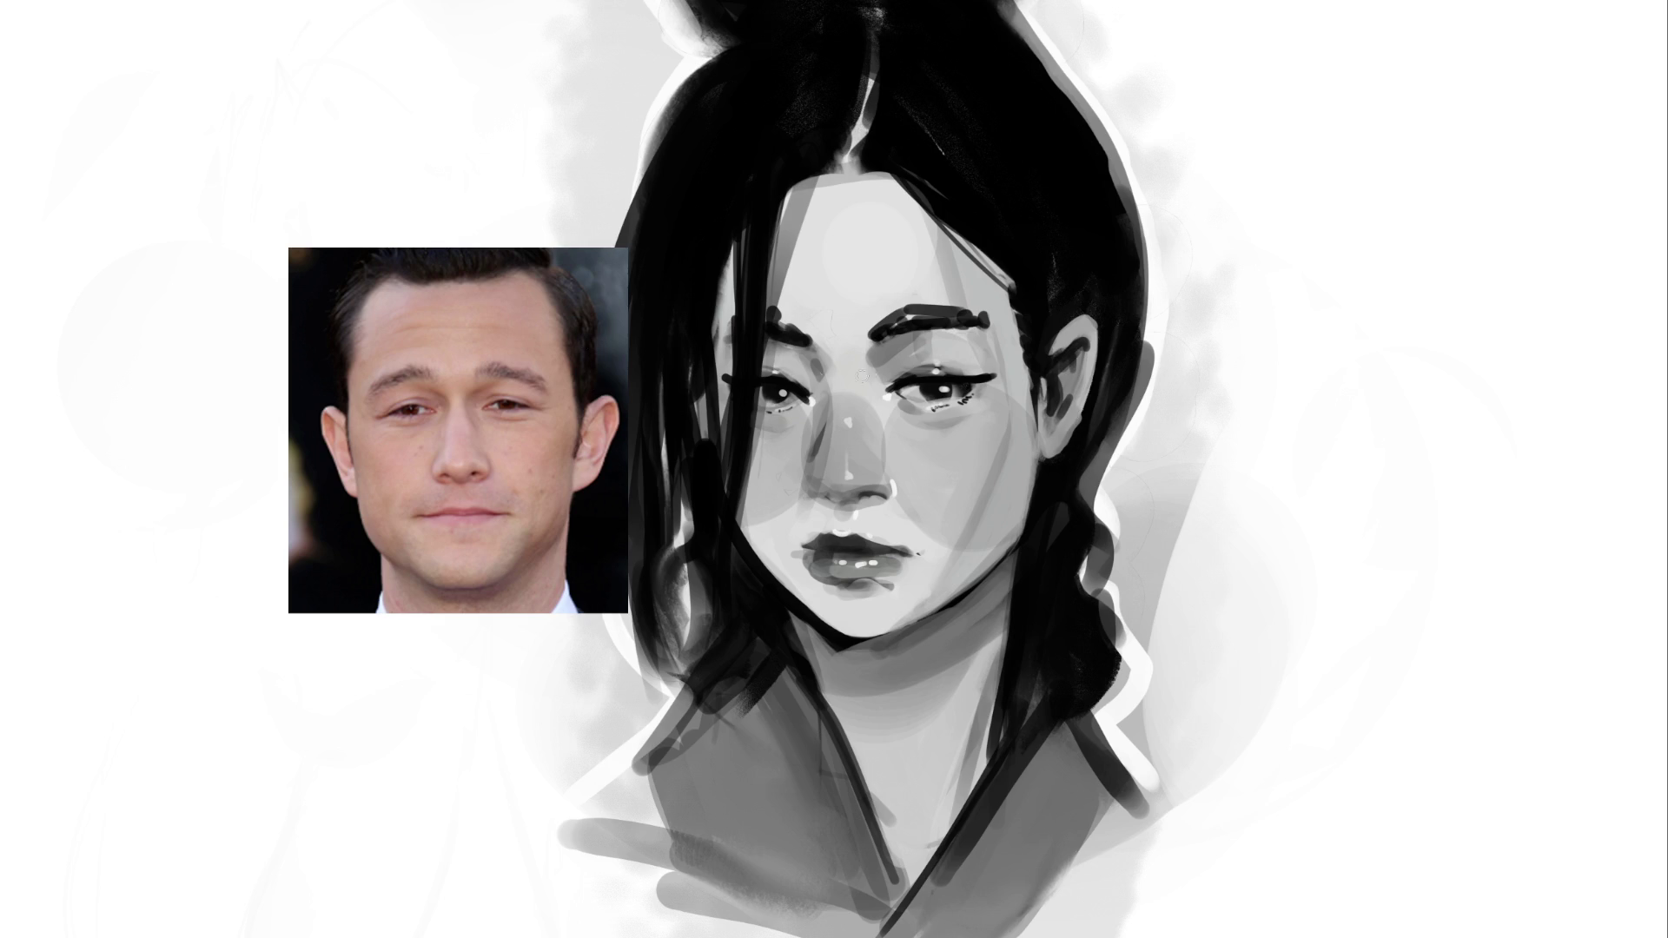
{"action": "key", "text": "bracketright"}
{"action": "key", "text": "bracketright"}
{"action": "key", "text": "bracketright"}
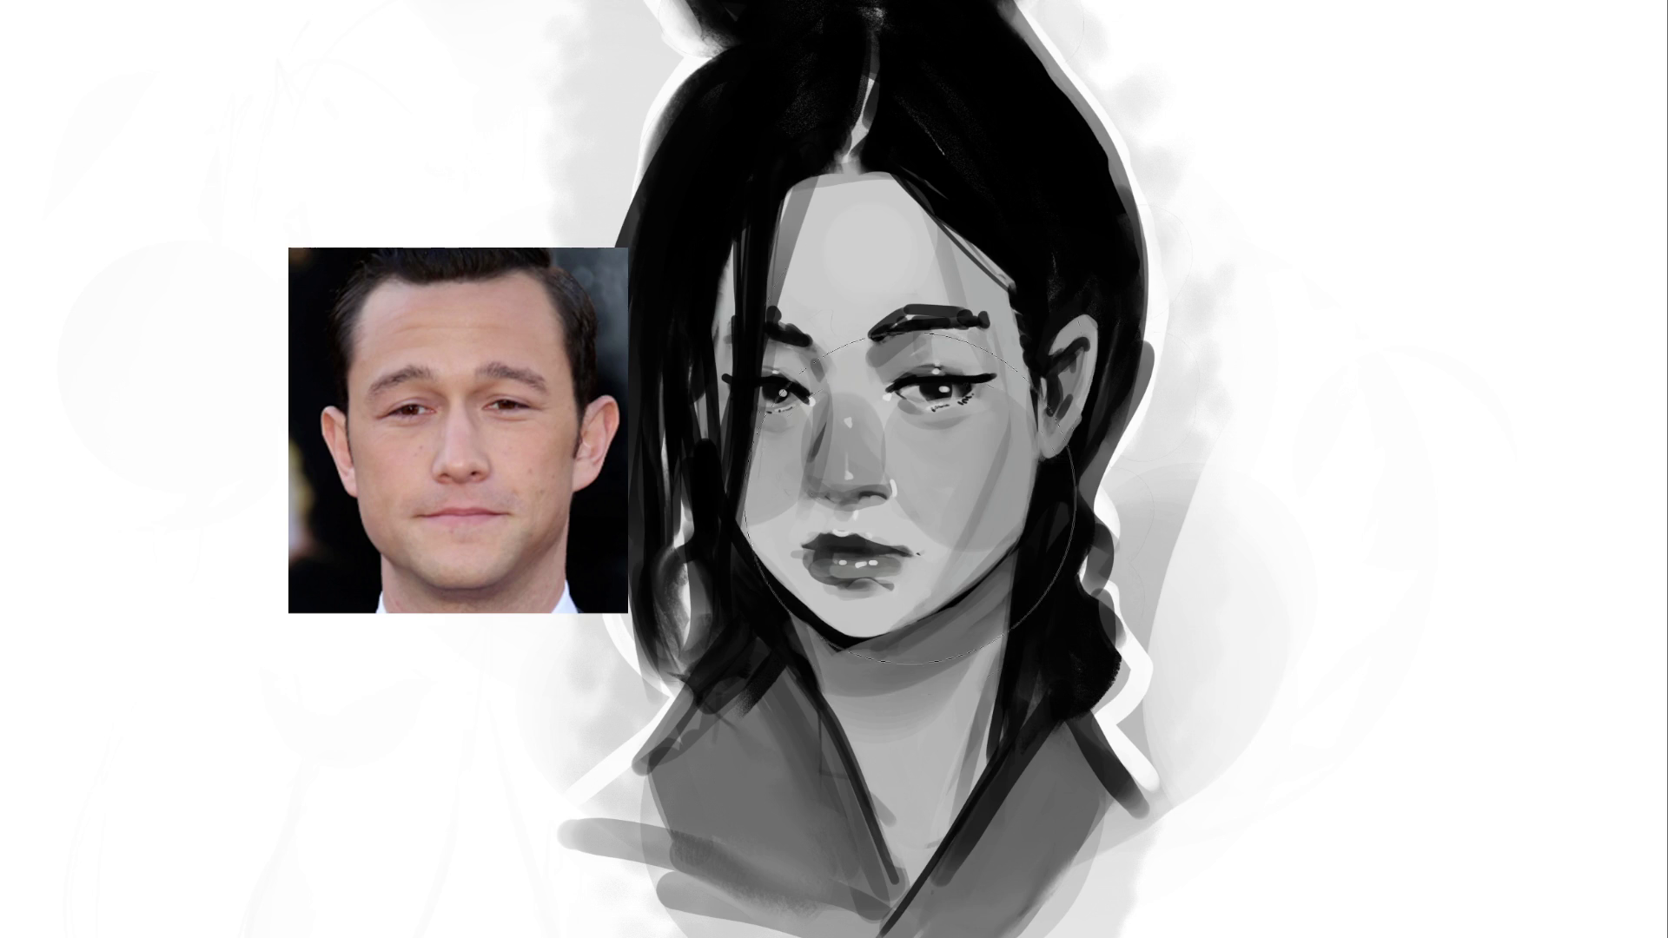
Paint dark hair strands down the neck and darken the ear and left neck edges
{"action": "key", "text": "bracketright"}
{"action": "key", "text": "bracketright"}
{"action": "key", "text": "bracketright"}
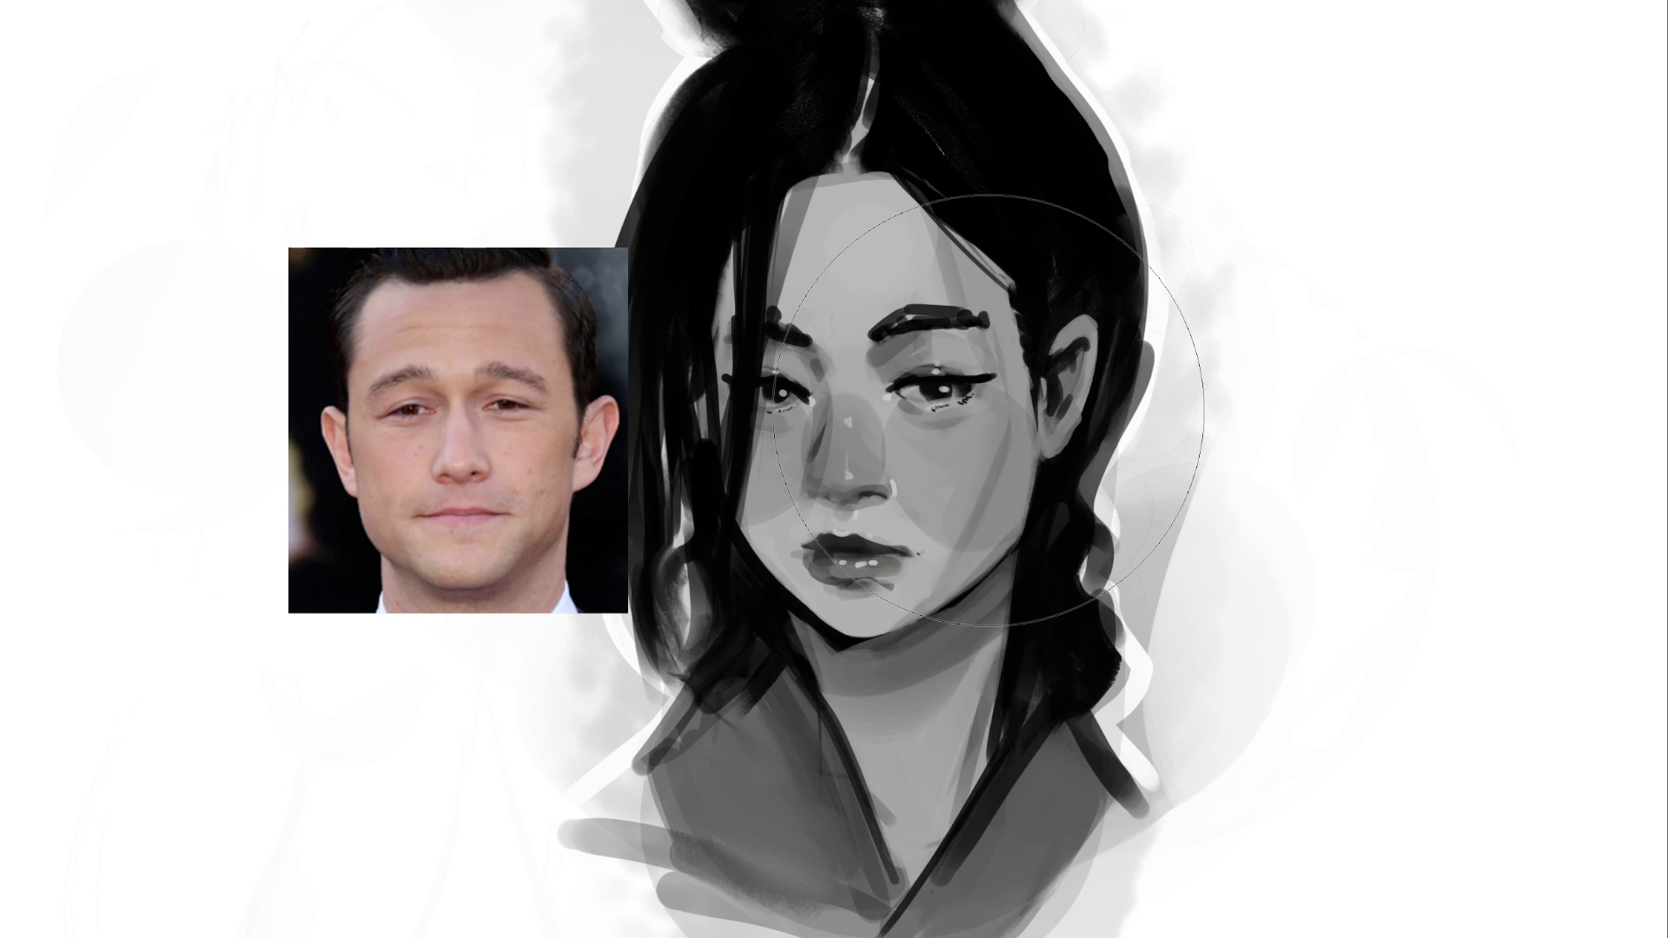
{"action": "key", "text": "bracketleft"}
{"action": "key", "text": "bracketleft"}
{"action": "key", "text": "bracketleft"}
{"action": "key", "text": "bracketleft"}
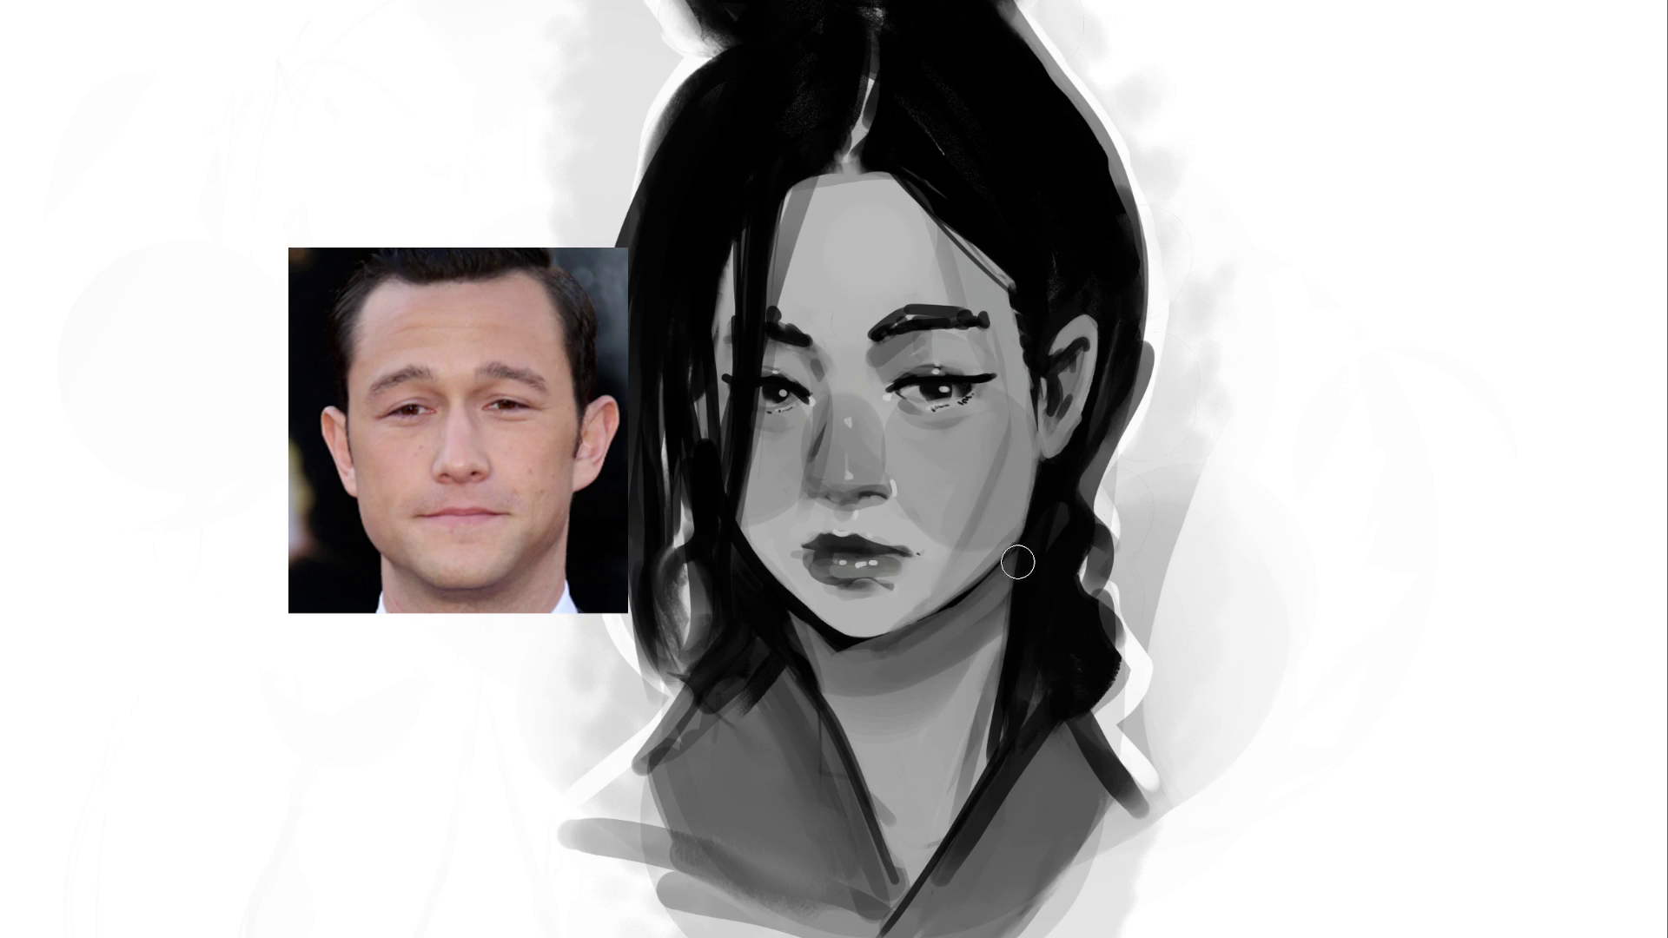
{"action": "left_click_drag", "start_coordinate": [1013, 566], "coordinate": [998, 695]}
{"action": "left_click_drag", "start_coordinate": [1008, 565], "coordinate": [991, 769]}
{"action": "mouse_move", "coordinate": [1002, 561]}
{"action": "left_mouse_down"}
{"action": "mouse_move", "coordinate": [1039, 461]}
{"action": "mouse_move", "coordinate": [1010, 560]}
{"action": "left_mouse_up"}
{"action": "key", "text": "ctrl+z"}
{"action": "key", "text": "ctrl+z"}
{"action": "key", "text": "ctrl+z"}
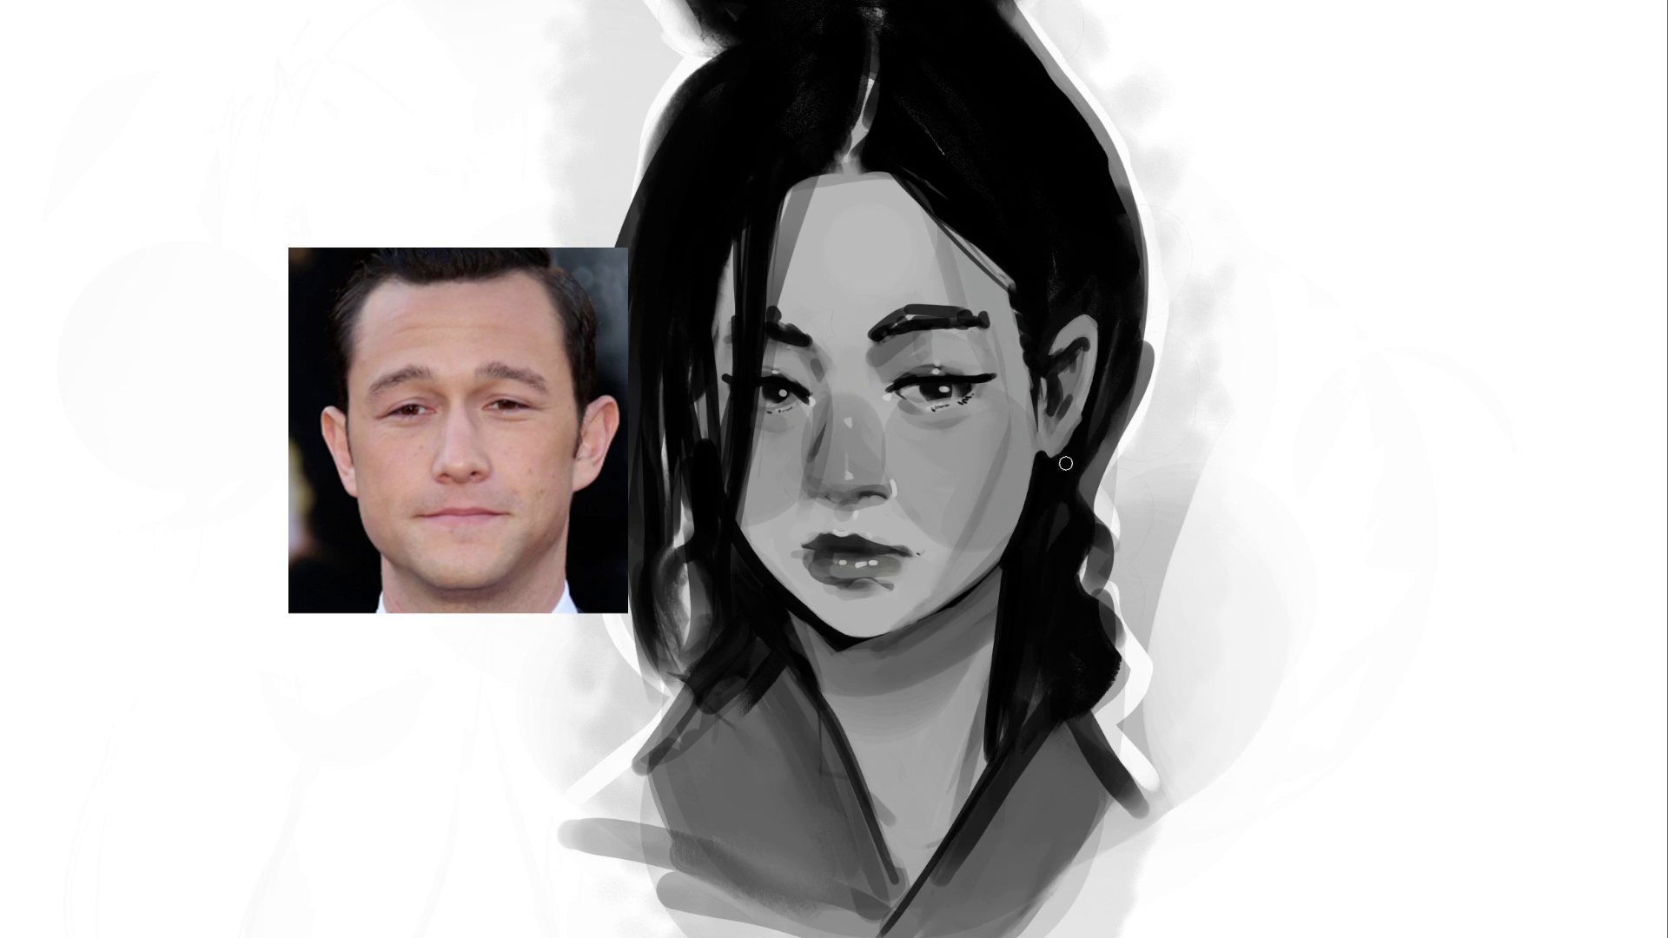
{"action": "left_click_drag", "start_coordinate": [1075, 444], "coordinate": [1069, 436]}
{"action": "left_click_drag", "start_coordinate": [806, 622], "coordinate": [825, 648]}
{"action": "left_click_drag", "start_coordinate": [780, 595], "coordinate": [822, 717]}
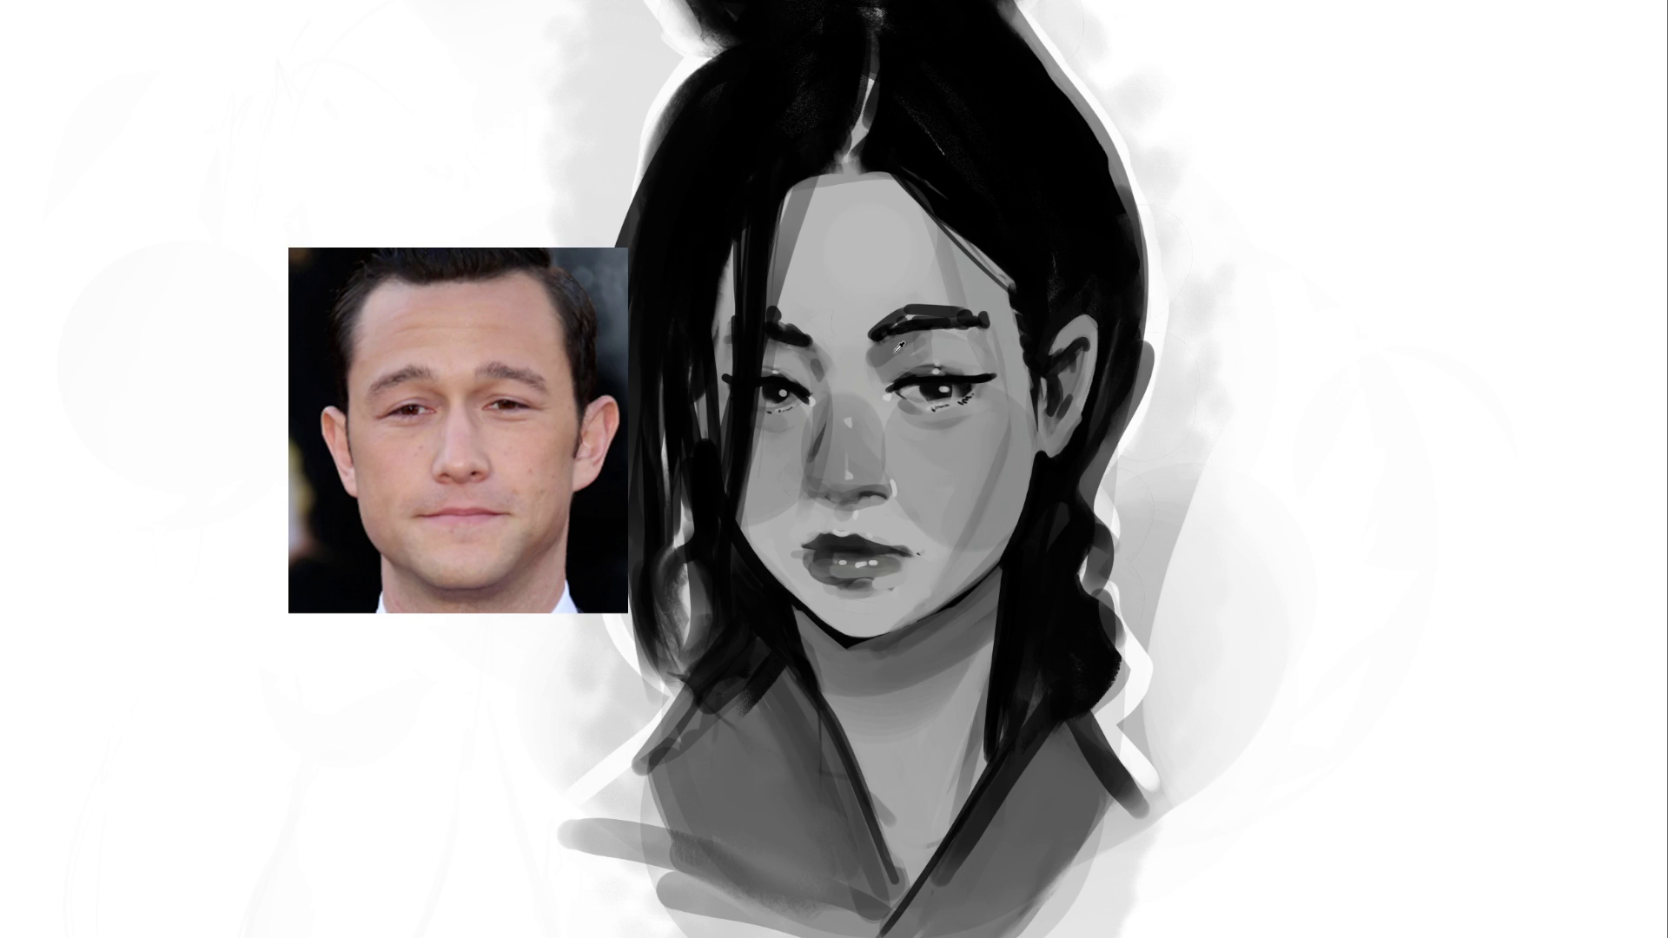
Refine the upper eyelids of both eyes and add a light stroke along the jawline
{"action": "left_click_drag", "start_coordinate": [779, 372], "coordinate": [808, 387]}
{"action": "left_click_drag", "start_coordinate": [785, 368], "coordinate": [799, 382]}
{"action": "key", "text": "ctrl+z"}
{"action": "left_click_drag", "start_coordinate": [901, 373], "coordinate": [921, 363]}
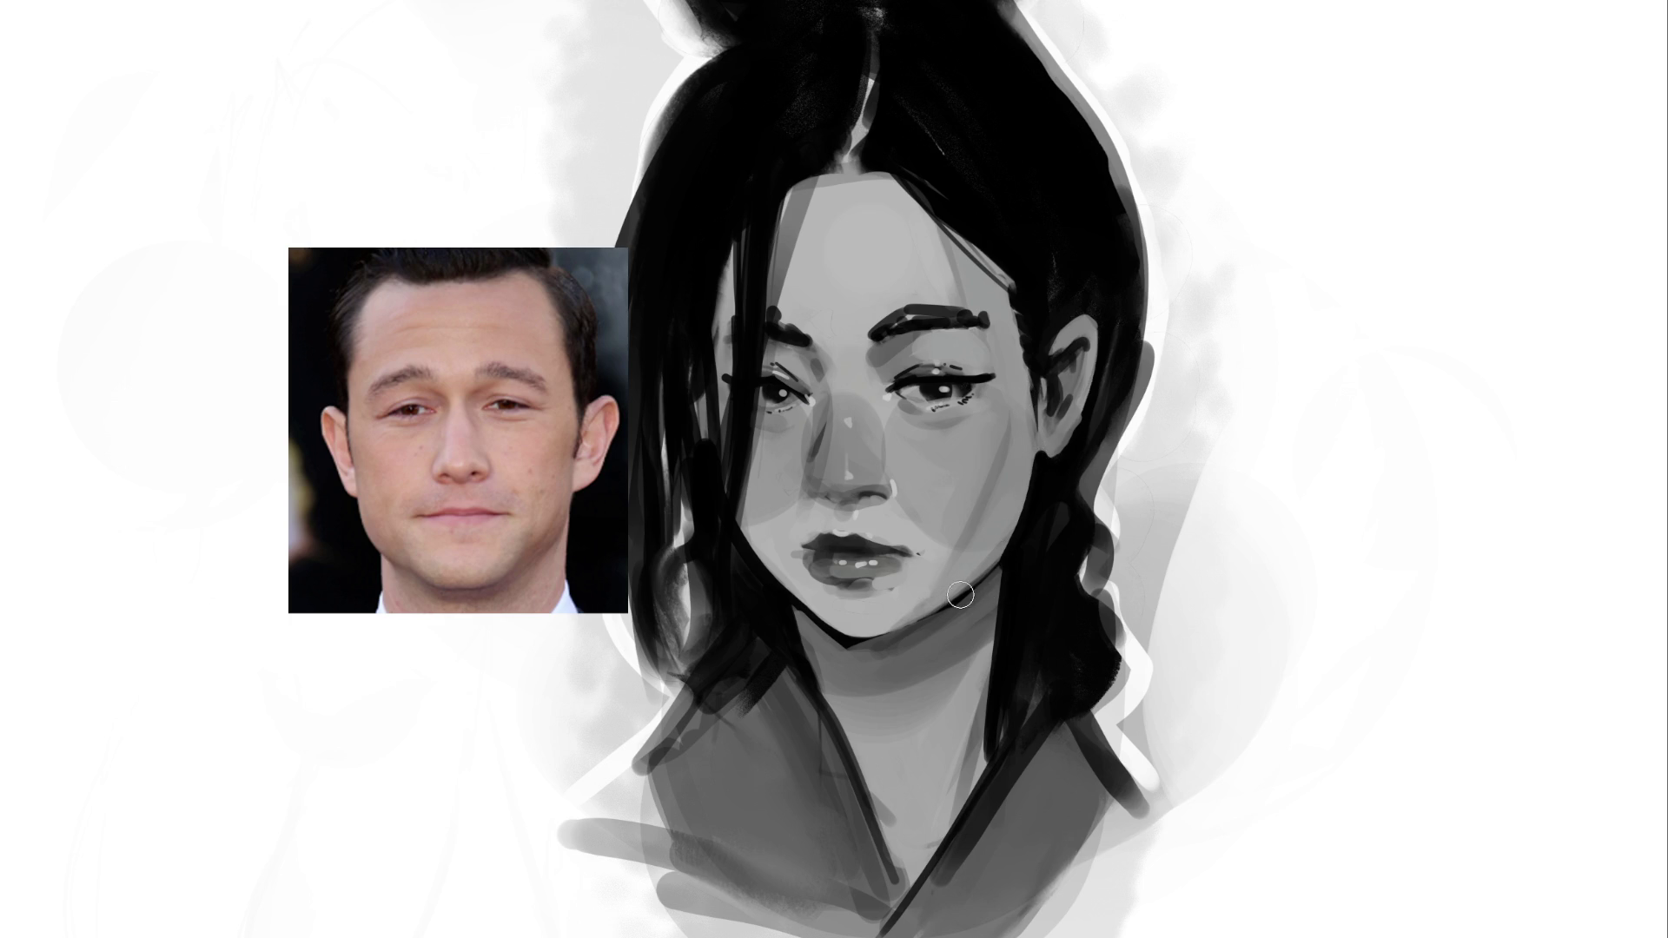
{"action": "mouse_move", "coordinate": [896, 627]}
{"action": "left_mouse_down"}
{"action": "mouse_move", "coordinate": [978, 569]}
{"action": "mouse_move", "coordinate": [1037, 426]}
{"action": "left_mouse_up"}
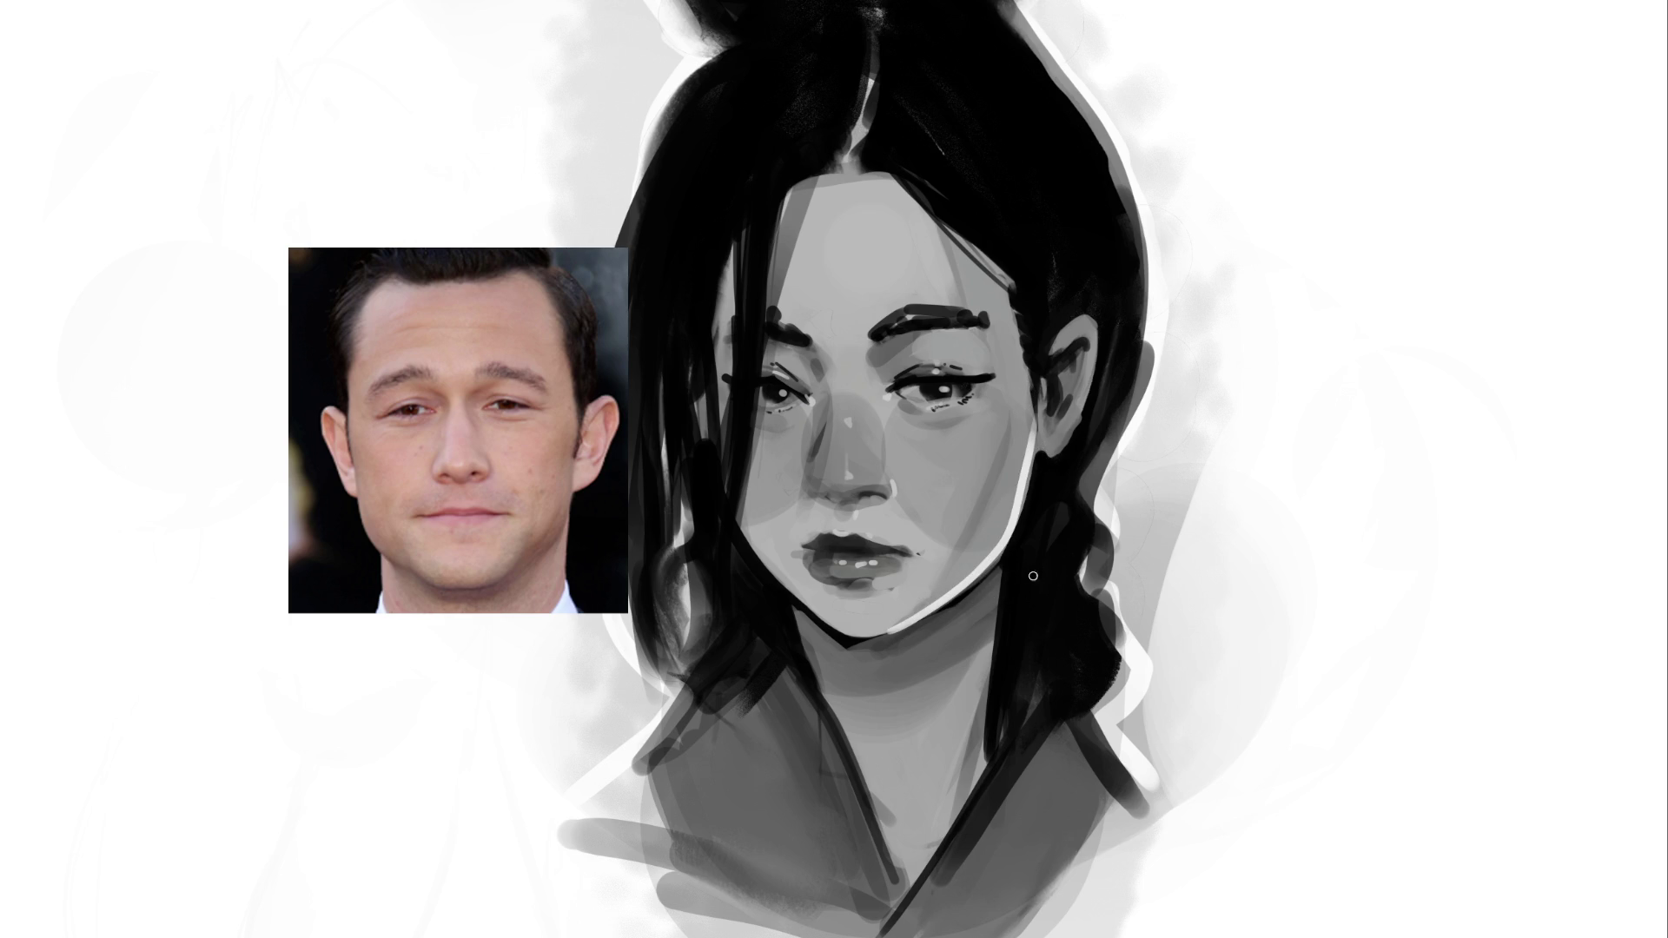
Try light strokes along the neck, left jawline and ear rim, undoing the stray ones
{"action": "left_click_drag", "start_coordinate": [998, 571], "coordinate": [969, 761]}
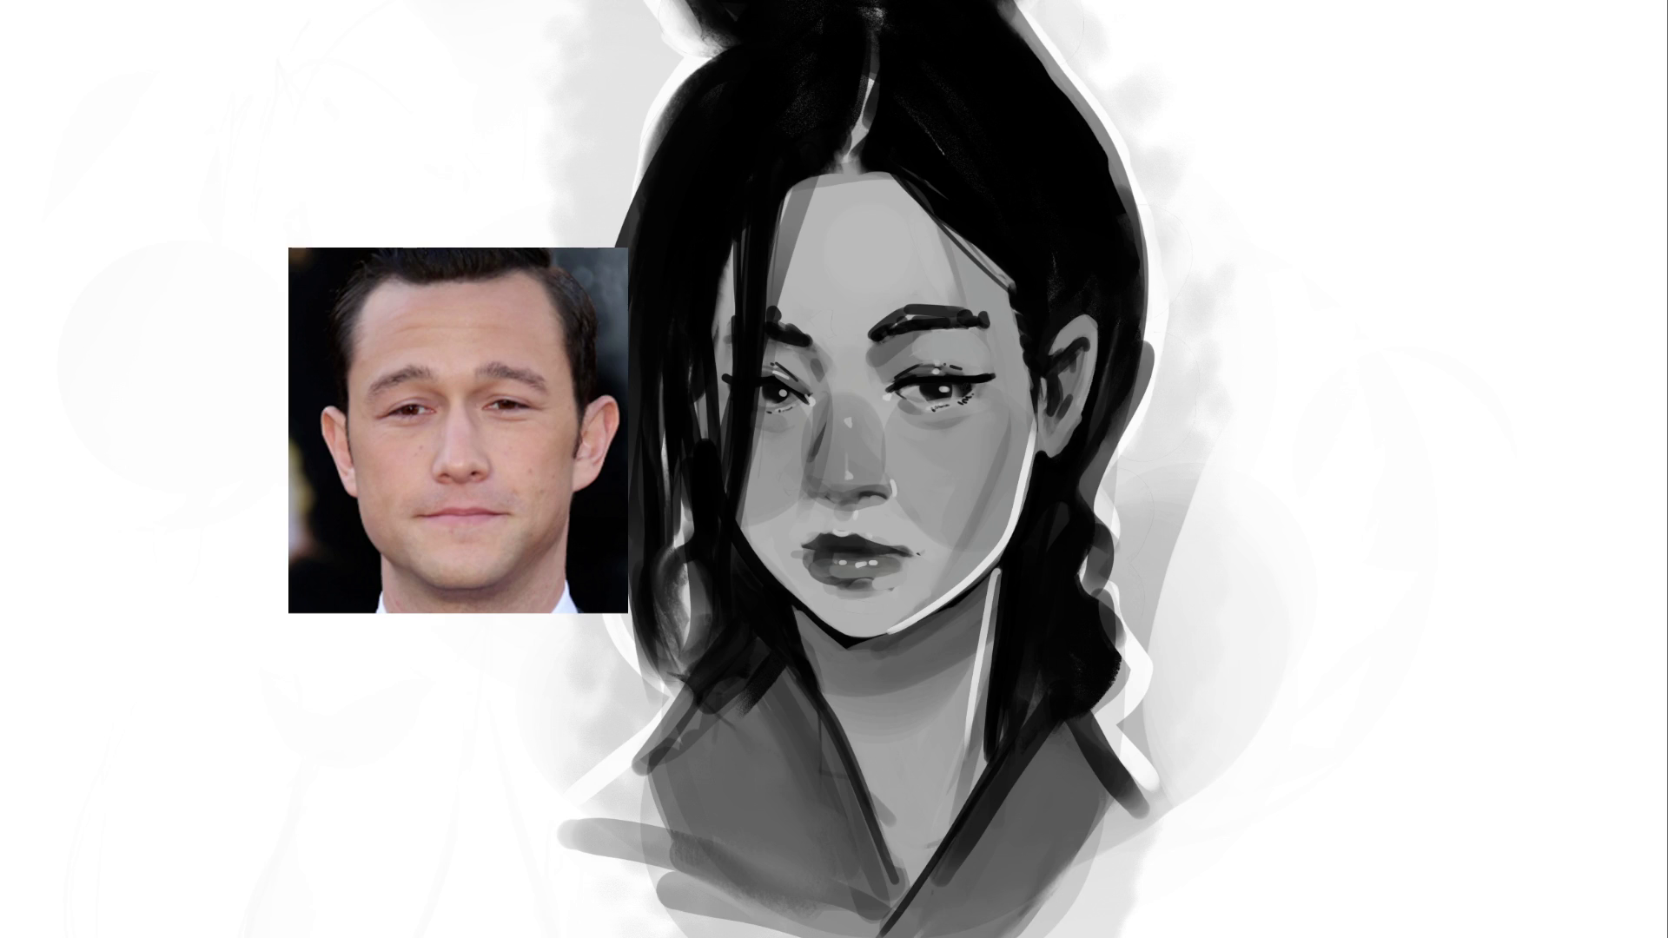
{"action": "key", "text": "ctrl+z"}
{"action": "key", "text": "ctrl+z"}
{"action": "mouse_move", "coordinate": [740, 511]}
{"action": "left_mouse_down"}
{"action": "mouse_move", "coordinate": [827, 615]}
{"action": "mouse_move", "coordinate": [826, 695]}
{"action": "left_mouse_up"}
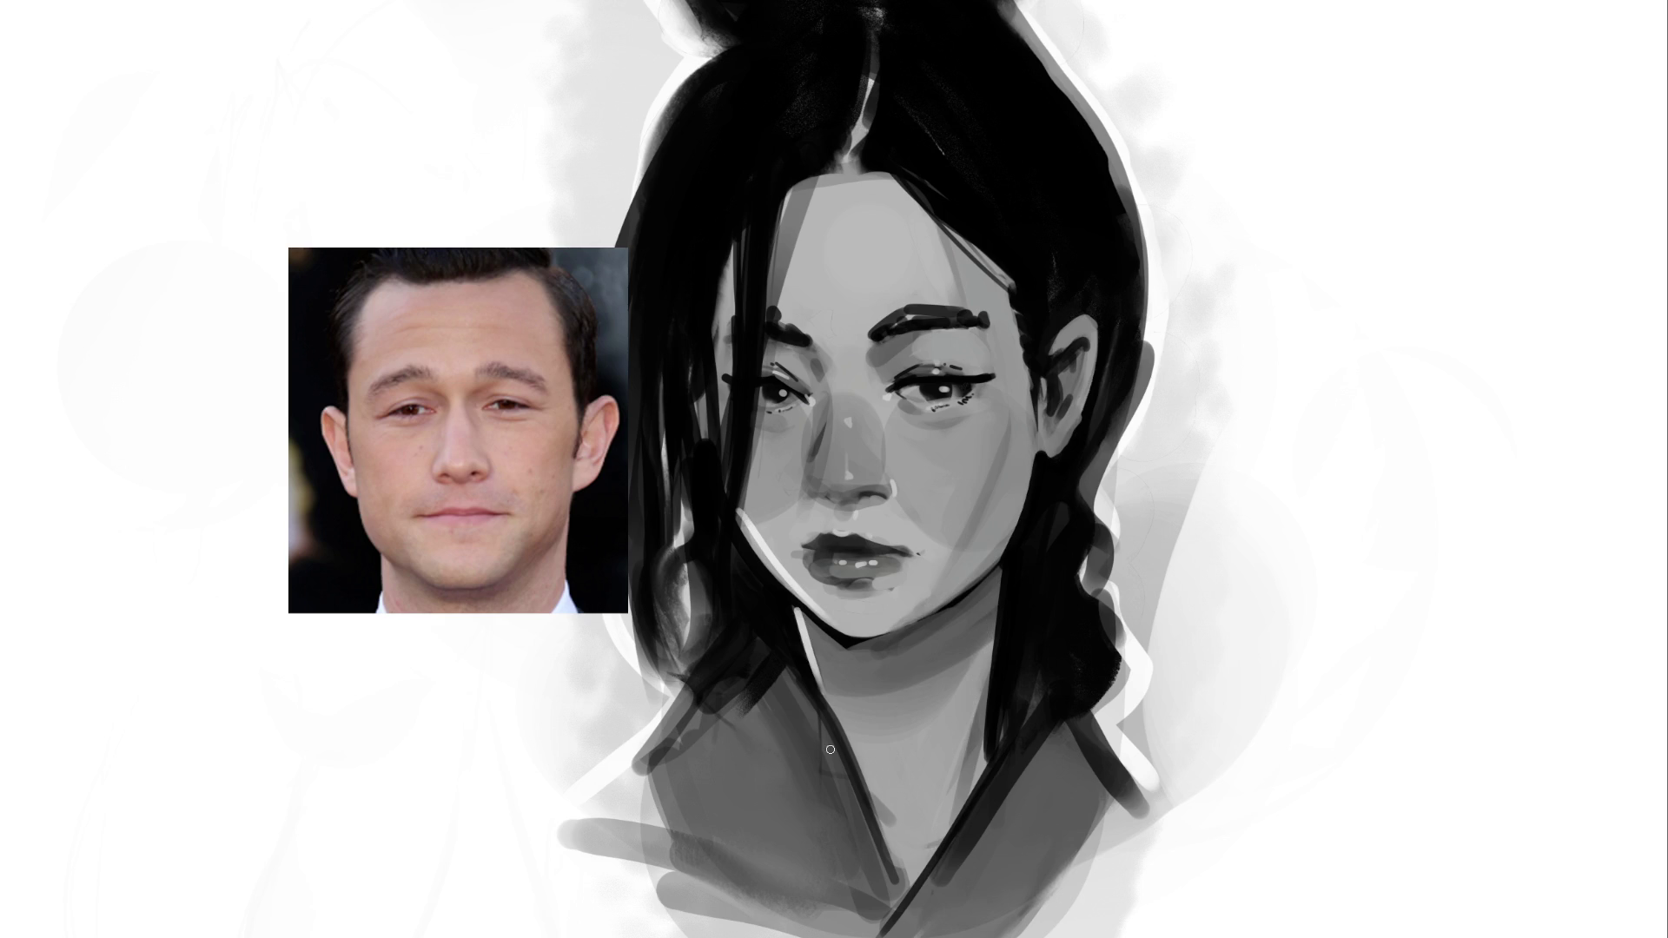
{"action": "key", "text": "v"}
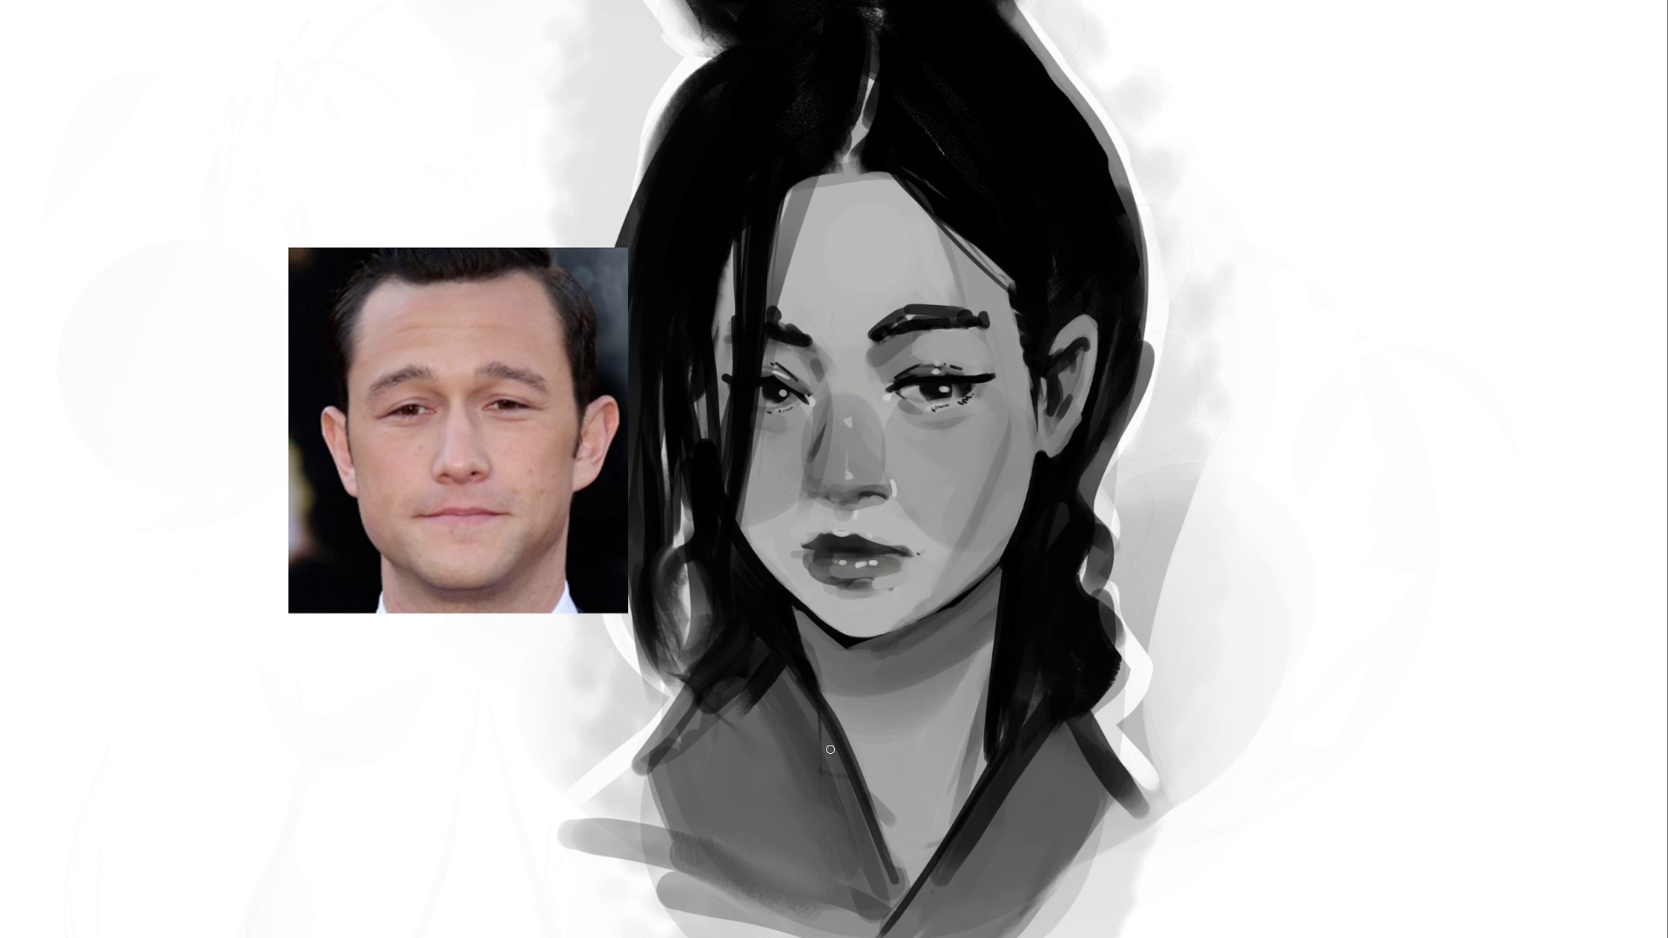
{"action": "left_click_drag", "start_coordinate": [1097, 368], "coordinate": [1063, 458]}
{"action": "mouse_move", "coordinate": [1057, 388]}
{"action": "left_mouse_down"}
{"action": "mouse_move", "coordinate": [1010, 540]}
{"action": "mouse_move", "coordinate": [989, 734]}
{"action": "left_mouse_up"}
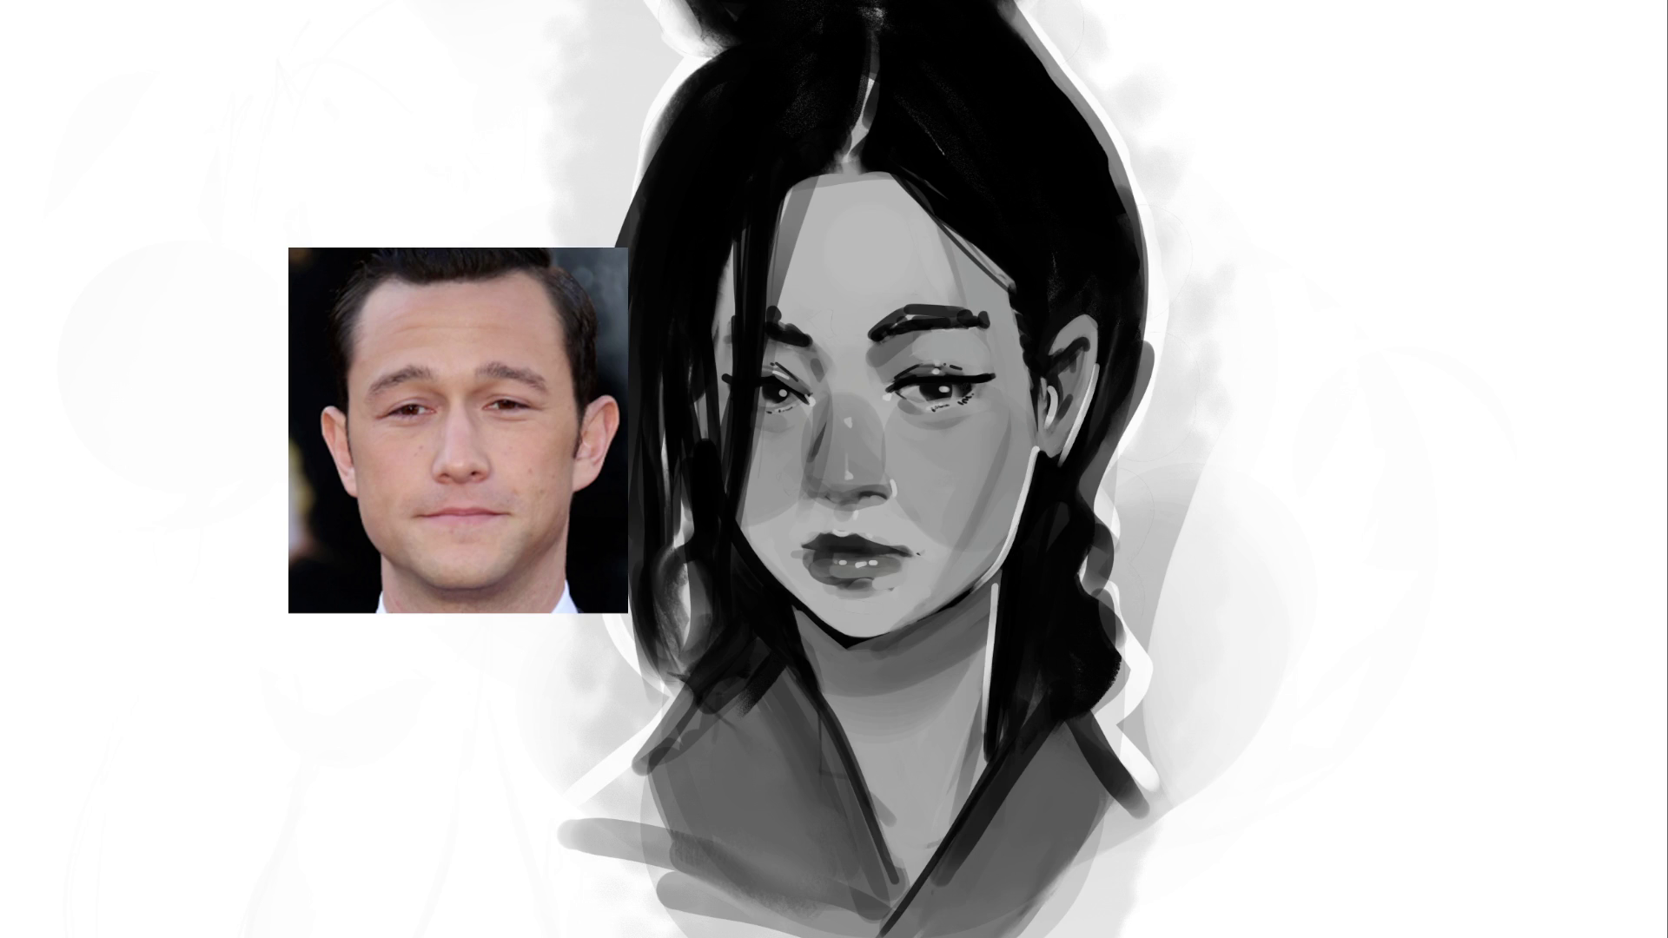
{"action": "key", "text": "ctrl+z"}
{"action": "key", "text": "ctrl+z"}
{"action": "key", "text": "ctrl+z"}
{"action": "key", "text": "ctrl+z"}
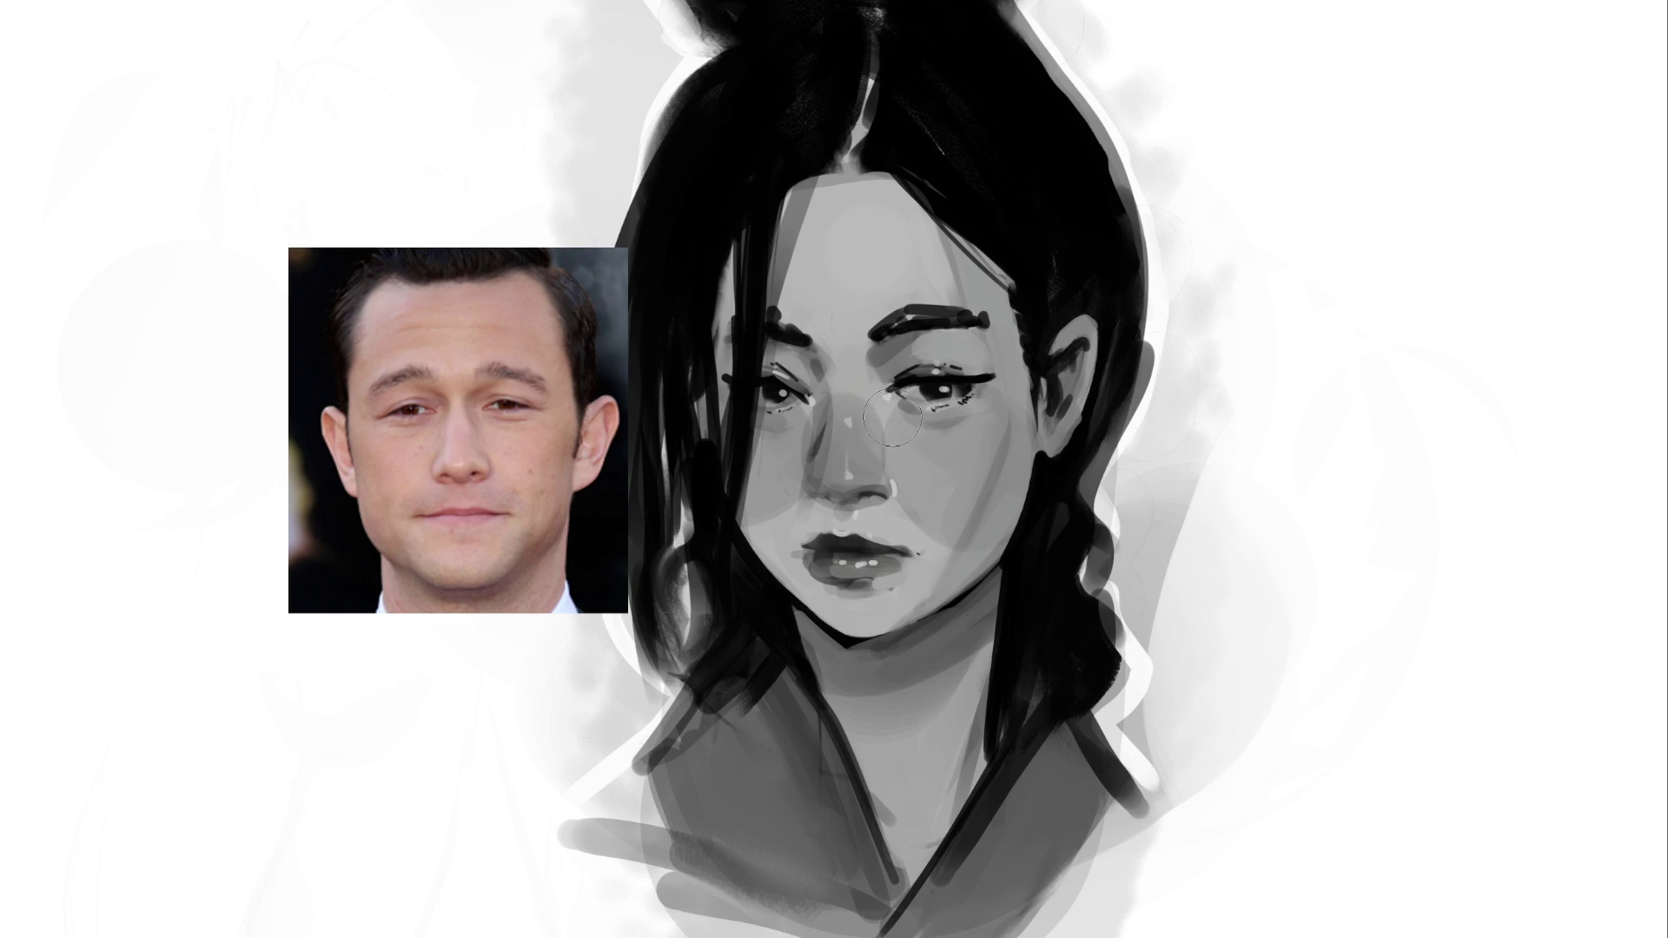
Lighten both under-eye shadows, shade under the nose, lighten the lip corner, darken jawline and right pupil
{"action": "left_click_drag", "start_coordinate": [888, 417], "coordinate": [983, 484]}
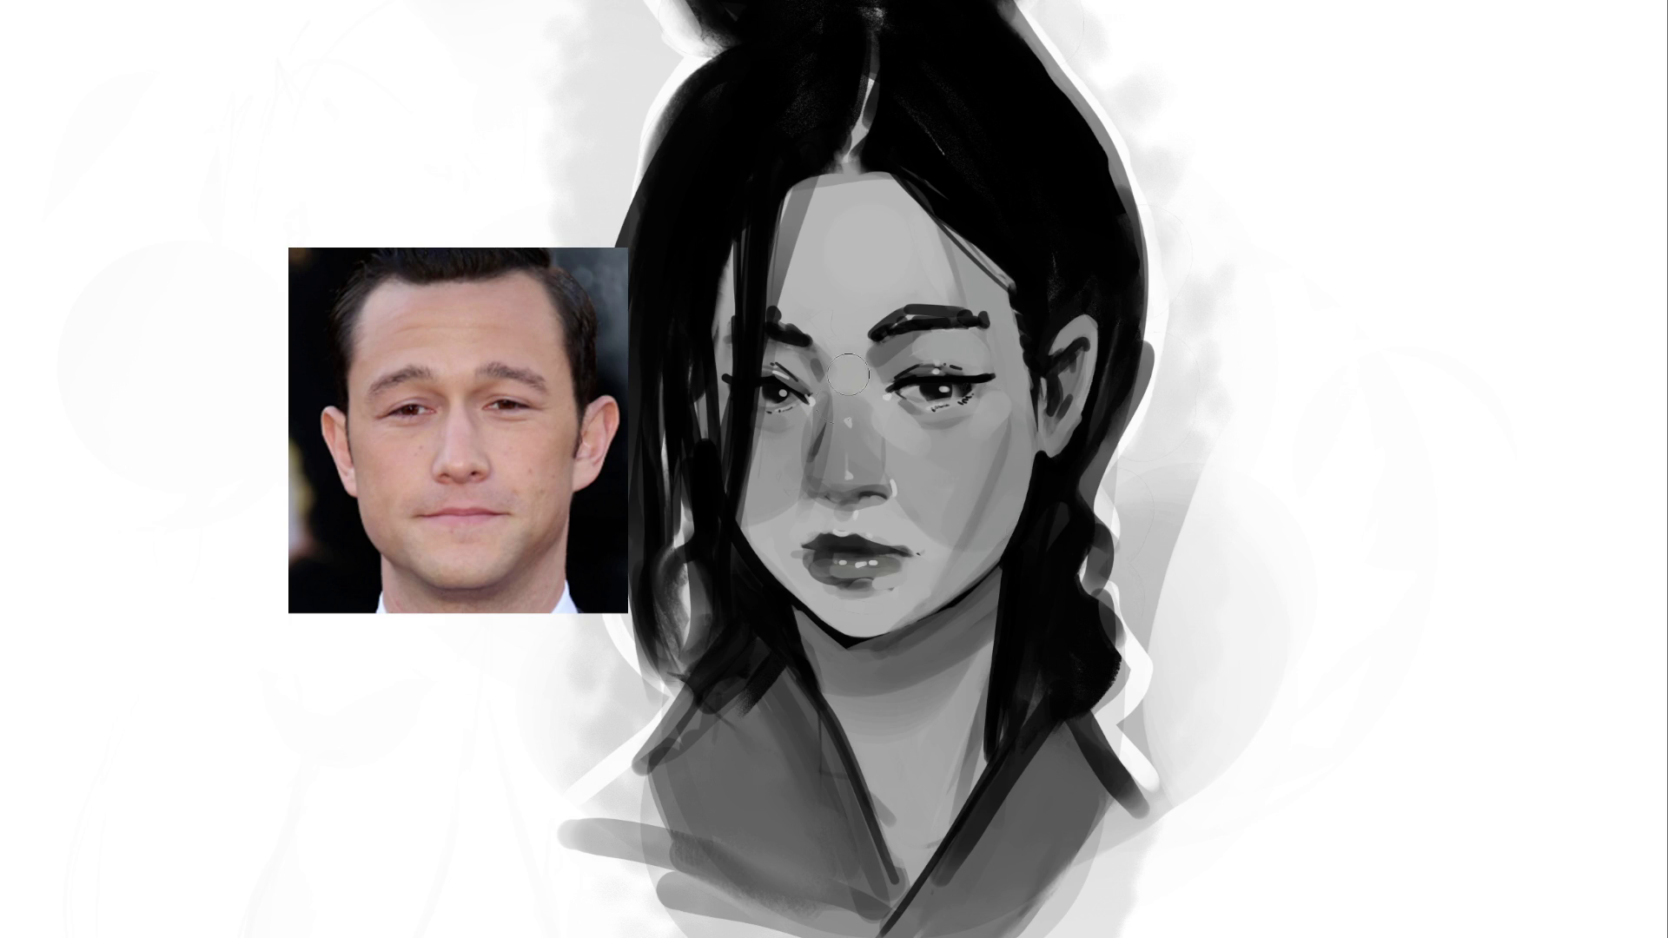
{"action": "left_click_drag", "start_coordinate": [783, 443], "coordinate": [825, 394]}
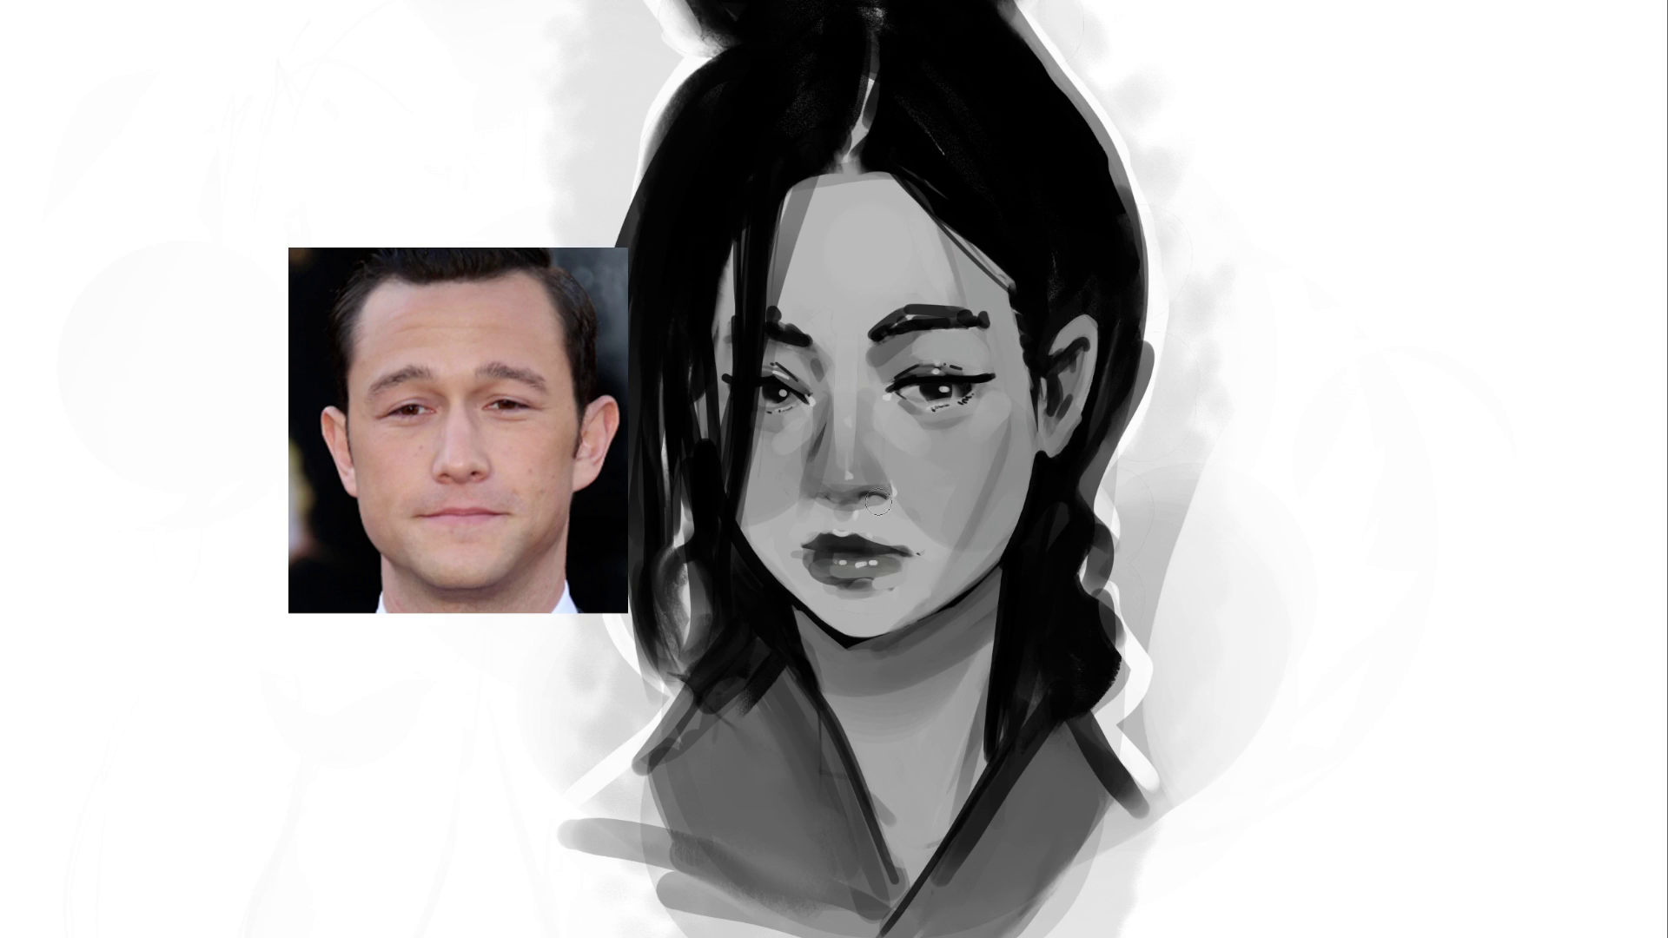
{"action": "mouse_move", "coordinate": [810, 516]}
{"action": "left_mouse_down"}
{"action": "mouse_move", "coordinate": [839, 499]}
{"action": "mouse_move", "coordinate": [812, 508]}
{"action": "left_mouse_up"}
{"action": "mouse_move", "coordinate": [820, 508]}
{"action": "left_mouse_down"}
{"action": "mouse_move", "coordinate": [882, 504]}
{"action": "mouse_move", "coordinate": [864, 551]}
{"action": "left_mouse_up"}
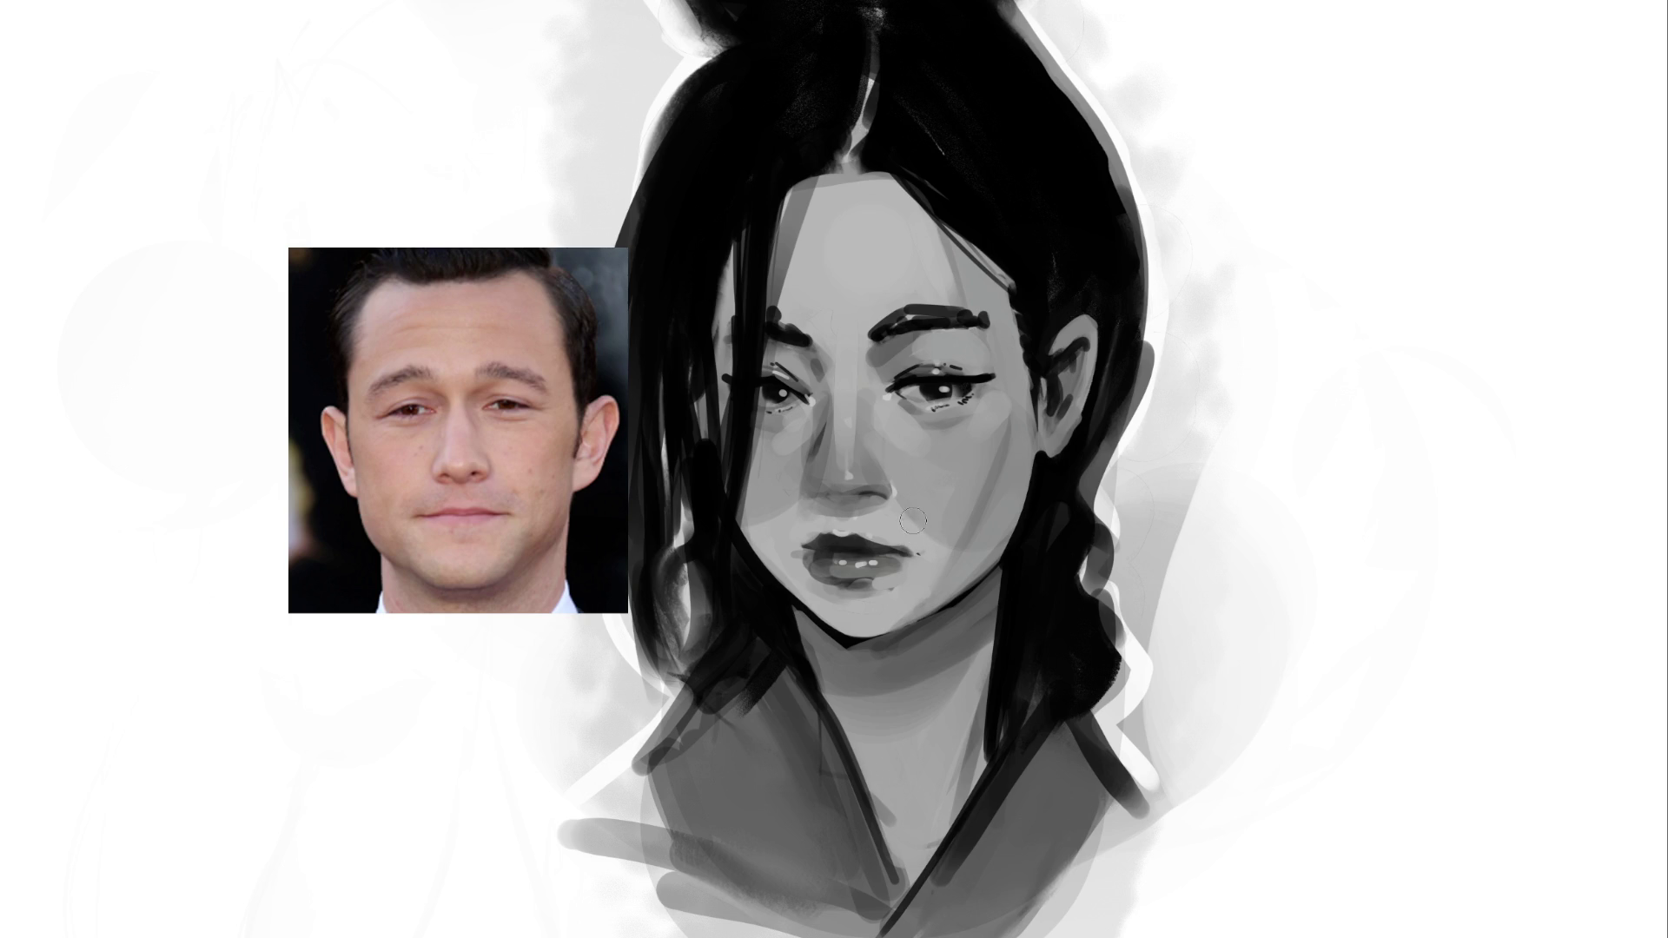
{"action": "mouse_move", "coordinate": [903, 543]}
{"action": "left_mouse_down"}
{"action": "mouse_move", "coordinate": [930, 559]}
{"action": "mouse_move", "coordinate": [910, 554]}
{"action": "left_mouse_up"}
{"action": "mouse_move", "coordinate": [1007, 535]}
{"action": "left_mouse_down"}
{"action": "mouse_move", "coordinate": [990, 577]}
{"action": "mouse_move", "coordinate": [940, 537]}
{"action": "left_mouse_up"}
{"action": "left_click", "coordinate": [960, 387]}
Mirror the canvas and broaden the dark hair mass at the top-left
{"action": "key", "text": "m"}
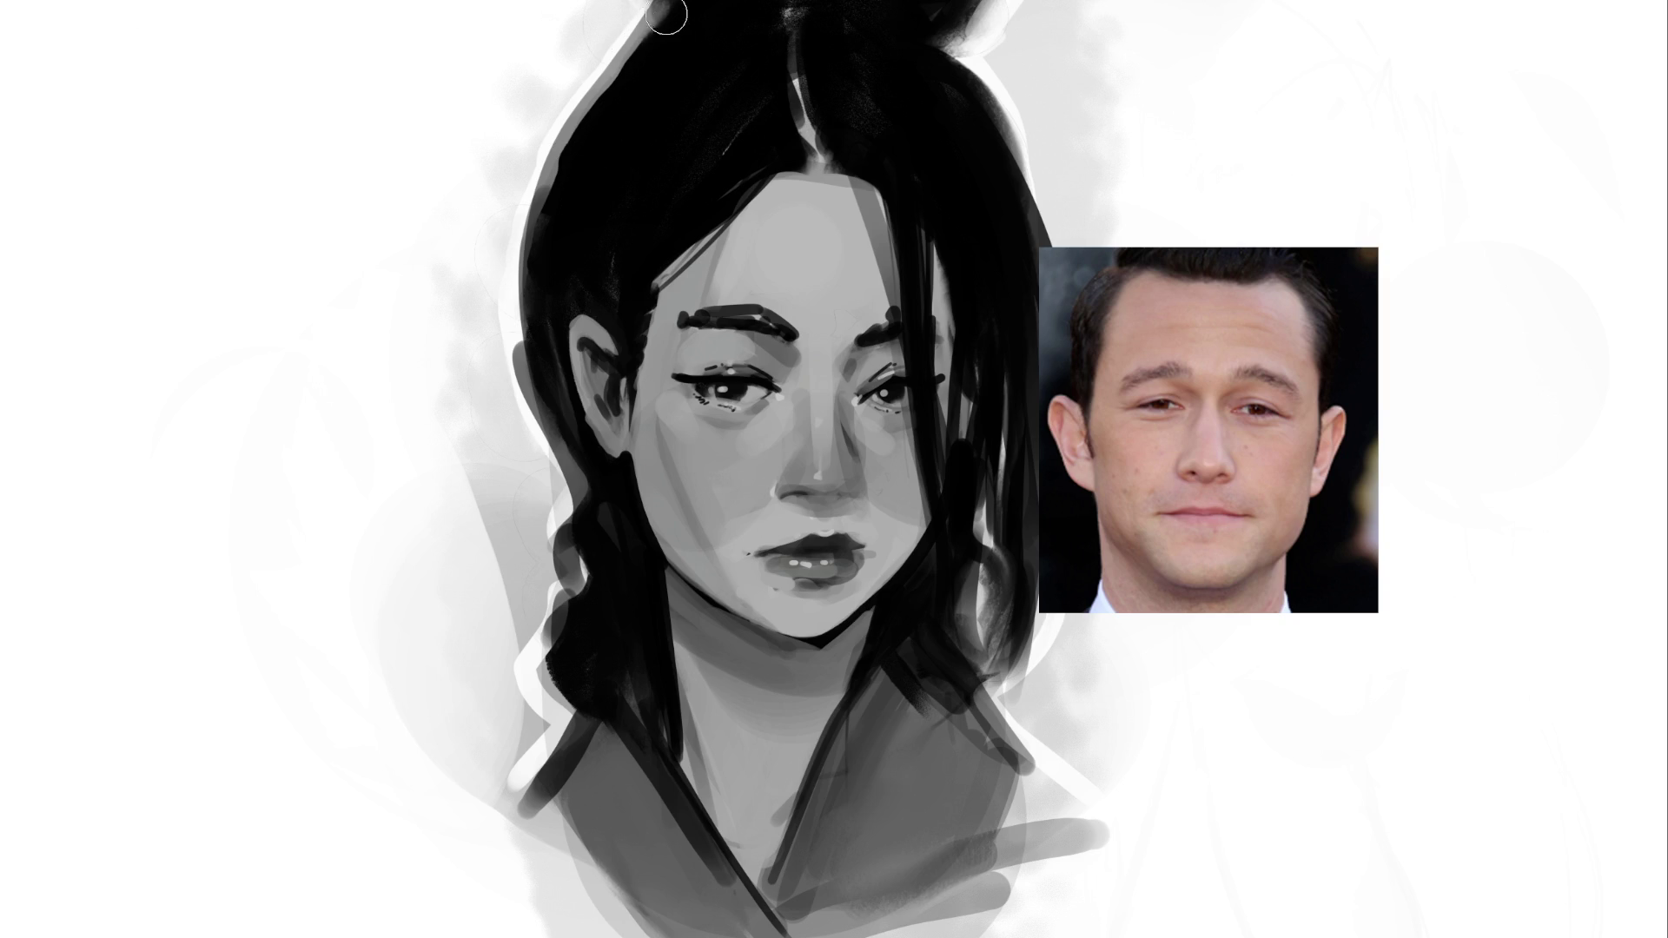
{"action": "left_click_drag", "start_coordinate": [660, 18], "coordinate": [512, 204]}
{"action": "mouse_move", "coordinate": [591, 83]}
{"action": "left_mouse_down"}
{"action": "mouse_move", "coordinate": [522, 195]}
{"action": "mouse_move", "coordinate": [644, 44]}
{"action": "mouse_move", "coordinate": [550, 119]}
{"action": "mouse_move", "coordinate": [523, 376]}
{"action": "mouse_move", "coordinate": [521, 100]}
{"action": "mouse_move", "coordinate": [486, 256]}
{"action": "mouse_move", "coordinate": [536, 580]}
{"action": "left_mouse_up"}
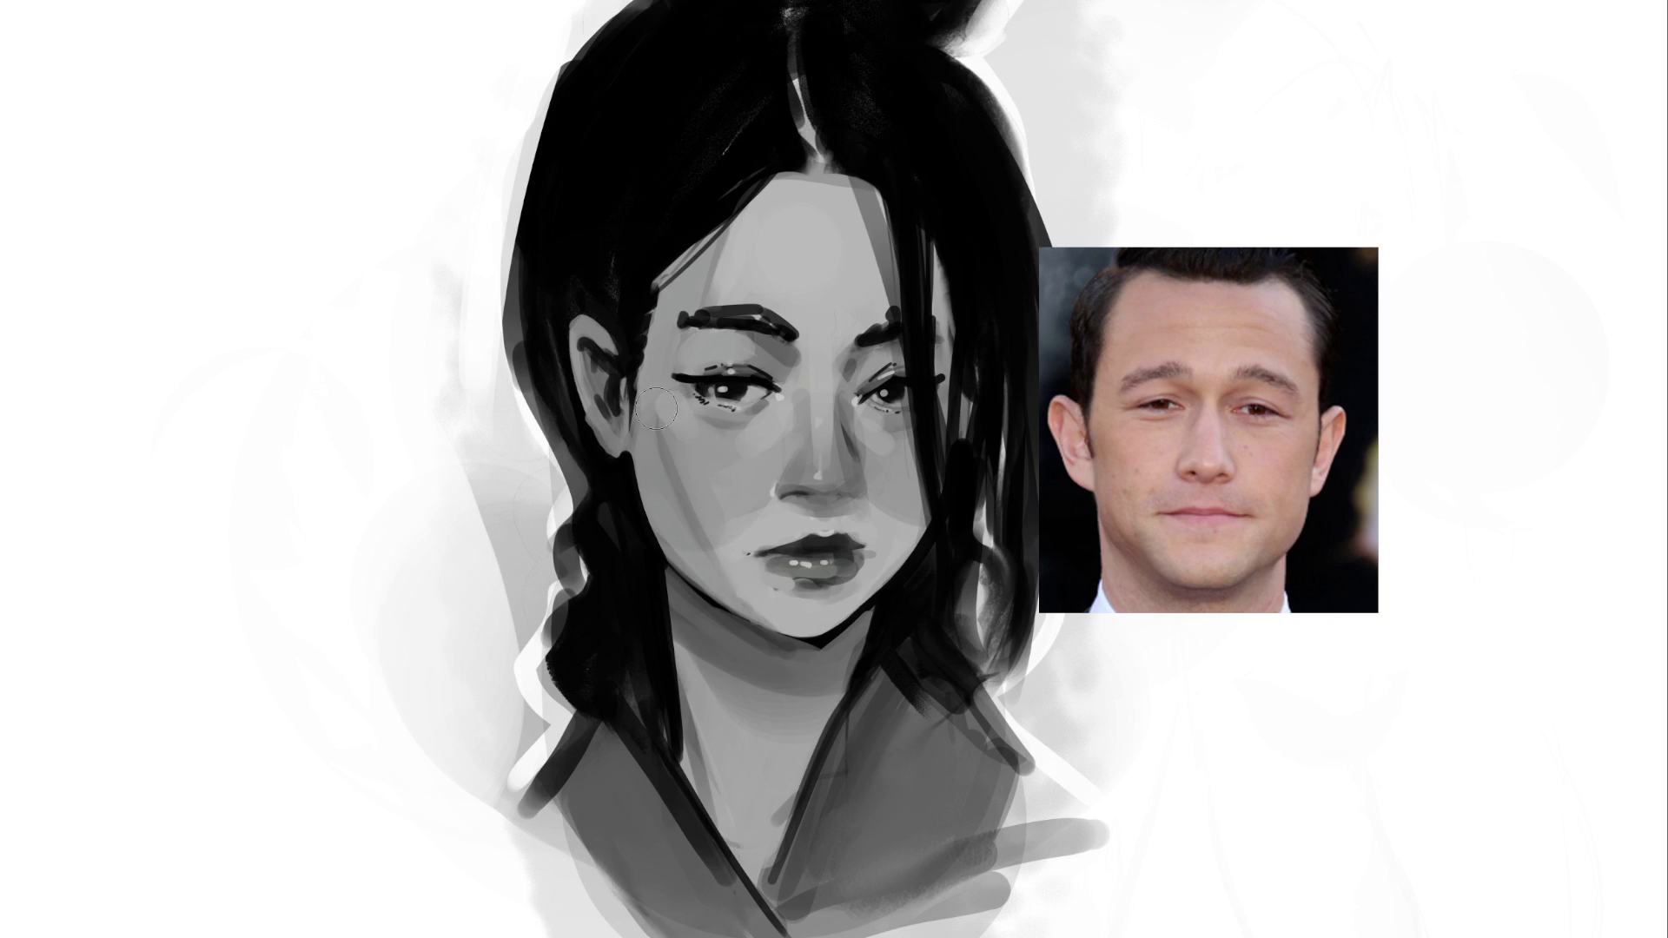
Rework the left cheek, jaw and under-eye shading, adding a small chin stroke
{"action": "left_click_drag", "start_coordinate": [674, 406], "coordinate": [734, 608]}
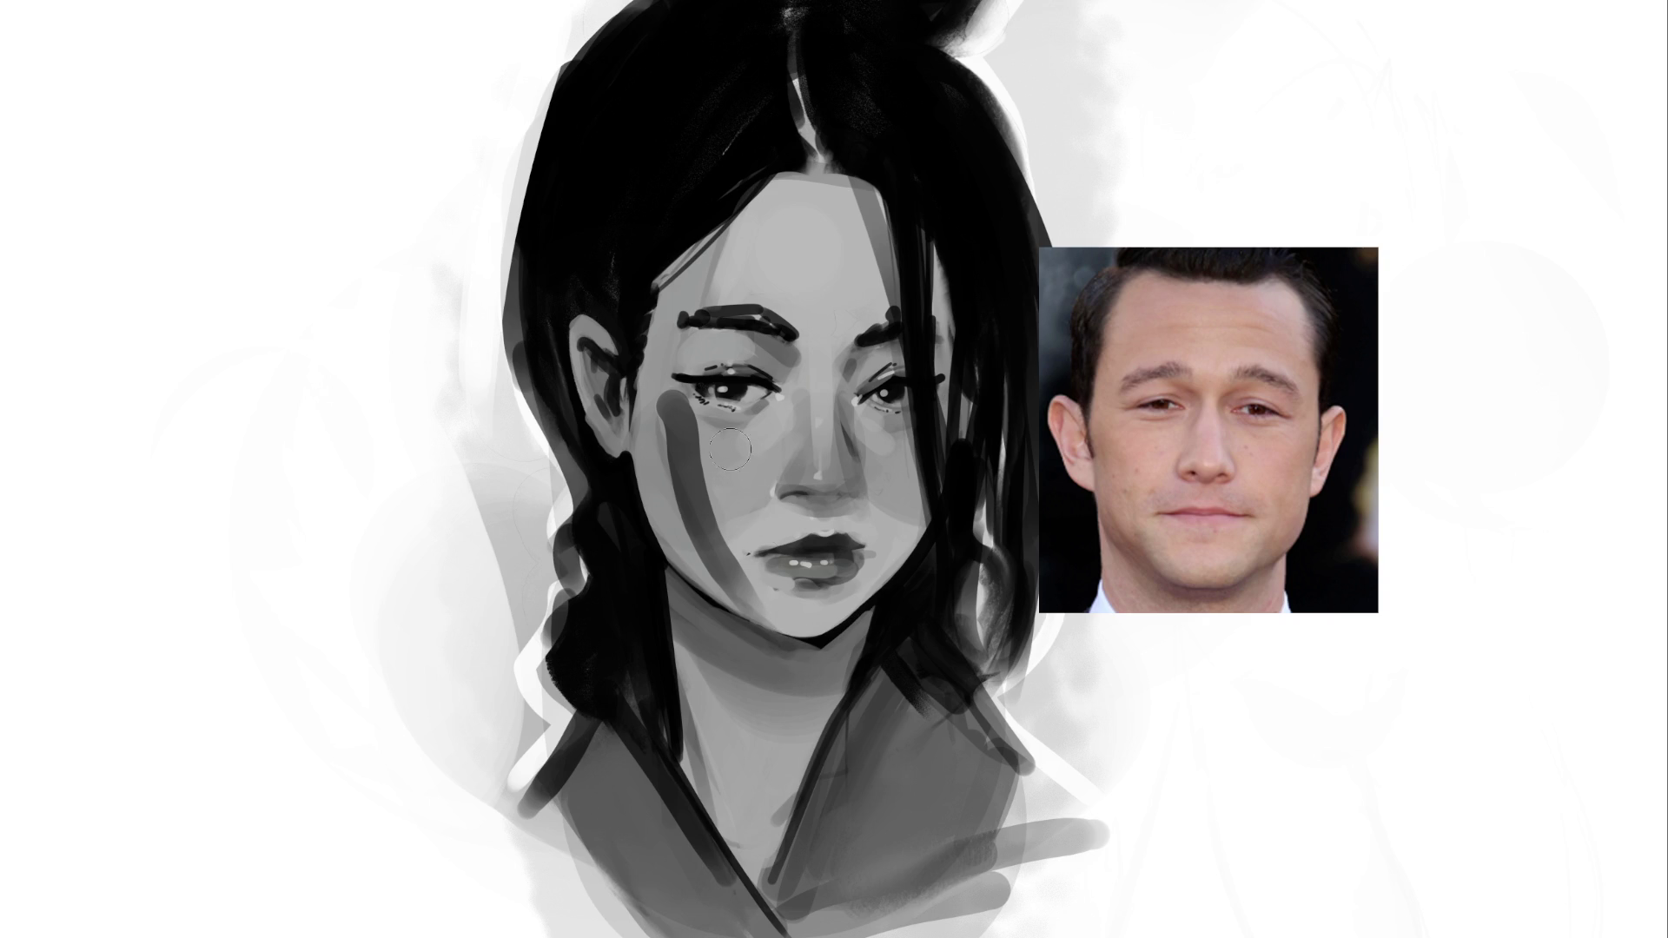
{"action": "key", "text": "ctrl+z"}
{"action": "left_click_drag", "start_coordinate": [673, 416], "coordinate": [734, 608]}
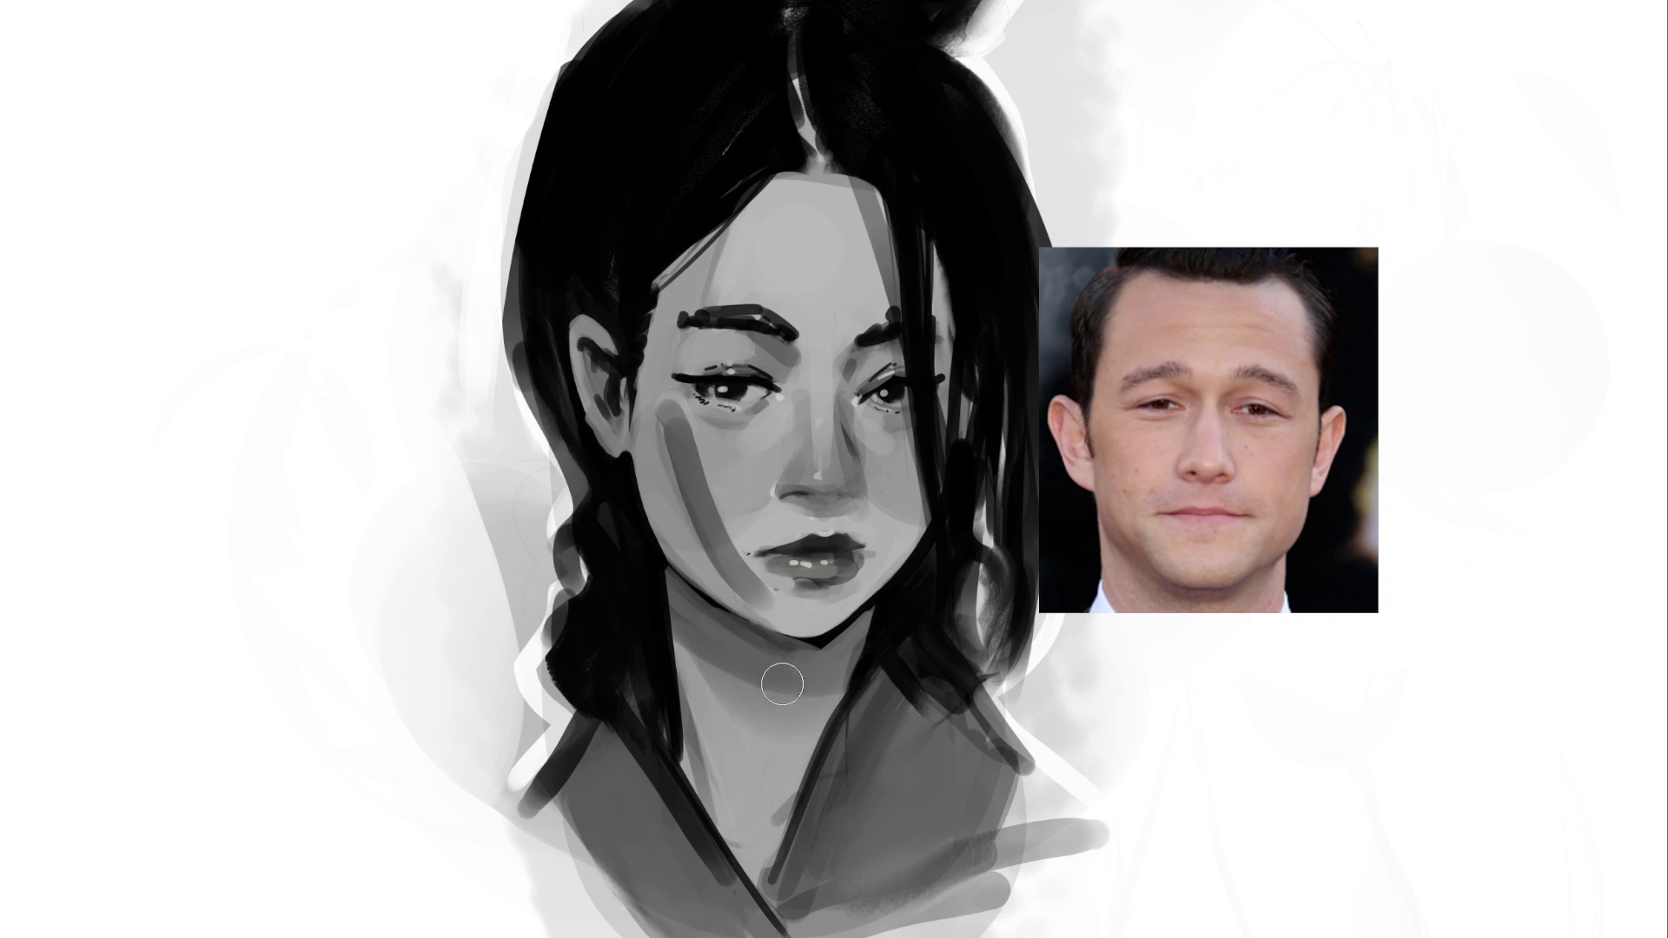
{"action": "left_click_drag", "start_coordinate": [715, 271], "coordinate": [686, 438]}
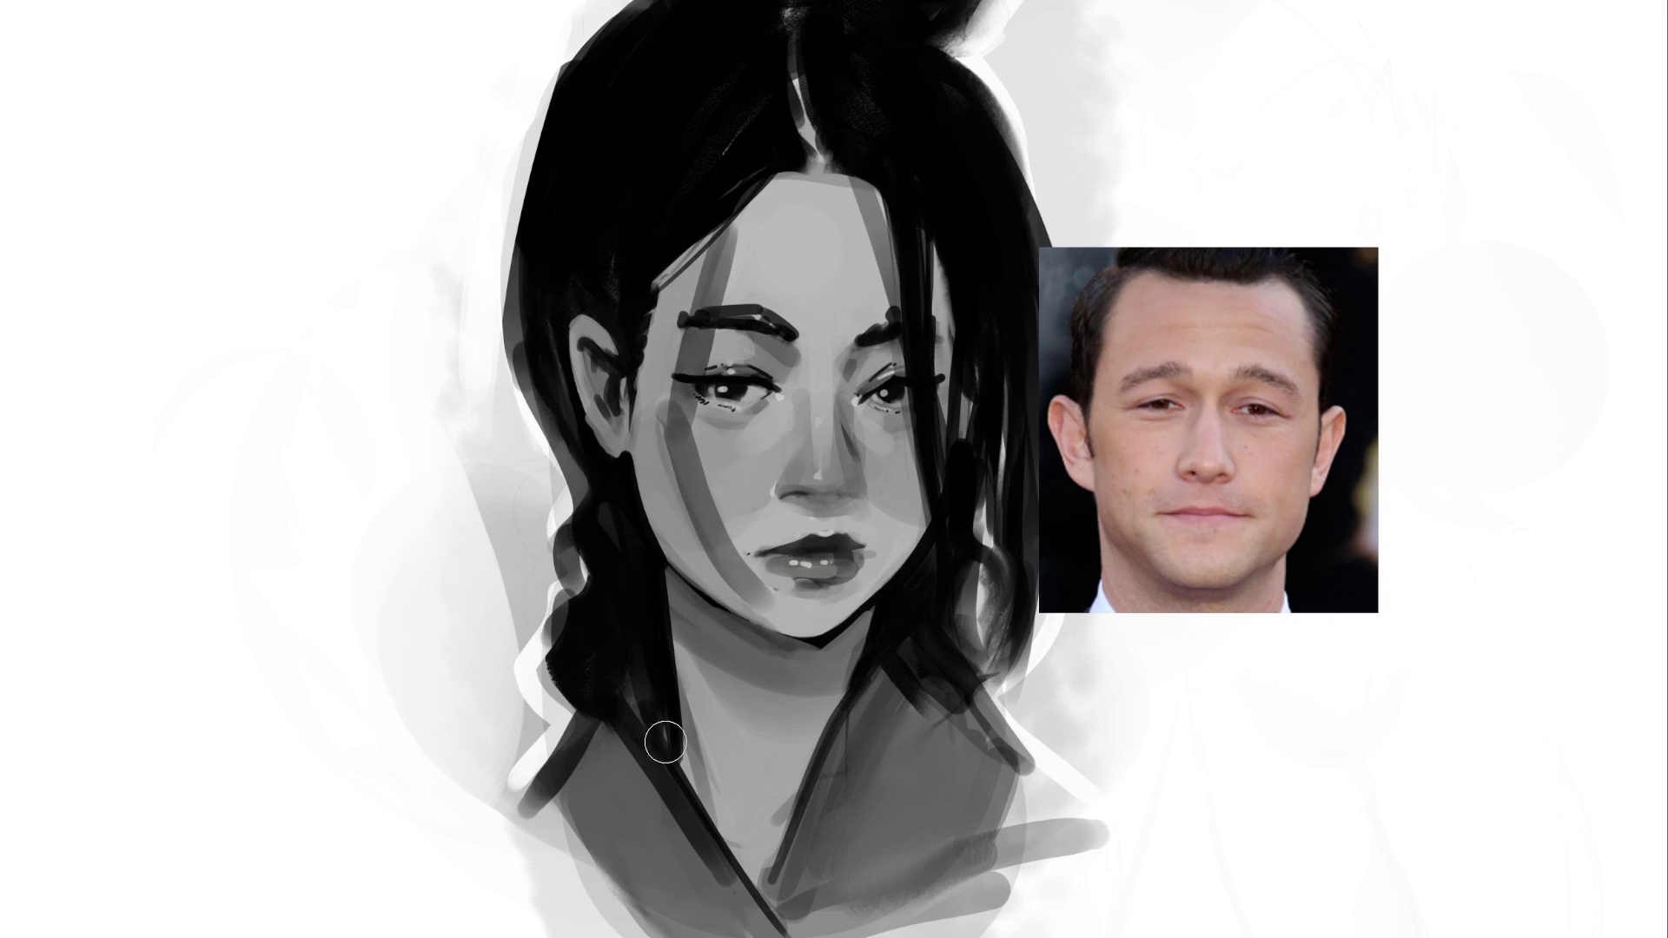
{"action": "key", "text": "ctrl+z"}
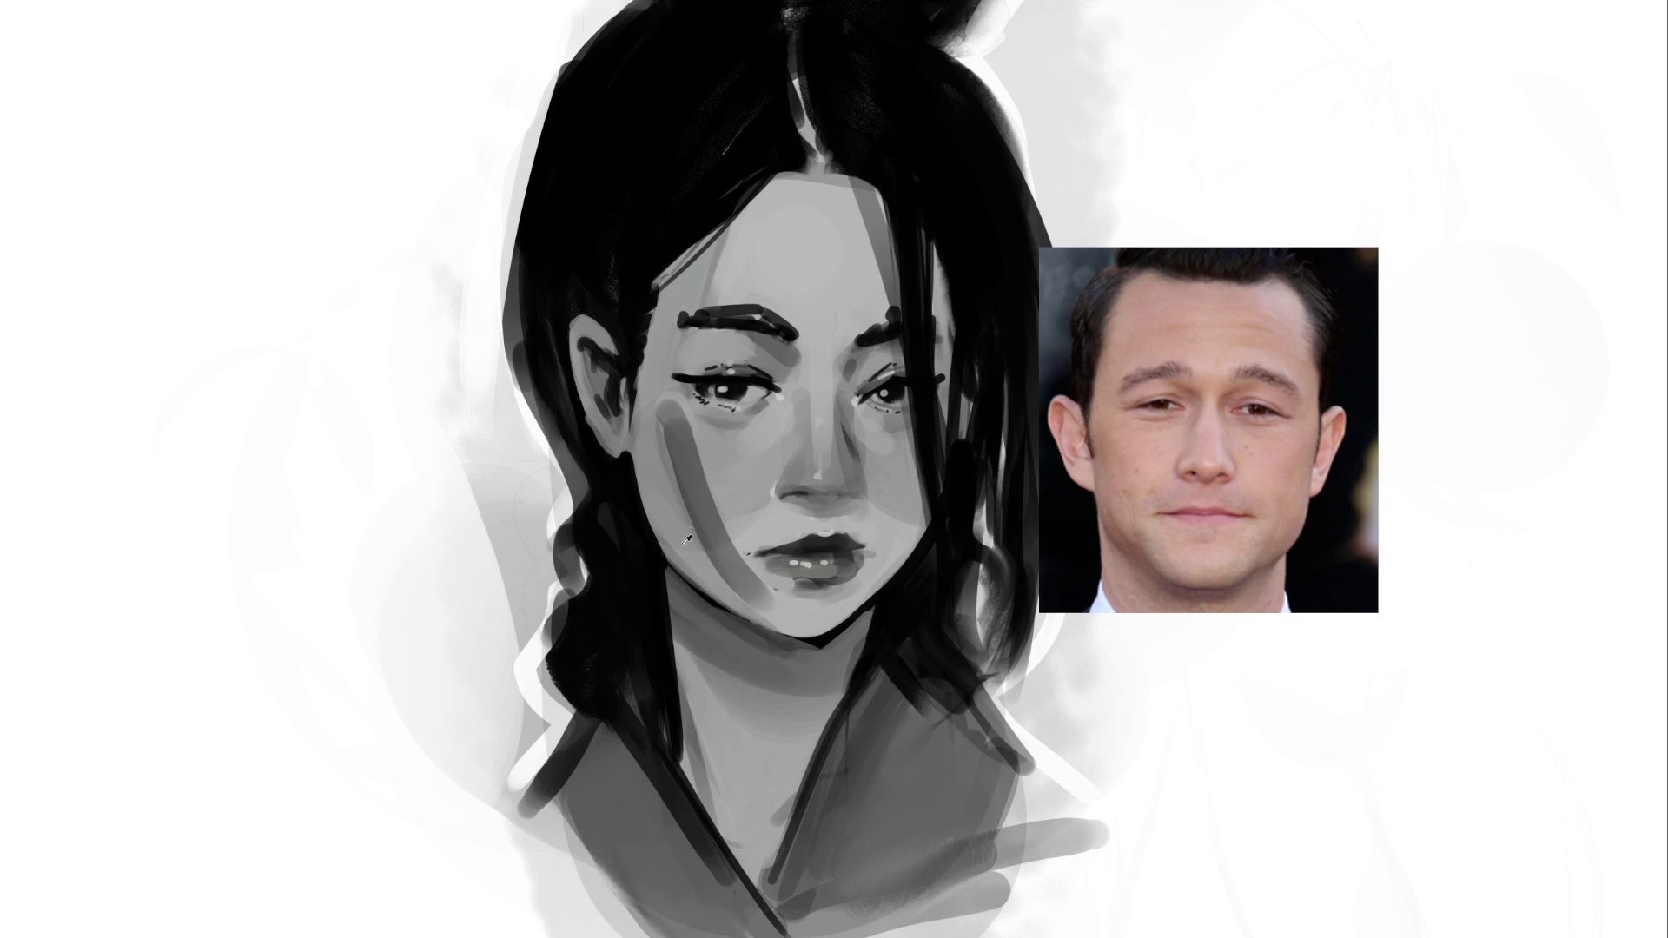
{"action": "mouse_move", "coordinate": [653, 441]}
{"action": "left_mouse_down"}
{"action": "mouse_move", "coordinate": [764, 626]}
{"action": "mouse_move", "coordinate": [695, 526]}
{"action": "left_mouse_up"}
{"action": "left_click_drag", "start_coordinate": [669, 417], "coordinate": [685, 521]}
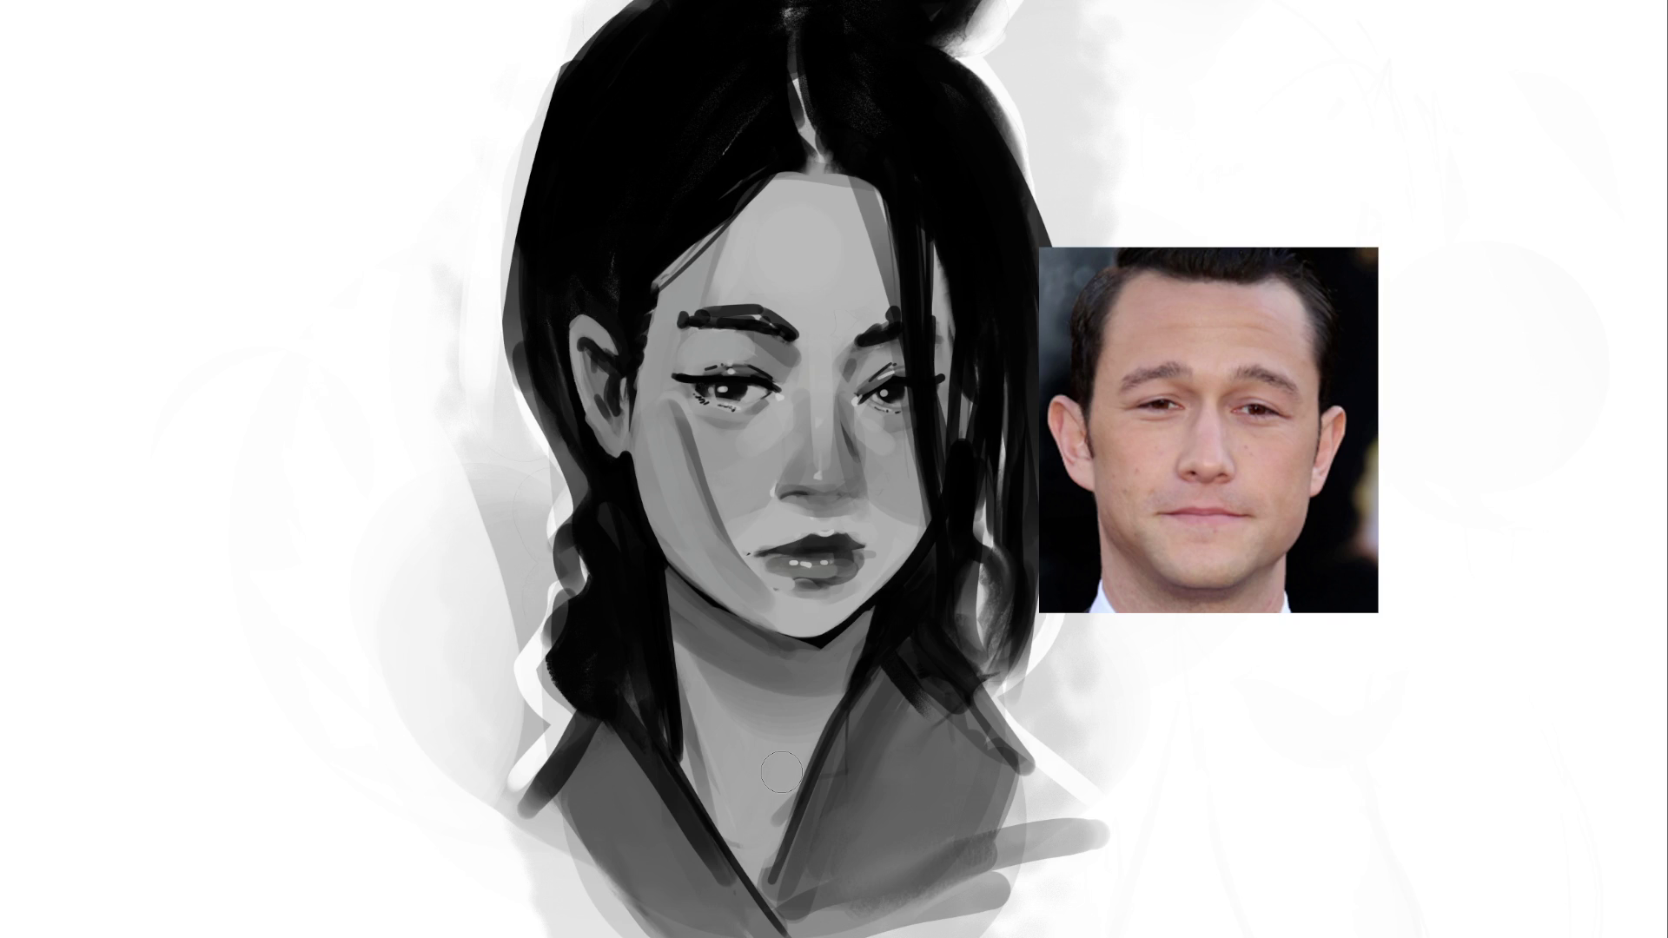
{"action": "mouse_move", "coordinate": [703, 440]}
{"action": "left_mouse_down"}
{"action": "mouse_move", "coordinate": [703, 491]}
{"action": "mouse_move", "coordinate": [774, 546]}
{"action": "left_mouse_up"}
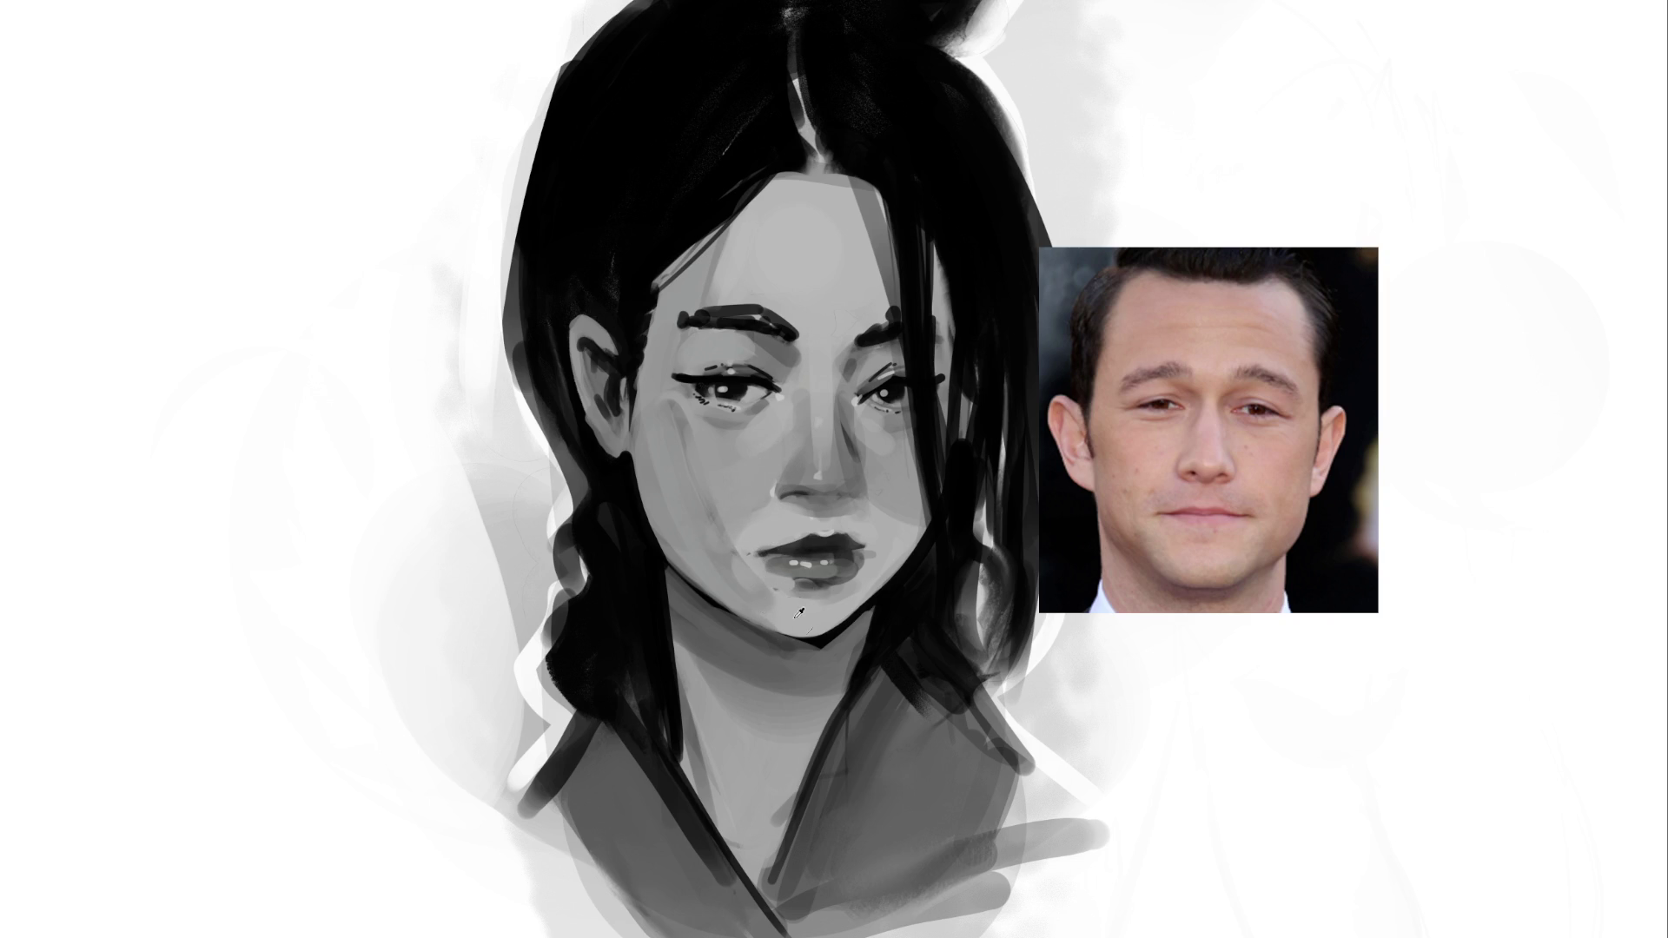
{"action": "left_click_drag", "start_coordinate": [751, 599], "coordinate": [763, 594]}
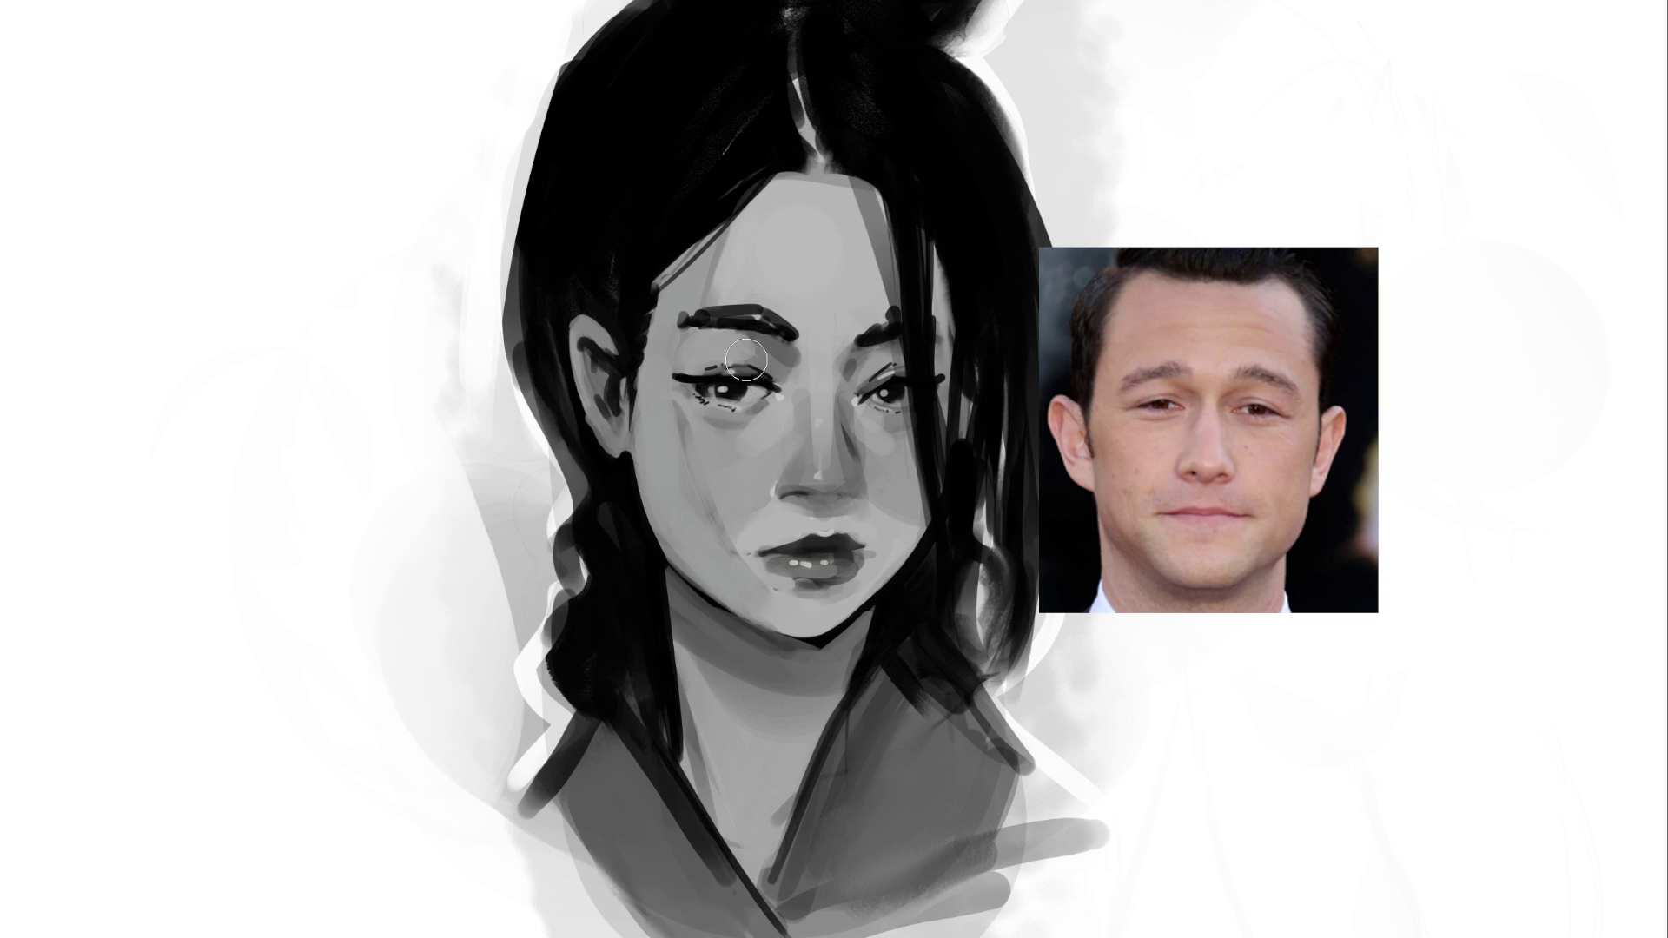
Lighten the top of the hair with a bright band and a stroke beside it
{"action": "mouse_move", "coordinate": [976, 50]}
{"action": "left_mouse_down"}
{"action": "mouse_move", "coordinate": [973, 18]}
{"action": "mouse_move", "coordinate": [947, 31]}
{"action": "mouse_move", "coordinate": [935, 8]}
{"action": "mouse_move", "coordinate": [978, 94]}
{"action": "left_mouse_up"}
{"action": "left_click_drag", "start_coordinate": [856, 30], "coordinate": [1023, 109]}
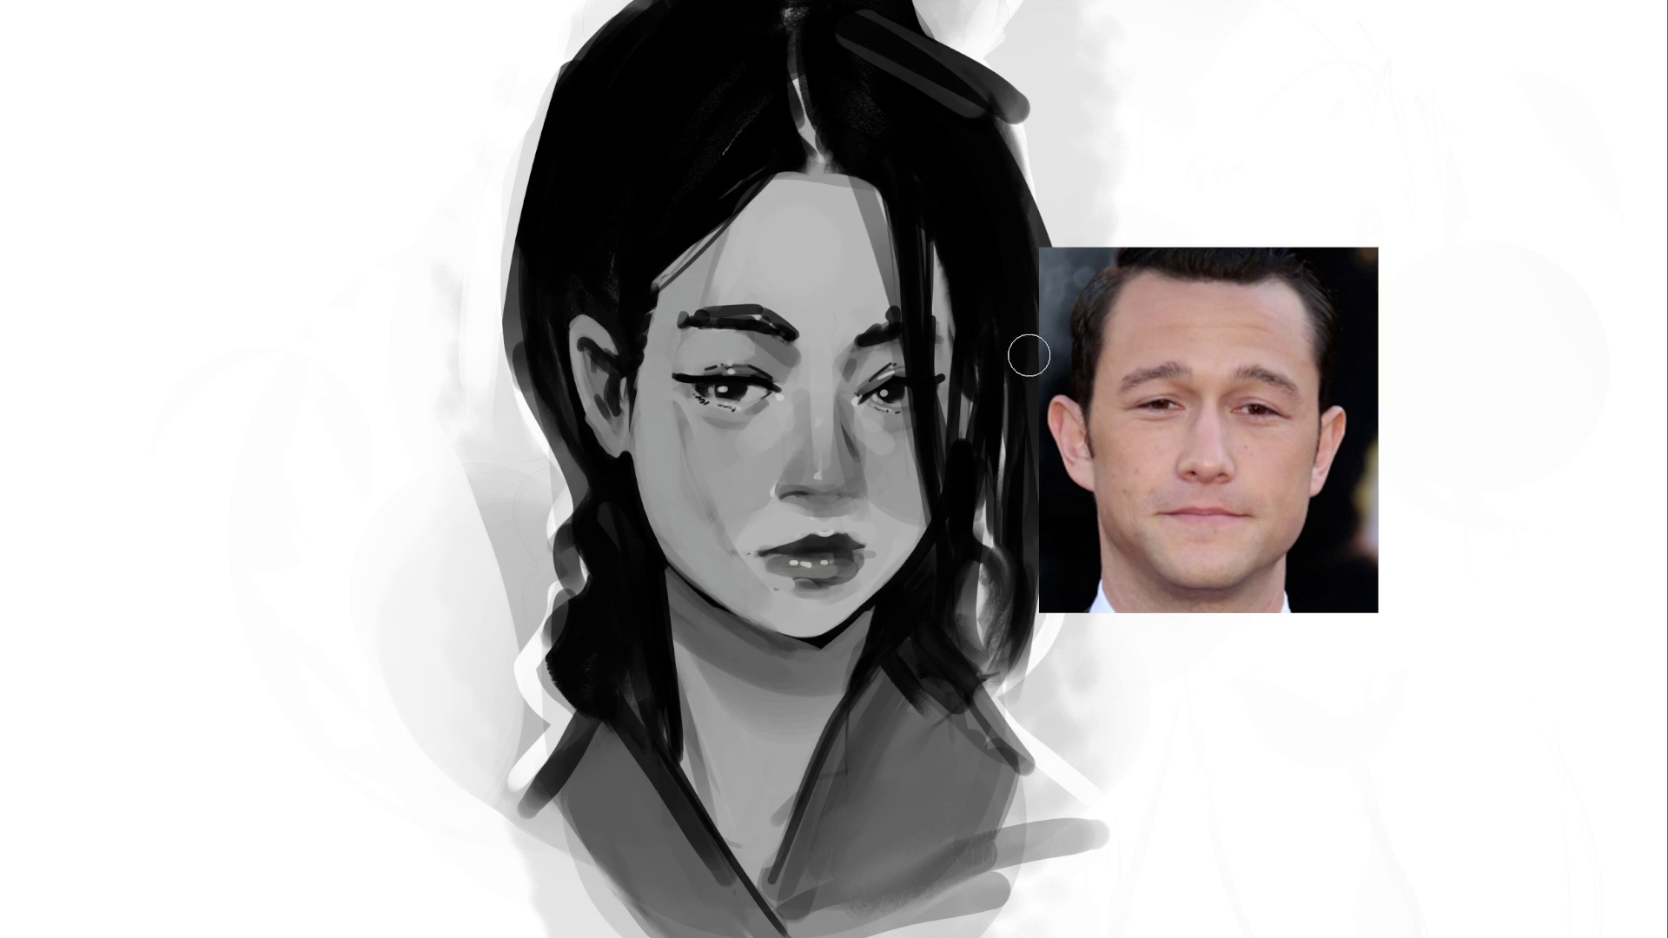
{"action": "left_click_drag", "start_coordinate": [1012, 82], "coordinate": [1056, 178]}
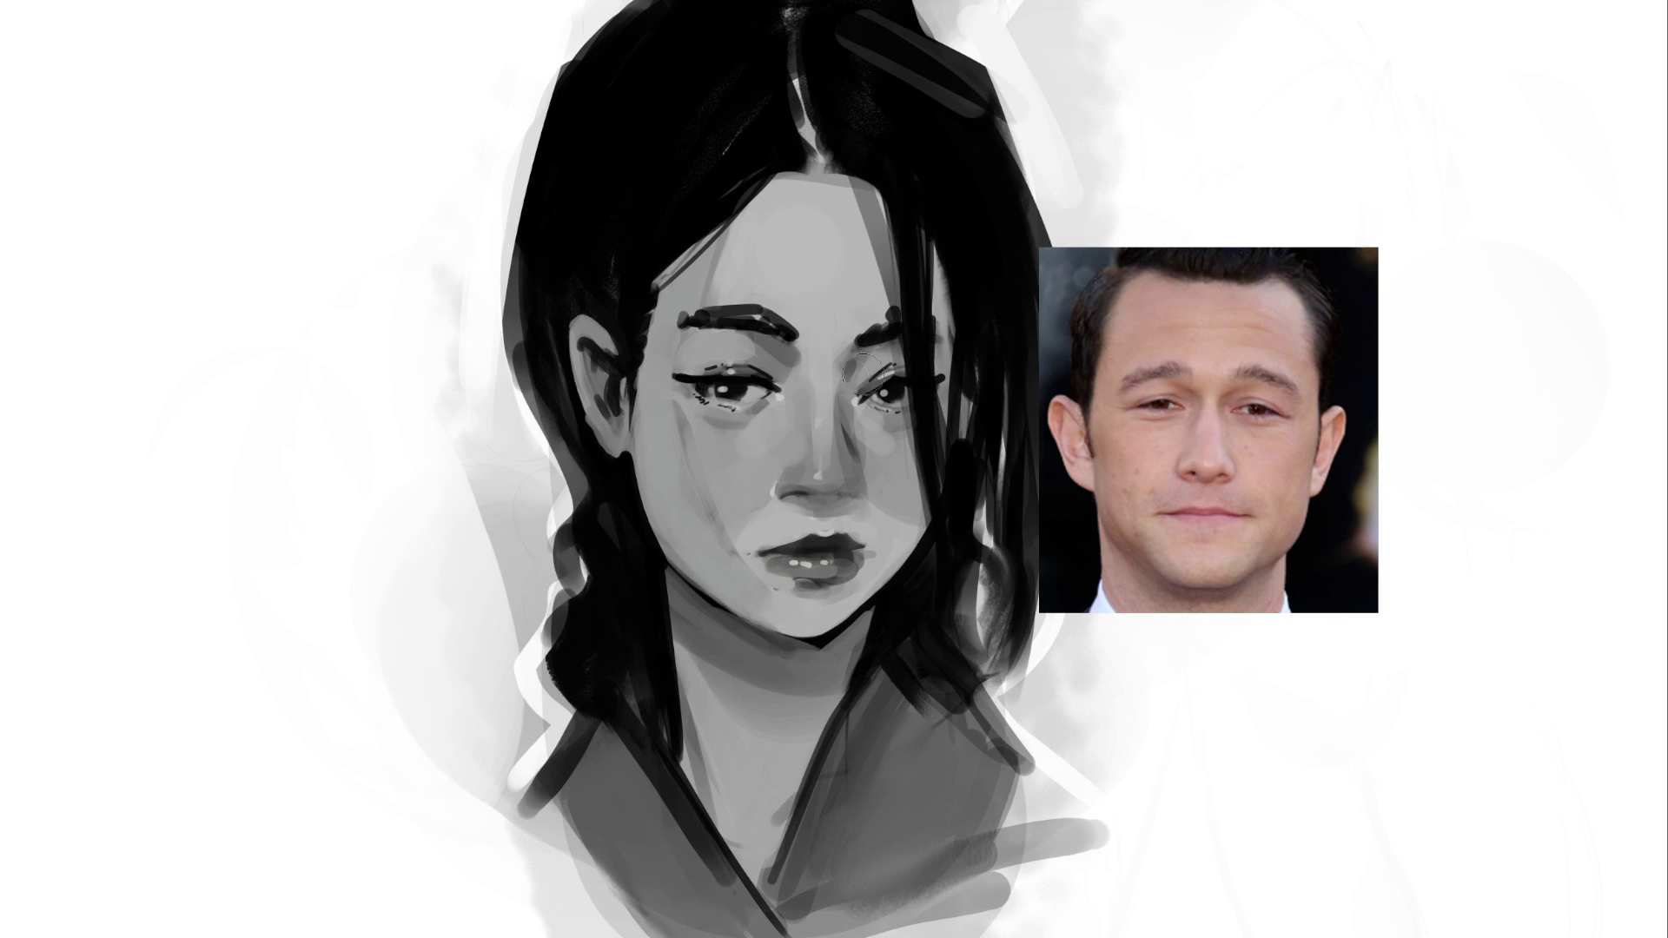
Sample a grey by the nose bridge, reshape the left eyebrow and darken the nose underside
{"action": "left_click_drag", "start_coordinate": [856, 401], "coordinate": [841, 436]}
{"action": "left_click", "coordinate": [826, 352], "text": "alt"}
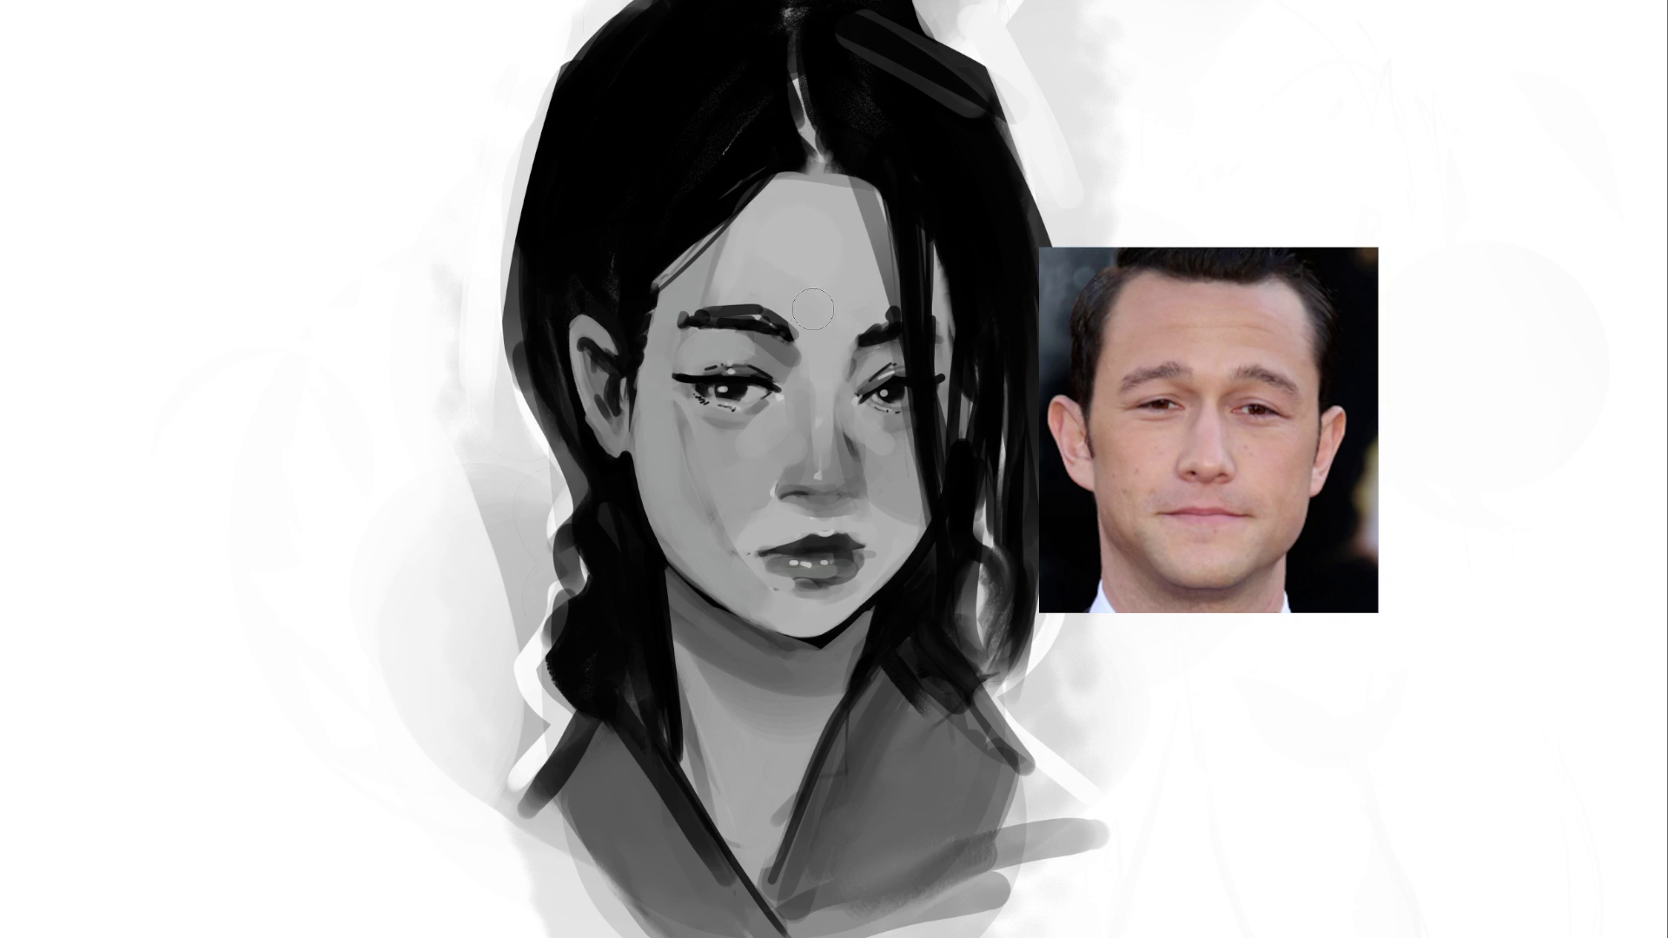
{"action": "left_click_drag", "start_coordinate": [901, 264], "coordinate": [900, 297]}
{"action": "mouse_move", "coordinate": [765, 318]}
{"action": "left_mouse_down"}
{"action": "mouse_move", "coordinate": [744, 306]}
{"action": "mouse_move", "coordinate": [740, 330]}
{"action": "left_mouse_up"}
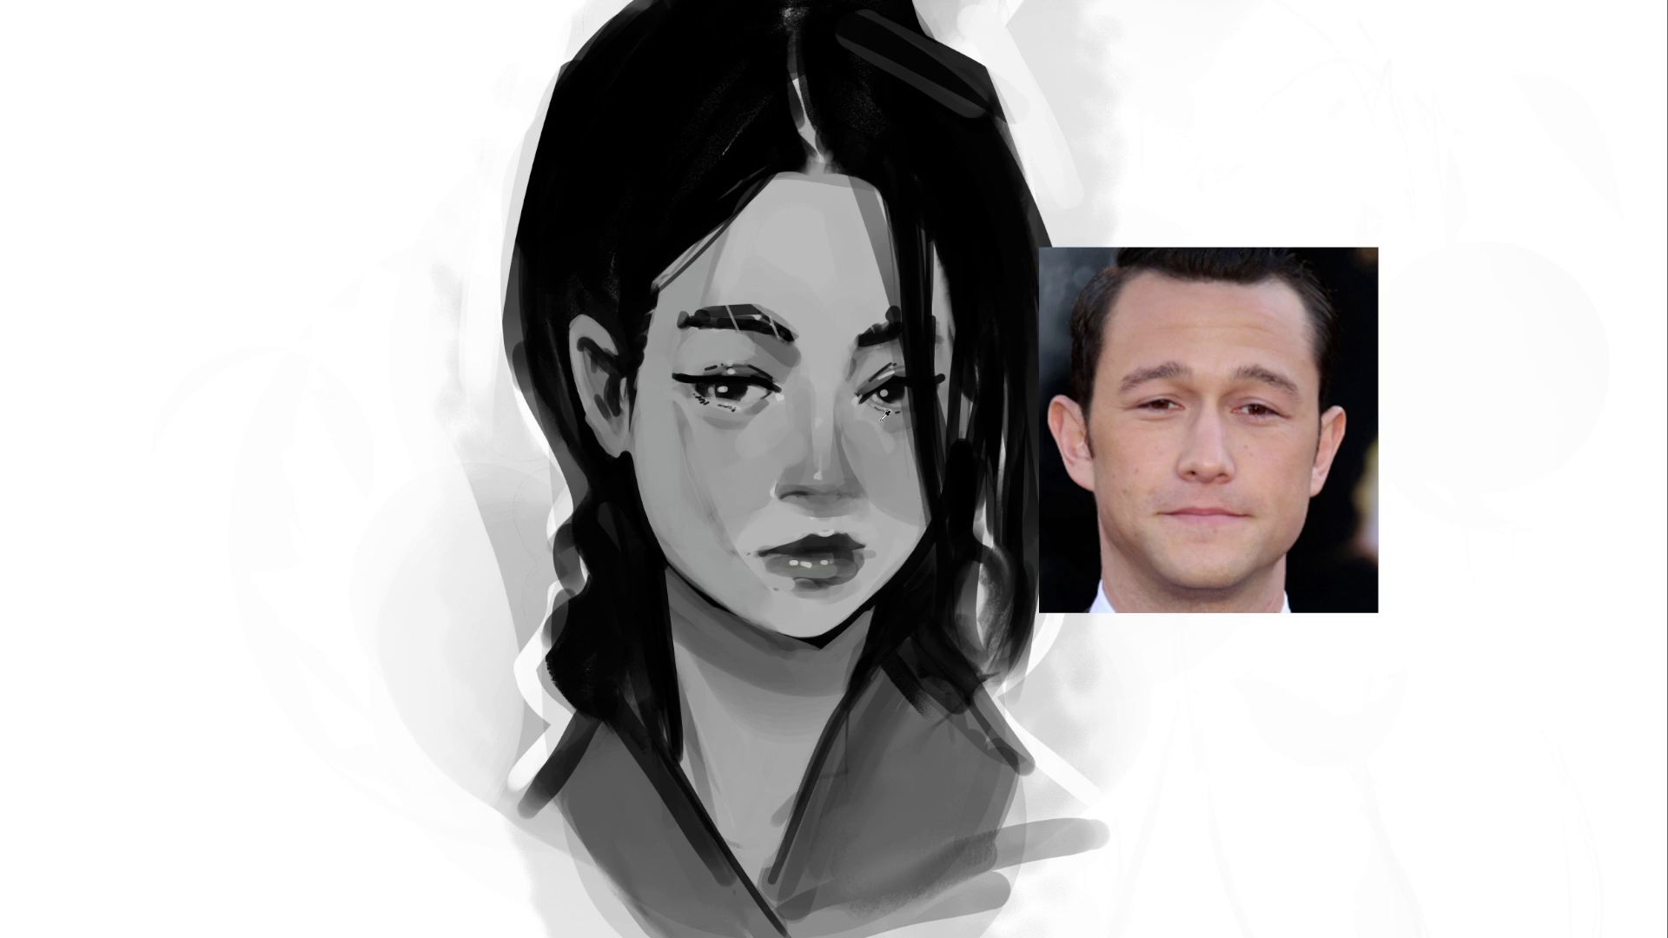
{"action": "left_click_drag", "start_coordinate": [792, 499], "coordinate": [813, 495]}
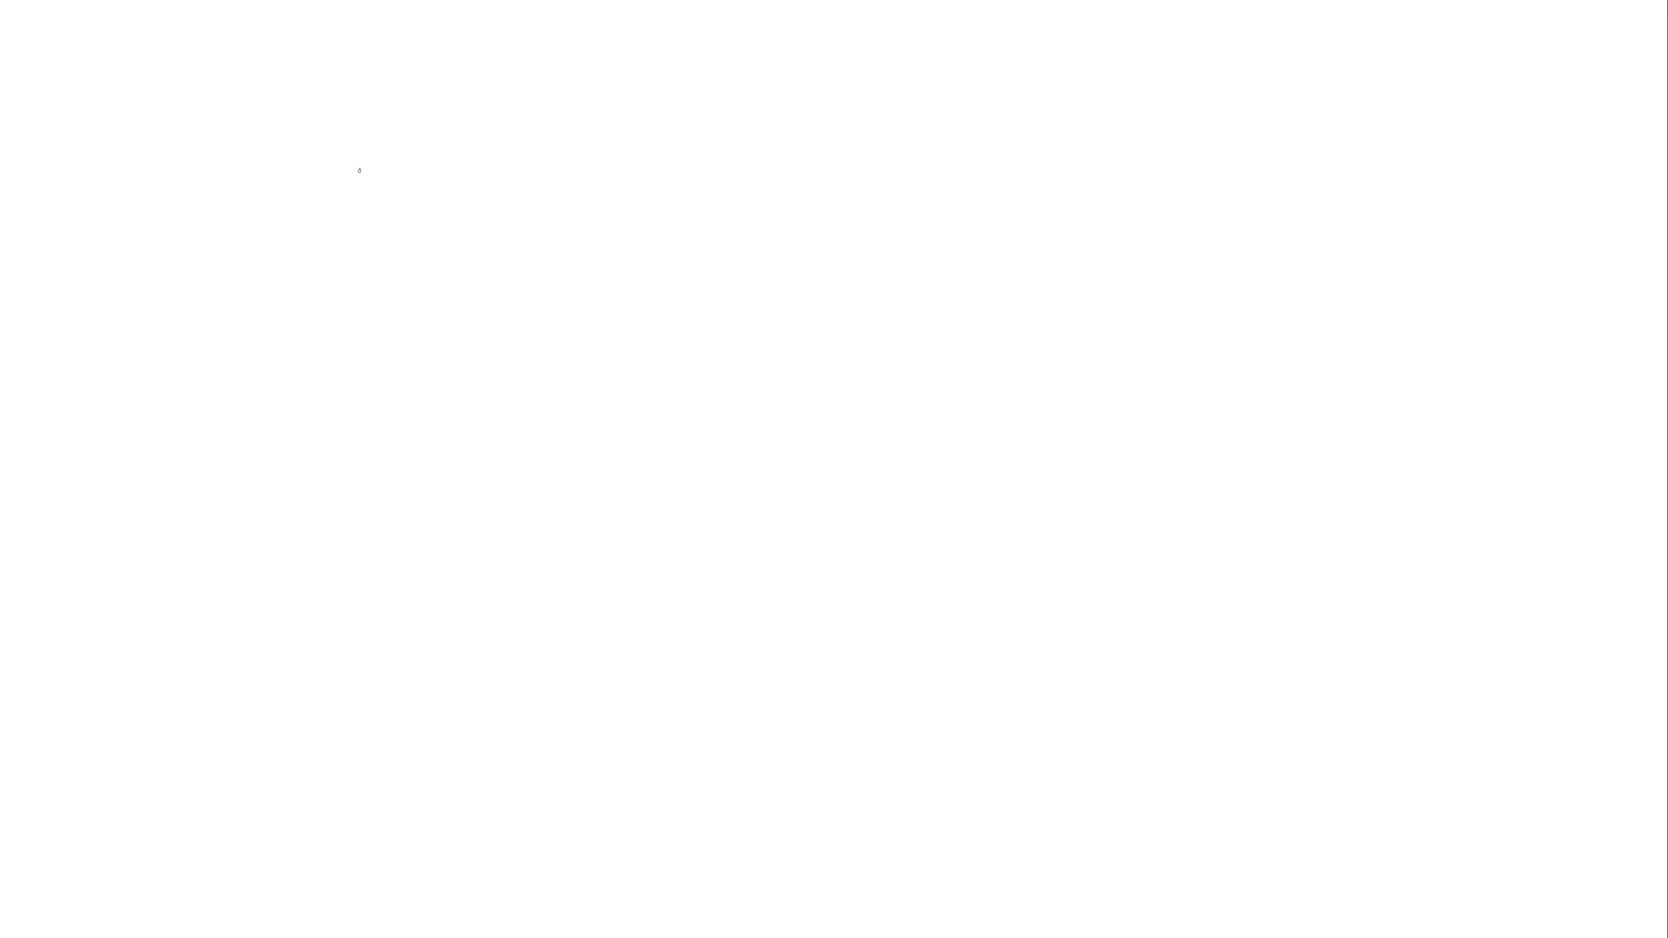
Sketch the woman's head with long hair, eye, cheek, jaw, ear and neck lines
{"action": "left_click_drag", "start_coordinate": [364, 129], "coordinate": [374, 204]}
{"action": "mouse_move", "coordinate": [397, 77]}
{"action": "left_mouse_down"}
{"action": "mouse_move", "coordinate": [355, 163]}
{"action": "mouse_move", "coordinate": [480, 149]}
{"action": "mouse_move", "coordinate": [387, 318]}
{"action": "left_mouse_up"}
{"action": "left_click_drag", "start_coordinate": [345, 143], "coordinate": [406, 383]}
{"action": "mouse_move", "coordinate": [458, 83]}
{"action": "left_mouse_down"}
{"action": "mouse_move", "coordinate": [420, 297]}
{"action": "mouse_move", "coordinate": [389, 349]}
{"action": "left_mouse_up"}
{"action": "left_click_drag", "start_coordinate": [469, 112], "coordinate": [406, 303]}
{"action": "mouse_move", "coordinate": [441, 66]}
{"action": "left_mouse_down"}
{"action": "mouse_move", "coordinate": [511, 256]}
{"action": "mouse_move", "coordinate": [528, 398]}
{"action": "left_mouse_up"}
{"action": "left_click_drag", "start_coordinate": [485, 130], "coordinate": [526, 372]}
{"action": "mouse_move", "coordinate": [470, 200]}
{"action": "left_mouse_down"}
{"action": "mouse_move", "coordinate": [460, 229]}
{"action": "mouse_move", "coordinate": [482, 220]}
{"action": "left_mouse_up"}
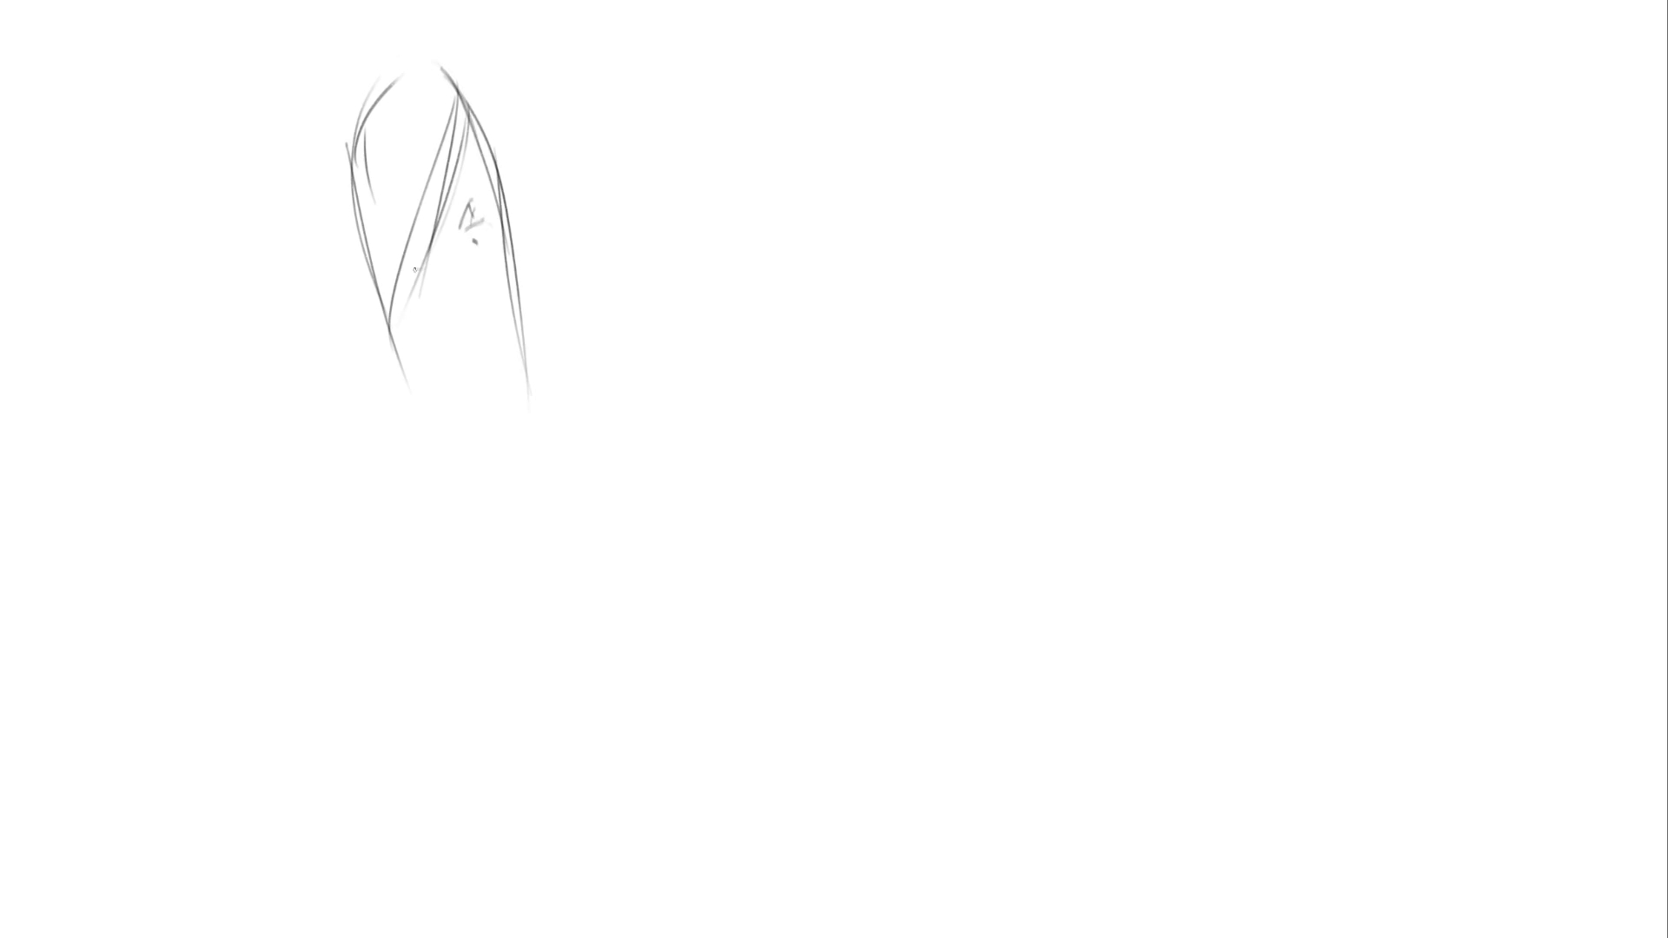
{"action": "mouse_move", "coordinate": [416, 294]}
{"action": "left_mouse_down"}
{"action": "mouse_move", "coordinate": [486, 304]}
{"action": "mouse_move", "coordinate": [470, 312]}
{"action": "left_mouse_up"}
{"action": "left_click_drag", "start_coordinate": [502, 187], "coordinate": [518, 204]}
{"action": "left_click_drag", "start_coordinate": [350, 224], "coordinate": [359, 241]}
{"action": "left_click_drag", "start_coordinate": [406, 308], "coordinate": [429, 340]}
{"action": "mouse_move", "coordinate": [452, 327]}
{"action": "left_mouse_down"}
{"action": "mouse_move", "coordinate": [479, 326]}
{"action": "mouse_move", "coordinate": [481, 409]}
{"action": "mouse_move", "coordinate": [443, 456]}
{"action": "mouse_move", "coordinate": [433, 440]}
{"action": "left_mouse_up"}
{"action": "left_click_drag", "start_coordinate": [467, 340], "coordinate": [470, 396]}
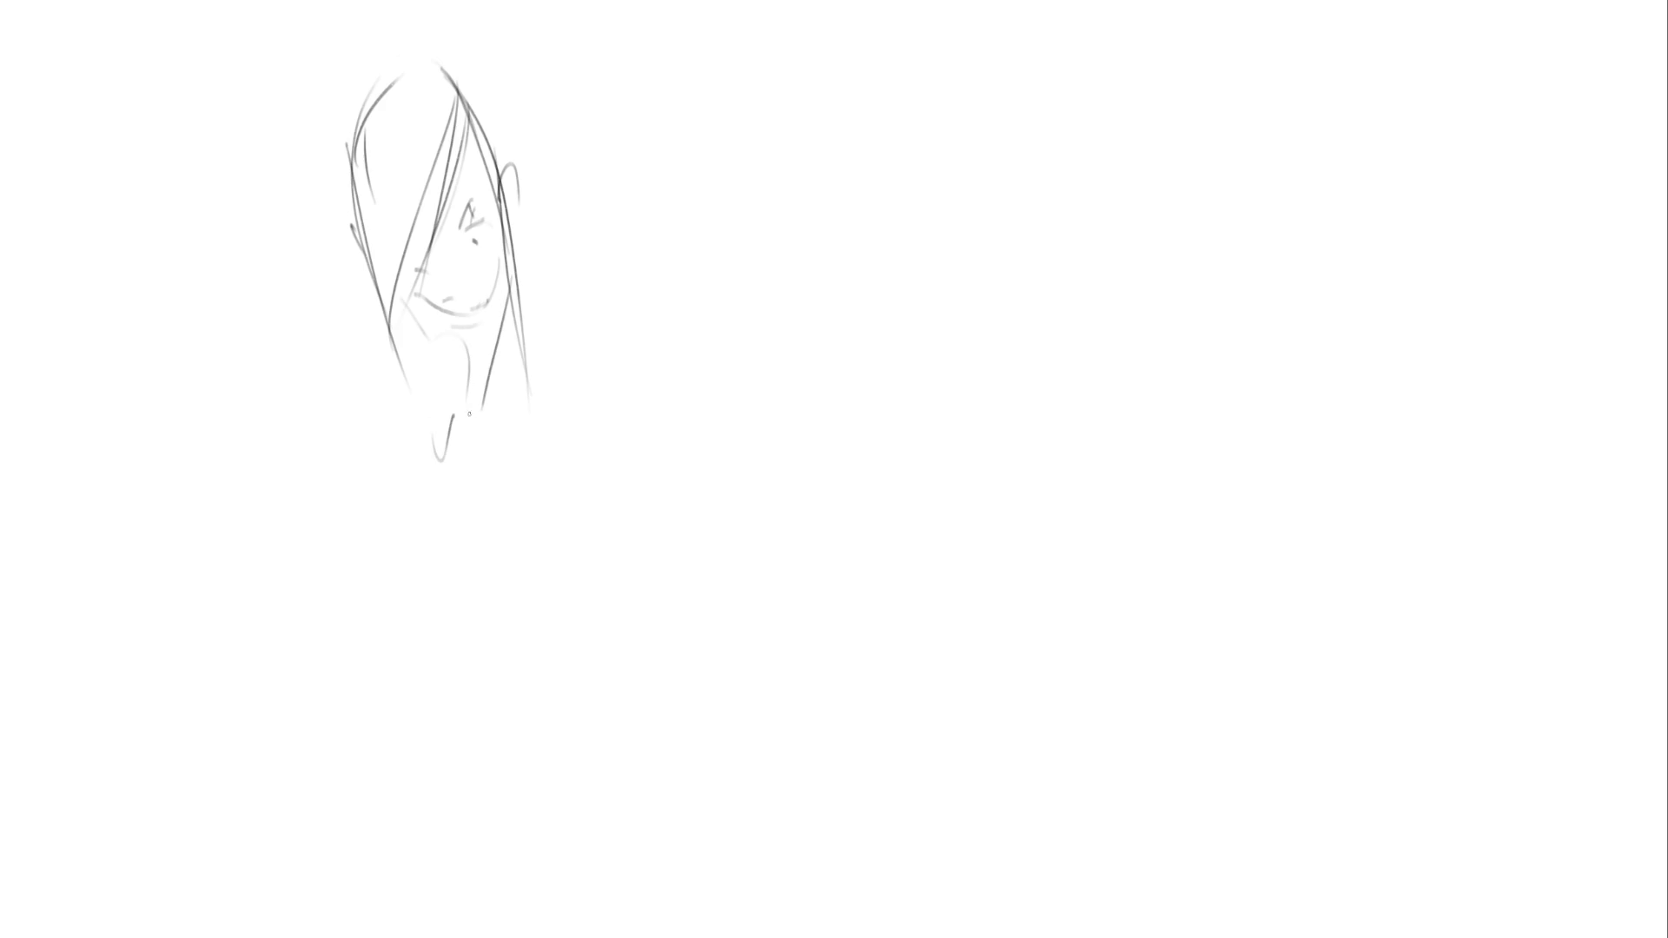
Sketch her shoulders, sleeve, flowing side line and the hand holding a book
{"action": "mouse_move", "coordinate": [382, 323]}
{"action": "left_mouse_down"}
{"action": "mouse_move", "coordinate": [326, 438]}
{"action": "mouse_move", "coordinate": [424, 469]}
{"action": "left_mouse_up"}
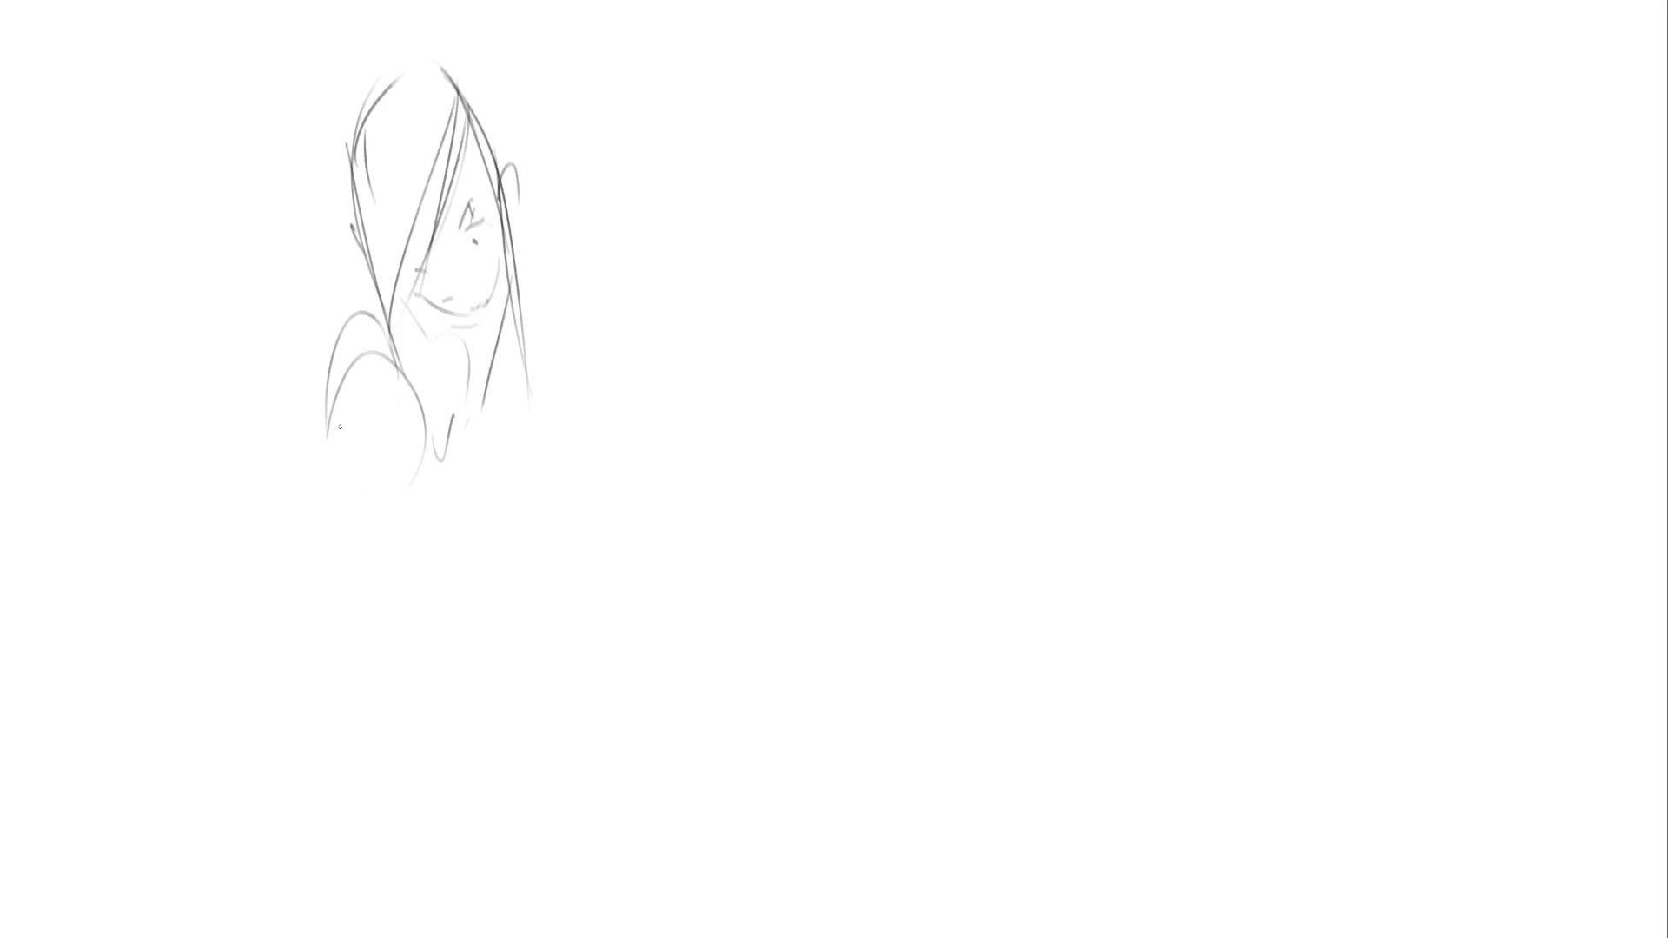
{"action": "mouse_move", "coordinate": [352, 312]}
{"action": "left_mouse_down"}
{"action": "mouse_move", "coordinate": [221, 554]}
{"action": "mouse_move", "coordinate": [383, 436]}
{"action": "left_mouse_up"}
{"action": "mouse_move", "coordinate": [229, 573]}
{"action": "left_mouse_down"}
{"action": "mouse_move", "coordinate": [356, 556]}
{"action": "mouse_move", "coordinate": [431, 691]}
{"action": "left_mouse_up"}
{"action": "mouse_move", "coordinate": [312, 547]}
{"action": "left_mouse_down"}
{"action": "mouse_move", "coordinate": [430, 641]}
{"action": "mouse_move", "coordinate": [463, 698]}
{"action": "mouse_move", "coordinate": [465, 559]}
{"action": "left_mouse_up"}
{"action": "left_click_drag", "start_coordinate": [432, 488], "coordinate": [552, 396]}
{"action": "mouse_move", "coordinate": [553, 409]}
{"action": "left_mouse_down"}
{"action": "mouse_move", "coordinate": [542, 501]}
{"action": "mouse_move", "coordinate": [544, 297]}
{"action": "left_mouse_up"}
{"action": "mouse_move", "coordinate": [560, 301]}
{"action": "left_mouse_down"}
{"action": "mouse_move", "coordinate": [597, 387]}
{"action": "mouse_move", "coordinate": [606, 508]}
{"action": "left_mouse_up"}
{"action": "mouse_move", "coordinate": [603, 364]}
{"action": "left_mouse_down"}
{"action": "mouse_move", "coordinate": [726, 608]}
{"action": "mouse_move", "coordinate": [705, 745]}
{"action": "left_mouse_up"}
{"action": "left_click_drag", "start_coordinate": [738, 645], "coordinate": [719, 782]}
{"action": "left_click_drag", "start_coordinate": [460, 563], "coordinate": [544, 682]}
{"action": "mouse_move", "coordinate": [434, 532]}
{"action": "left_mouse_down"}
{"action": "mouse_move", "coordinate": [604, 625]}
{"action": "mouse_move", "coordinate": [550, 711]}
{"action": "left_mouse_up"}
{"action": "mouse_move", "coordinate": [551, 711]}
{"action": "left_mouse_down"}
{"action": "mouse_move", "coordinate": [426, 667]}
{"action": "mouse_move", "coordinate": [434, 794]}
{"action": "mouse_move", "coordinate": [548, 827]}
{"action": "left_mouse_up"}
{"action": "left_click_drag", "start_coordinate": [598, 752], "coordinate": [508, 821]}
{"action": "left_click_drag", "start_coordinate": [594, 581], "coordinate": [653, 816]}
{"action": "mouse_move", "coordinate": [649, 875]}
{"action": "left_mouse_down"}
{"action": "mouse_move", "coordinate": [390, 859]}
{"action": "mouse_move", "coordinate": [608, 891]}
{"action": "left_mouse_up"}
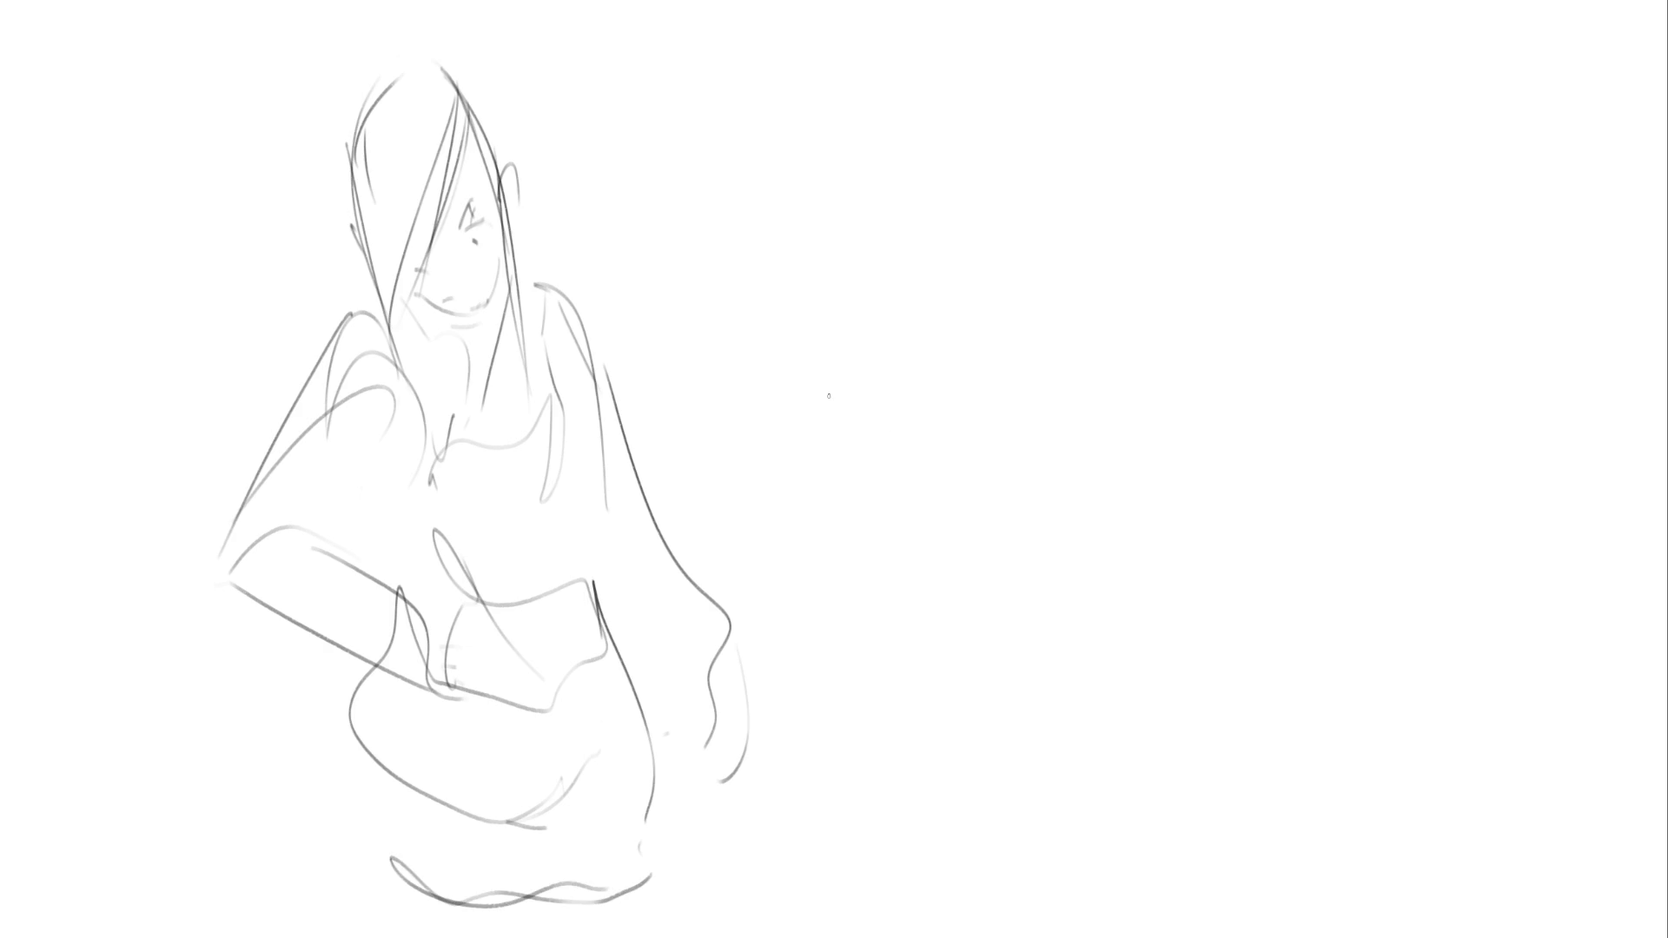
Sketch the man's head with eye, jaw, ear, brows, tall hair, chin and neck
{"action": "left_click_drag", "start_coordinate": [881, 150], "coordinate": [873, 200]}
{"action": "mouse_move", "coordinate": [886, 133]}
{"action": "left_mouse_down"}
{"action": "mouse_move", "coordinate": [910, 102]}
{"action": "mouse_move", "coordinate": [928, 109]}
{"action": "left_mouse_up"}
{"action": "left_click_drag", "start_coordinate": [940, 146], "coordinate": [939, 179]}
{"action": "left_click_drag", "start_coordinate": [905, 250], "coordinate": [885, 262]}
{"action": "left_click_drag", "start_coordinate": [919, 155], "coordinate": [946, 168]}
{"action": "mouse_move", "coordinate": [874, 211]}
{"action": "left_mouse_down"}
{"action": "mouse_move", "coordinate": [891, 261]}
{"action": "mouse_move", "coordinate": [865, 248]}
{"action": "mouse_move", "coordinate": [983, 261]}
{"action": "mouse_move", "coordinate": [986, 213]}
{"action": "mouse_move", "coordinate": [1025, 225]}
{"action": "left_mouse_up"}
{"action": "left_click_drag", "start_coordinate": [941, 115], "coordinate": [990, 136]}
{"action": "left_click_drag", "start_coordinate": [888, 116], "coordinate": [933, 77]}
{"action": "mouse_move", "coordinate": [966, 82]}
{"action": "left_mouse_down"}
{"action": "mouse_move", "coordinate": [977, 128]}
{"action": "mouse_move", "coordinate": [945, 106]}
{"action": "mouse_move", "coordinate": [1034, 174]}
{"action": "left_mouse_up"}
{"action": "mouse_move", "coordinate": [1025, 43]}
{"action": "left_mouse_down"}
{"action": "mouse_move", "coordinate": [1050, 91]}
{"action": "mouse_move", "coordinate": [1038, 211]}
{"action": "left_mouse_up"}
{"action": "mouse_move", "coordinate": [1051, 230]}
{"action": "left_mouse_down"}
{"action": "mouse_move", "coordinate": [1018, 288]}
{"action": "mouse_move", "coordinate": [925, 295]}
{"action": "mouse_move", "coordinate": [895, 323]}
{"action": "mouse_move", "coordinate": [960, 291]}
{"action": "left_mouse_up"}
{"action": "left_click_drag", "start_coordinate": [1018, 261], "coordinate": [995, 372]}
{"action": "left_click_drag", "start_coordinate": [1008, 241], "coordinate": [951, 358]}
Rough in the man's collar, shoulders, torso, right arm and a wavy base line
{"action": "left_click_drag", "start_coordinate": [921, 361], "coordinate": [980, 365]}
{"action": "left_click_drag", "start_coordinate": [897, 327], "coordinate": [912, 368]}
{"action": "mouse_move", "coordinate": [907, 329]}
{"action": "left_mouse_down"}
{"action": "mouse_move", "coordinate": [860, 310]}
{"action": "mouse_move", "coordinate": [993, 359]}
{"action": "mouse_move", "coordinate": [1022, 472]}
{"action": "mouse_move", "coordinate": [968, 491]}
{"action": "left_mouse_up"}
{"action": "mouse_move", "coordinate": [824, 301]}
{"action": "left_mouse_down"}
{"action": "mouse_move", "coordinate": [761, 564]}
{"action": "mouse_move", "coordinate": [801, 683]}
{"action": "left_mouse_up"}
{"action": "mouse_move", "coordinate": [800, 677]}
{"action": "left_mouse_down"}
{"action": "mouse_move", "coordinate": [986, 451]}
{"action": "mouse_move", "coordinate": [1011, 512]}
{"action": "left_mouse_up"}
{"action": "left_click_drag", "start_coordinate": [1006, 538], "coordinate": [1081, 521]}
{"action": "mouse_move", "coordinate": [1103, 386]}
{"action": "left_mouse_down"}
{"action": "mouse_move", "coordinate": [1184, 695]}
{"action": "mouse_move", "coordinate": [1055, 565]}
{"action": "mouse_move", "coordinate": [1112, 812]}
{"action": "left_mouse_up"}
{"action": "left_click_drag", "start_coordinate": [875, 792], "coordinate": [1115, 806]}
{"action": "mouse_move", "coordinate": [886, 795]}
{"action": "left_mouse_down"}
{"action": "mouse_move", "coordinate": [1121, 795]}
{"action": "mouse_move", "coordinate": [1138, 819]}
{"action": "left_mouse_up"}
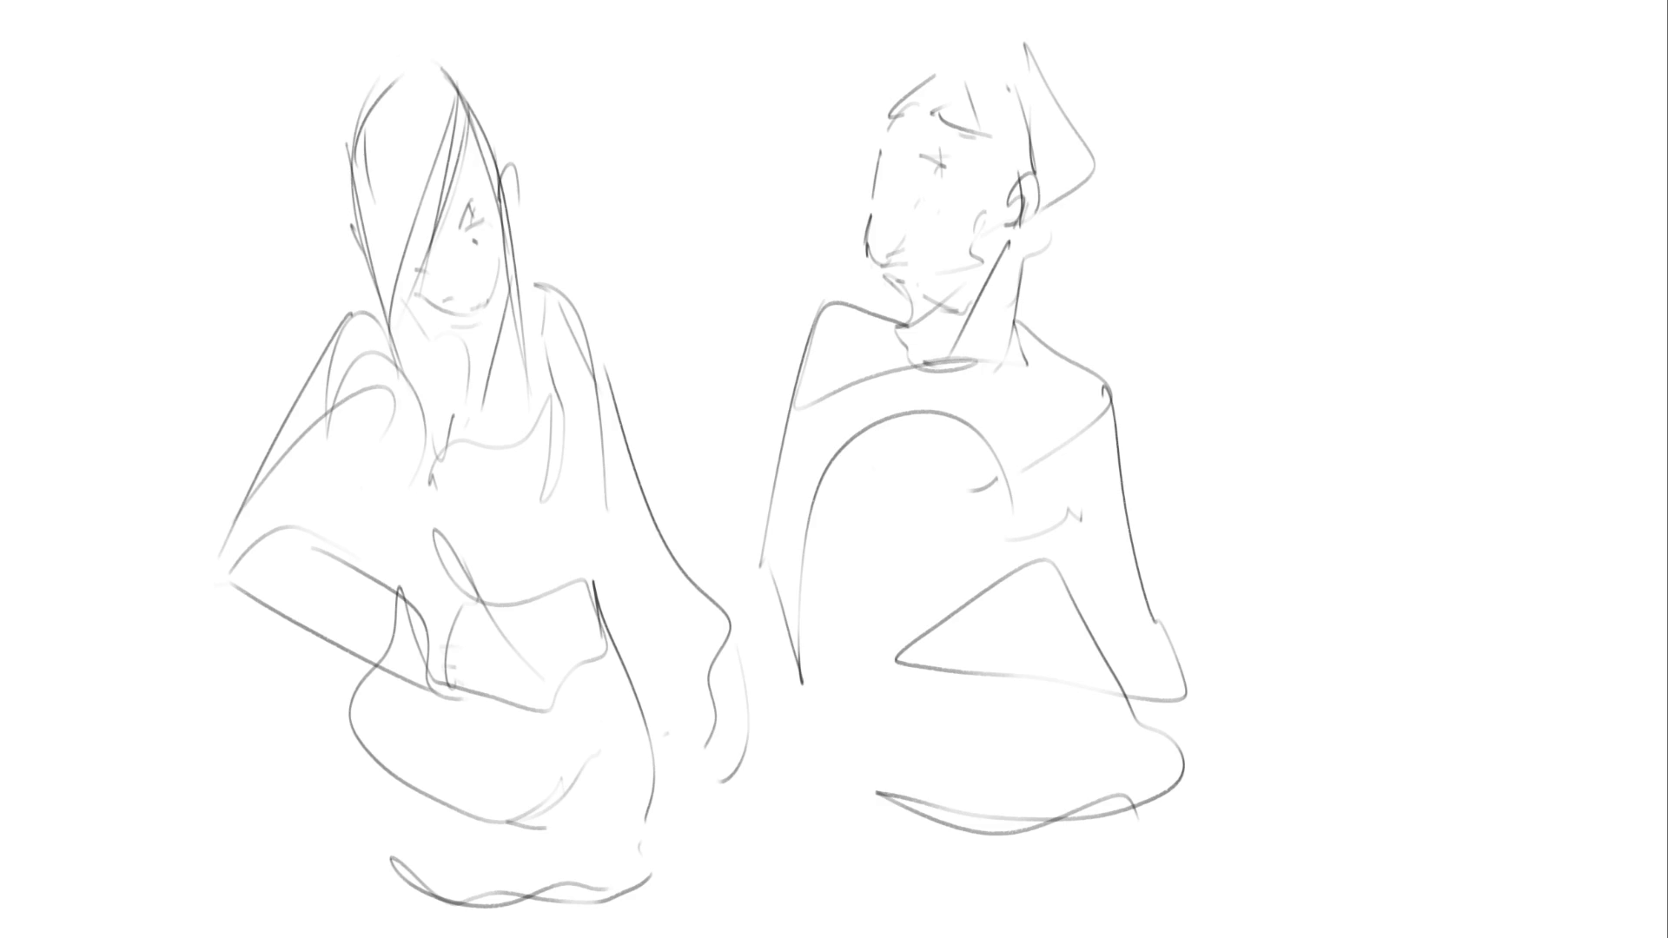
Scribble a crouching figure with an oval head, bent back, legs and facial marks
{"action": "left_click_drag", "start_coordinate": [1186, 252], "coordinate": [1183, 318]}
{"action": "left_click_drag", "start_coordinate": [1228, 225], "coordinate": [1181, 348]}
{"action": "left_click_drag", "start_coordinate": [1247, 280], "coordinate": [1259, 369]}
{"action": "mouse_move", "coordinate": [1181, 402]}
{"action": "left_mouse_down"}
{"action": "mouse_move", "coordinate": [1238, 392]}
{"action": "mouse_move", "coordinate": [1290, 243]}
{"action": "mouse_move", "coordinate": [1224, 447]}
{"action": "left_mouse_up"}
{"action": "mouse_move", "coordinate": [1227, 450]}
{"action": "left_mouse_down"}
{"action": "mouse_move", "coordinate": [1272, 456]}
{"action": "mouse_move", "coordinate": [1329, 345]}
{"action": "mouse_move", "coordinate": [1394, 491]}
{"action": "mouse_move", "coordinate": [1498, 378]}
{"action": "mouse_move", "coordinate": [1229, 610]}
{"action": "mouse_move", "coordinate": [1342, 760]}
{"action": "left_mouse_up"}
{"action": "mouse_move", "coordinate": [1250, 695]}
{"action": "left_mouse_down"}
{"action": "mouse_move", "coordinate": [1468, 456]}
{"action": "mouse_move", "coordinate": [1372, 317]}
{"action": "mouse_move", "coordinate": [1369, 279]}
{"action": "mouse_move", "coordinate": [1468, 577]}
{"action": "mouse_move", "coordinate": [1641, 408]}
{"action": "mouse_move", "coordinate": [1663, 347]}
{"action": "mouse_move", "coordinate": [1226, 586]}
{"action": "mouse_move", "coordinate": [1624, 469]}
{"action": "mouse_move", "coordinate": [1390, 747]}
{"action": "mouse_move", "coordinate": [1633, 521]}
{"action": "mouse_move", "coordinate": [1503, 829]}
{"action": "left_mouse_up"}
{"action": "mouse_move", "coordinate": [1395, 793]}
{"action": "left_mouse_down"}
{"action": "mouse_move", "coordinate": [1609, 850]}
{"action": "mouse_move", "coordinate": [1458, 776]}
{"action": "left_mouse_up"}
{"action": "mouse_move", "coordinate": [1216, 352]}
{"action": "left_mouse_down"}
{"action": "mouse_move", "coordinate": [1181, 343]}
{"action": "mouse_move", "coordinate": [1255, 360]}
{"action": "mouse_move", "coordinate": [1207, 425]}
{"action": "mouse_move", "coordinate": [1298, 400]}
{"action": "left_mouse_up"}
{"action": "left_click_drag", "start_coordinate": [1304, 279], "coordinate": [1229, 405]}
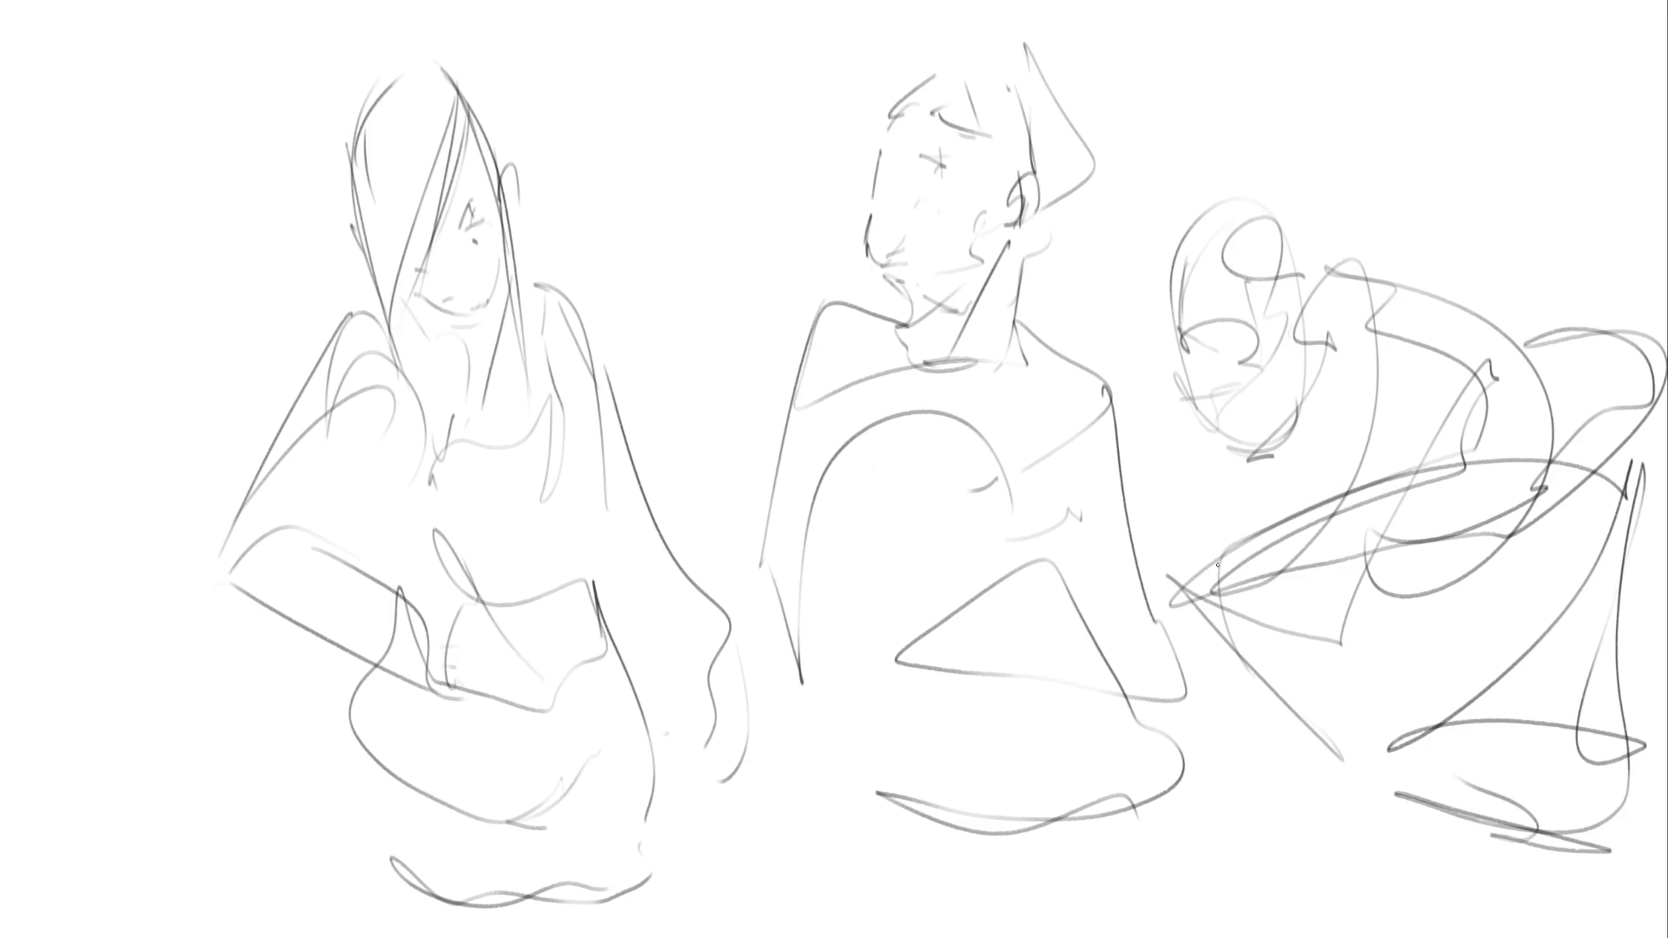
Mirror the canvas, then skew the sketches slightly and shift them right with Ctrl+T
{"action": "key", "text": "e"}
{"action": "key", "text": "m"}
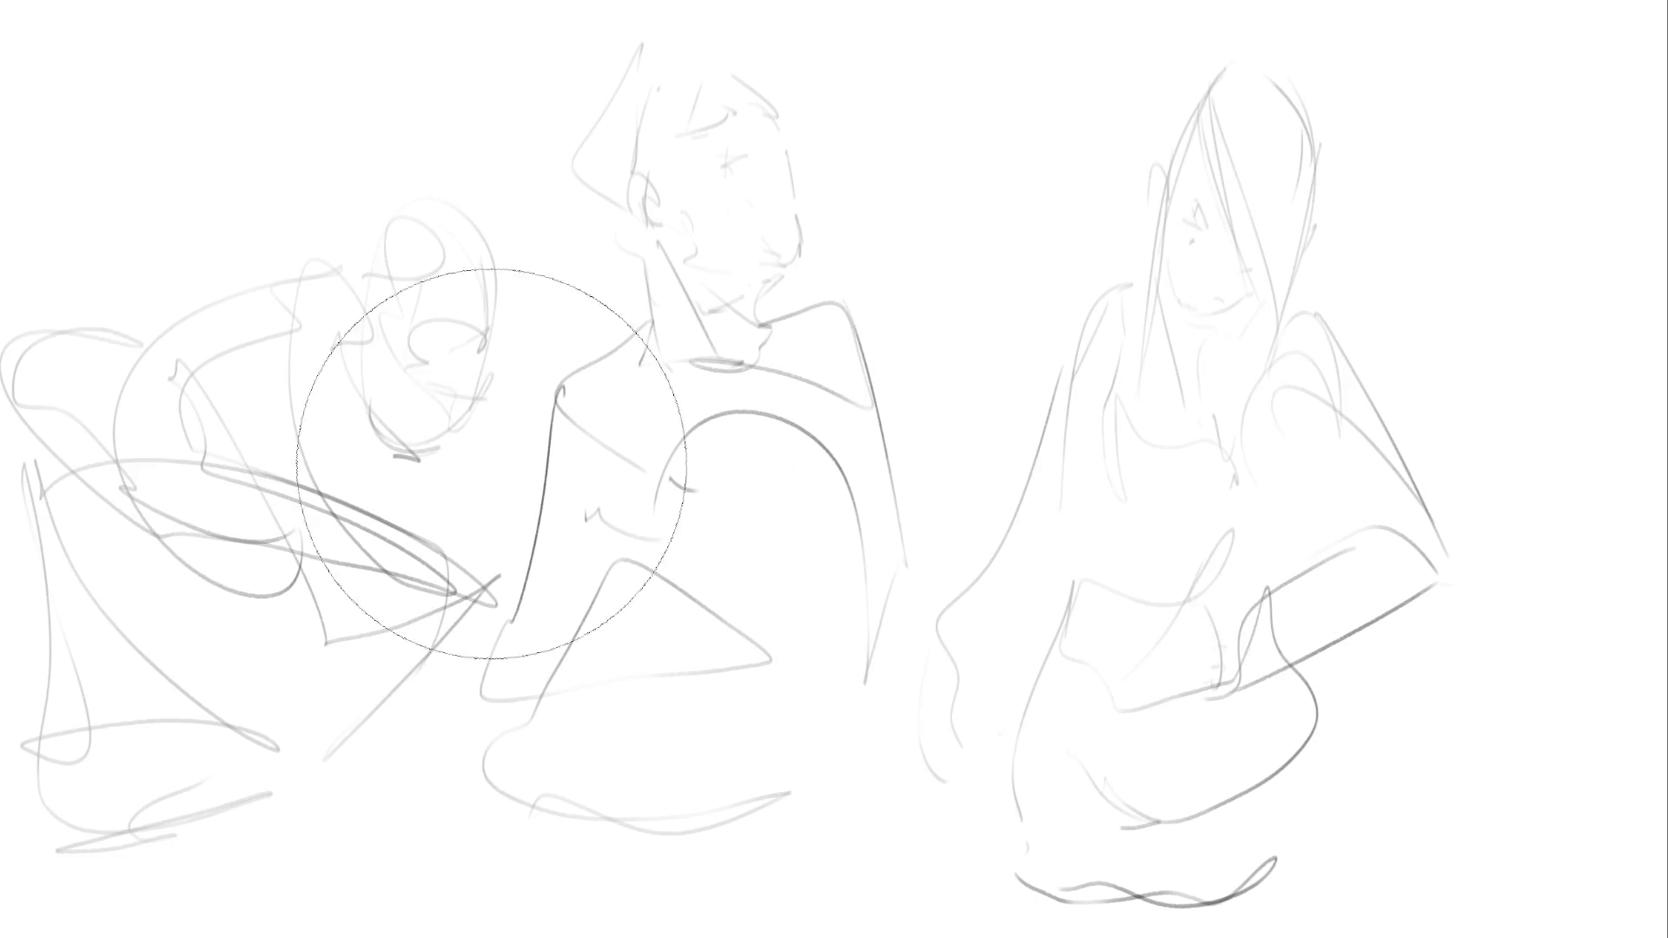
{"action": "key", "text": "ctrl+t"}
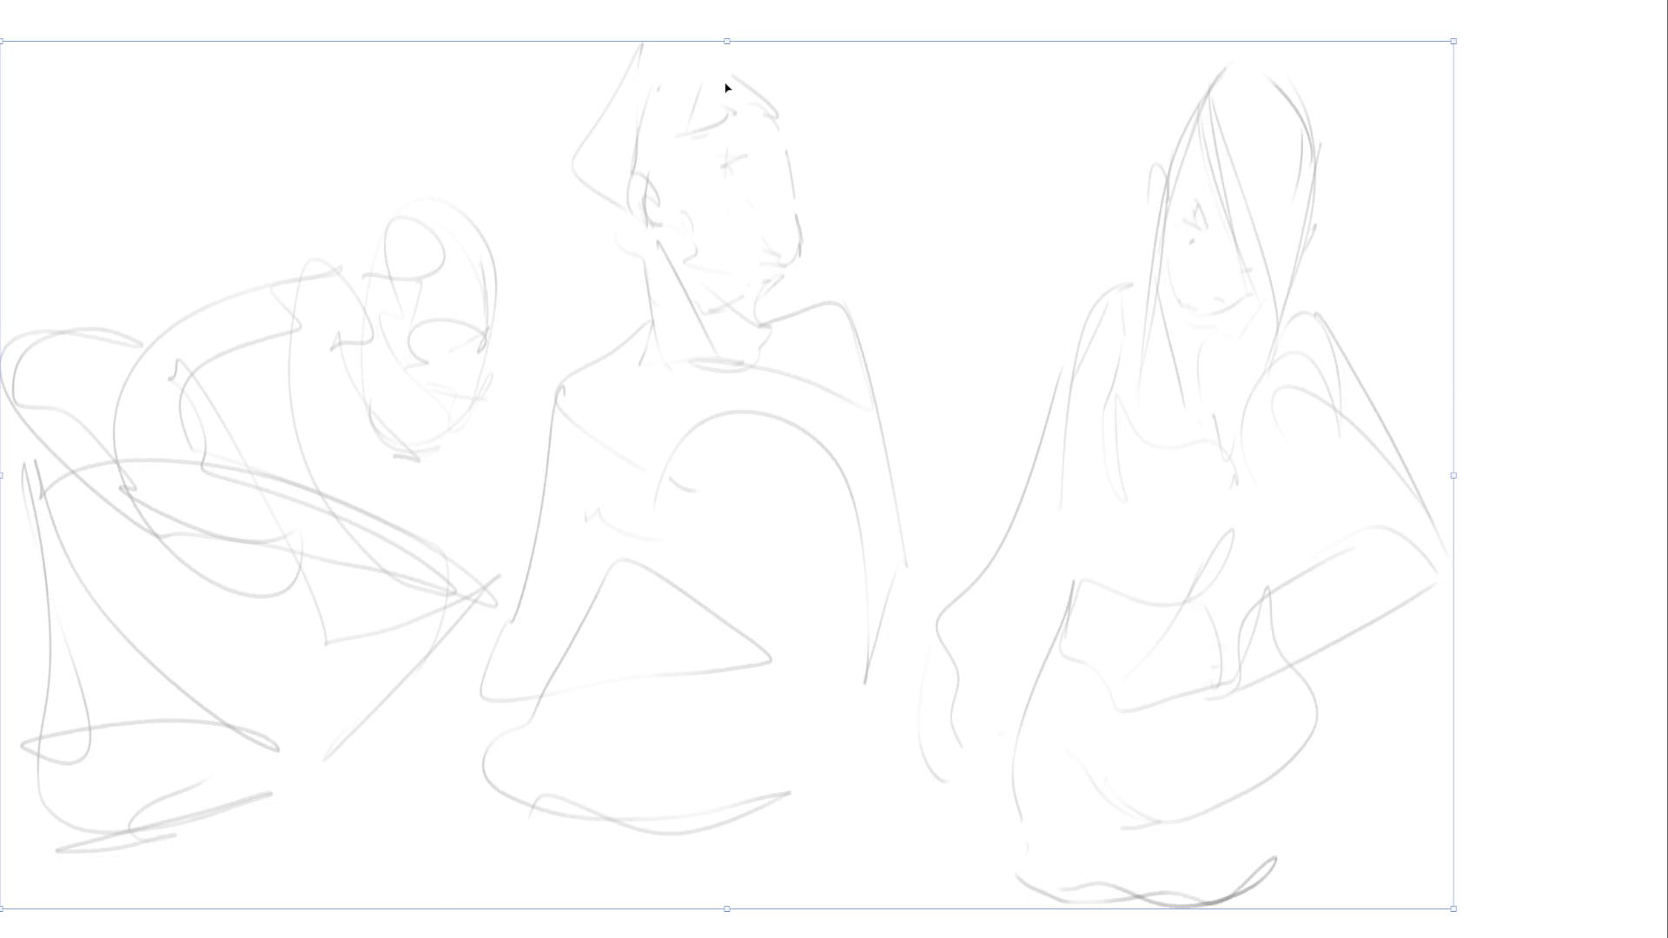
{"action": "left_click_drag", "start_coordinate": [727, 42], "coordinate": [701, 46]}
{"action": "left_click_drag", "start_coordinate": [937, 215], "coordinate": [1026, 215]}
{"action": "key", "text": "Return"}
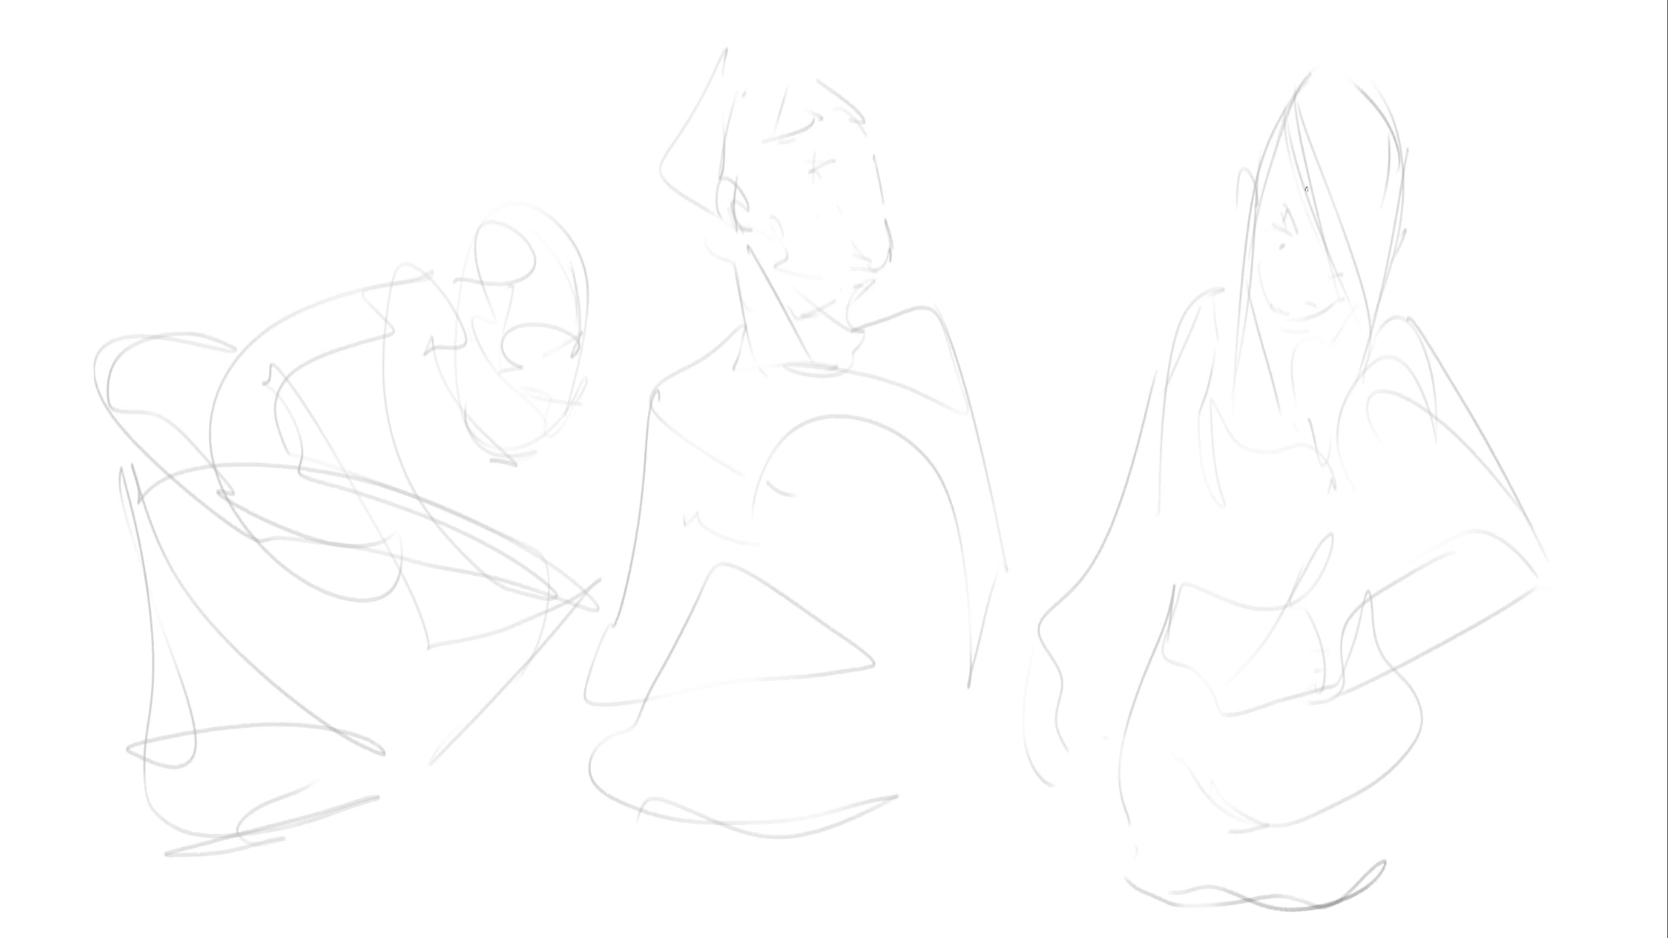
Ink the woman's eye, cheek, ear, nose, hair strands and face contour in dark lines
{"action": "mouse_move", "coordinate": [1264, 232]}
{"action": "left_mouse_down"}
{"action": "mouse_move", "coordinate": [1294, 250]}
{"action": "mouse_move", "coordinate": [1278, 220]}
{"action": "mouse_move", "coordinate": [1255, 222]}
{"action": "mouse_move", "coordinate": [1300, 224]}
{"action": "left_mouse_up"}
{"action": "mouse_move", "coordinate": [1251, 264]}
{"action": "left_mouse_down"}
{"action": "mouse_move", "coordinate": [1289, 318]}
{"action": "mouse_move", "coordinate": [1343, 306]}
{"action": "left_mouse_up"}
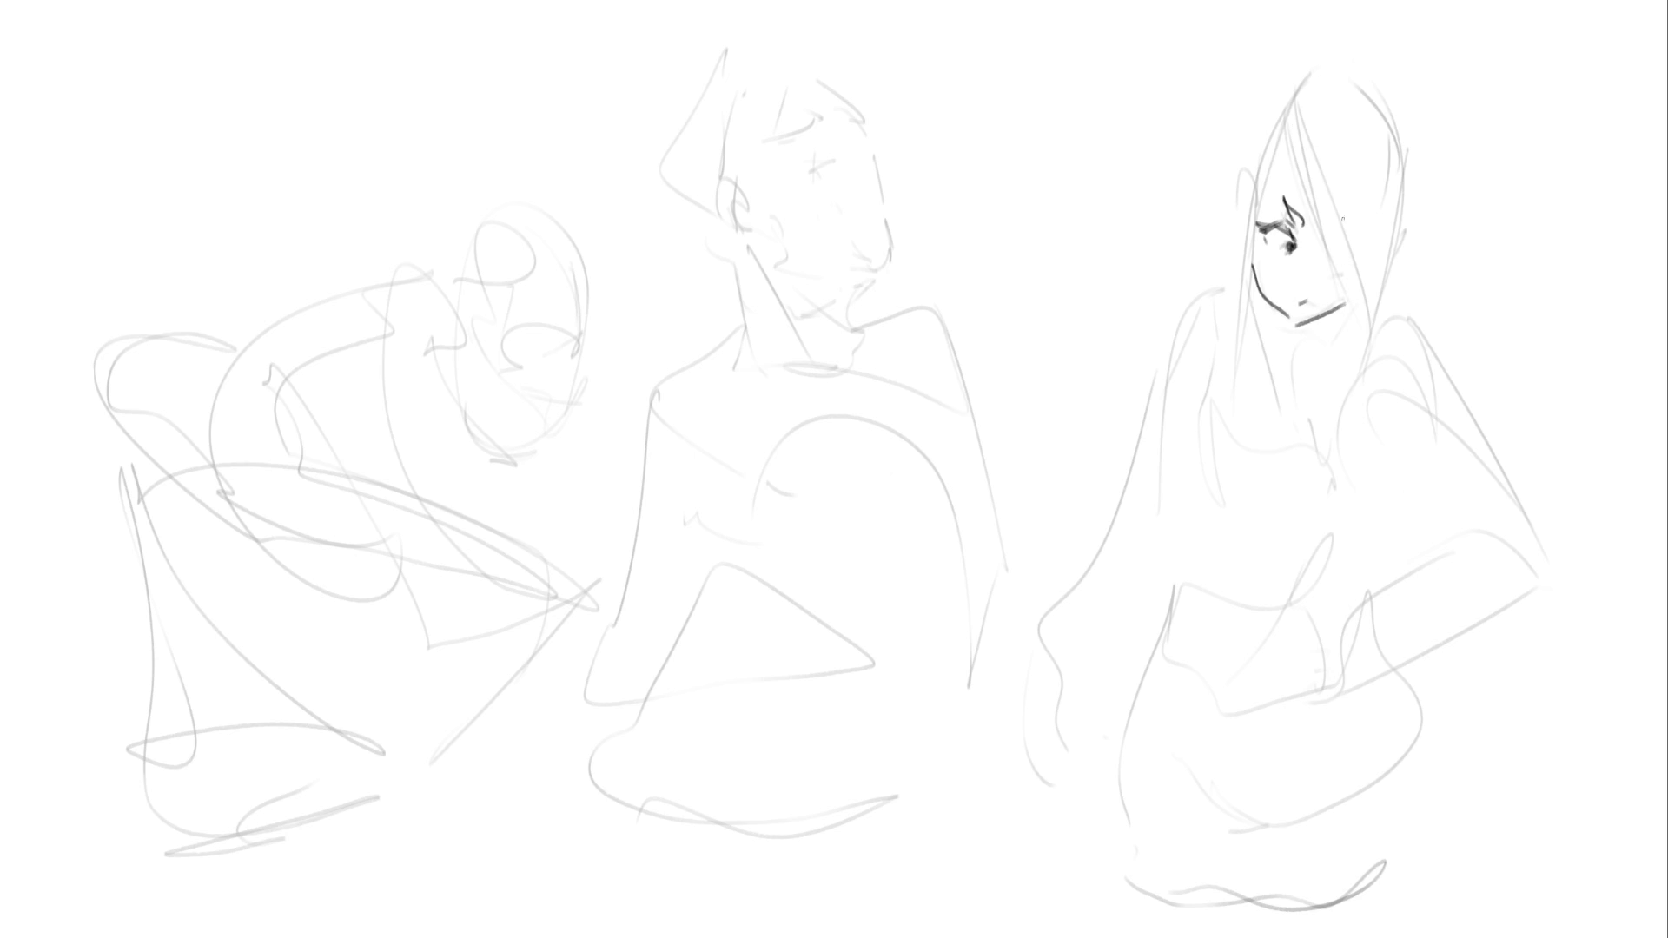
{"action": "left_click_drag", "start_coordinate": [1236, 174], "coordinate": [1251, 207]}
{"action": "mouse_move", "coordinate": [1288, 124]}
{"action": "left_mouse_down"}
{"action": "mouse_move", "coordinate": [1235, 346]}
{"action": "mouse_move", "coordinate": [1231, 320]}
{"action": "left_mouse_up"}
{"action": "left_click_drag", "start_coordinate": [1230, 195], "coordinate": [1236, 228]}
{"action": "left_click_drag", "start_coordinate": [1241, 134], "coordinate": [1231, 174]}
{"action": "mouse_move", "coordinate": [1293, 73]}
{"action": "left_mouse_down"}
{"action": "mouse_move", "coordinate": [1247, 118]}
{"action": "mouse_move", "coordinate": [1394, 79]}
{"action": "mouse_move", "coordinate": [1396, 137]}
{"action": "mouse_move", "coordinate": [1342, 287]}
{"action": "left_mouse_up"}
{"action": "mouse_move", "coordinate": [1410, 141]}
{"action": "left_mouse_down"}
{"action": "mouse_move", "coordinate": [1433, 271]}
{"action": "mouse_move", "coordinate": [1370, 320]}
{"action": "left_mouse_up"}
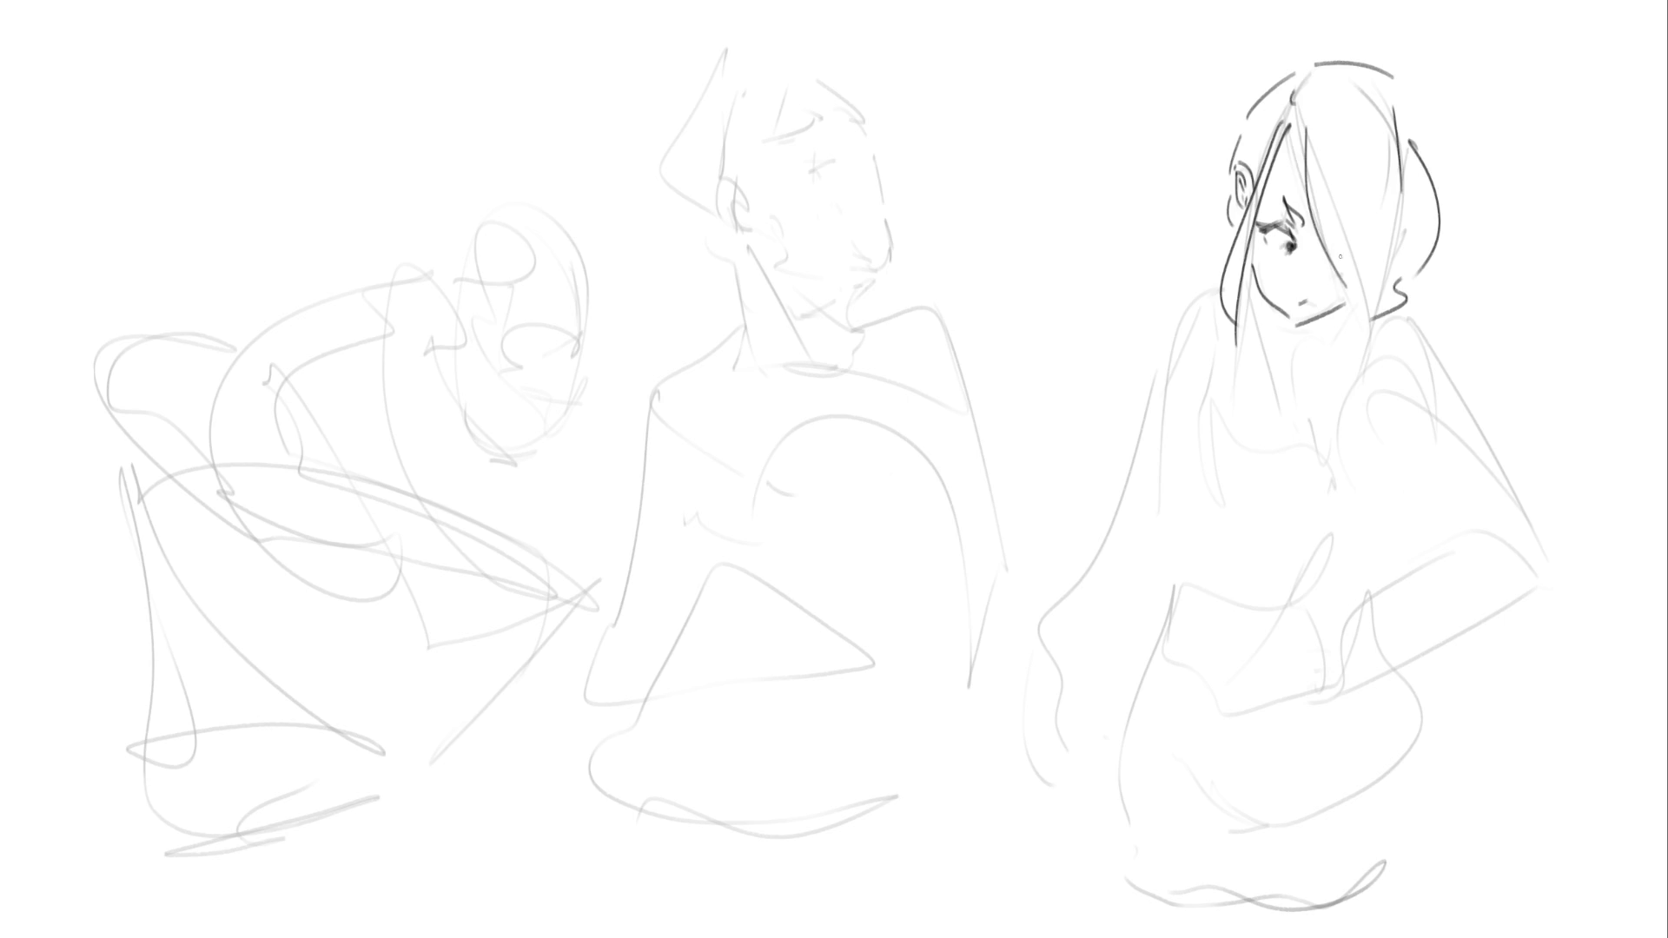
{"action": "left_click_drag", "start_coordinate": [1325, 266], "coordinate": [1322, 274]}
{"action": "mouse_move", "coordinate": [1252, 232]}
{"action": "left_mouse_down"}
{"action": "mouse_move", "coordinate": [1260, 351]}
{"action": "mouse_move", "coordinate": [1294, 357]}
{"action": "left_mouse_up"}
{"action": "mouse_move", "coordinate": [1251, 262]}
{"action": "left_mouse_down"}
{"action": "mouse_move", "coordinate": [1292, 340]}
{"action": "mouse_move", "coordinate": [1362, 290]}
{"action": "mouse_move", "coordinate": [1299, 356]}
{"action": "left_mouse_up"}
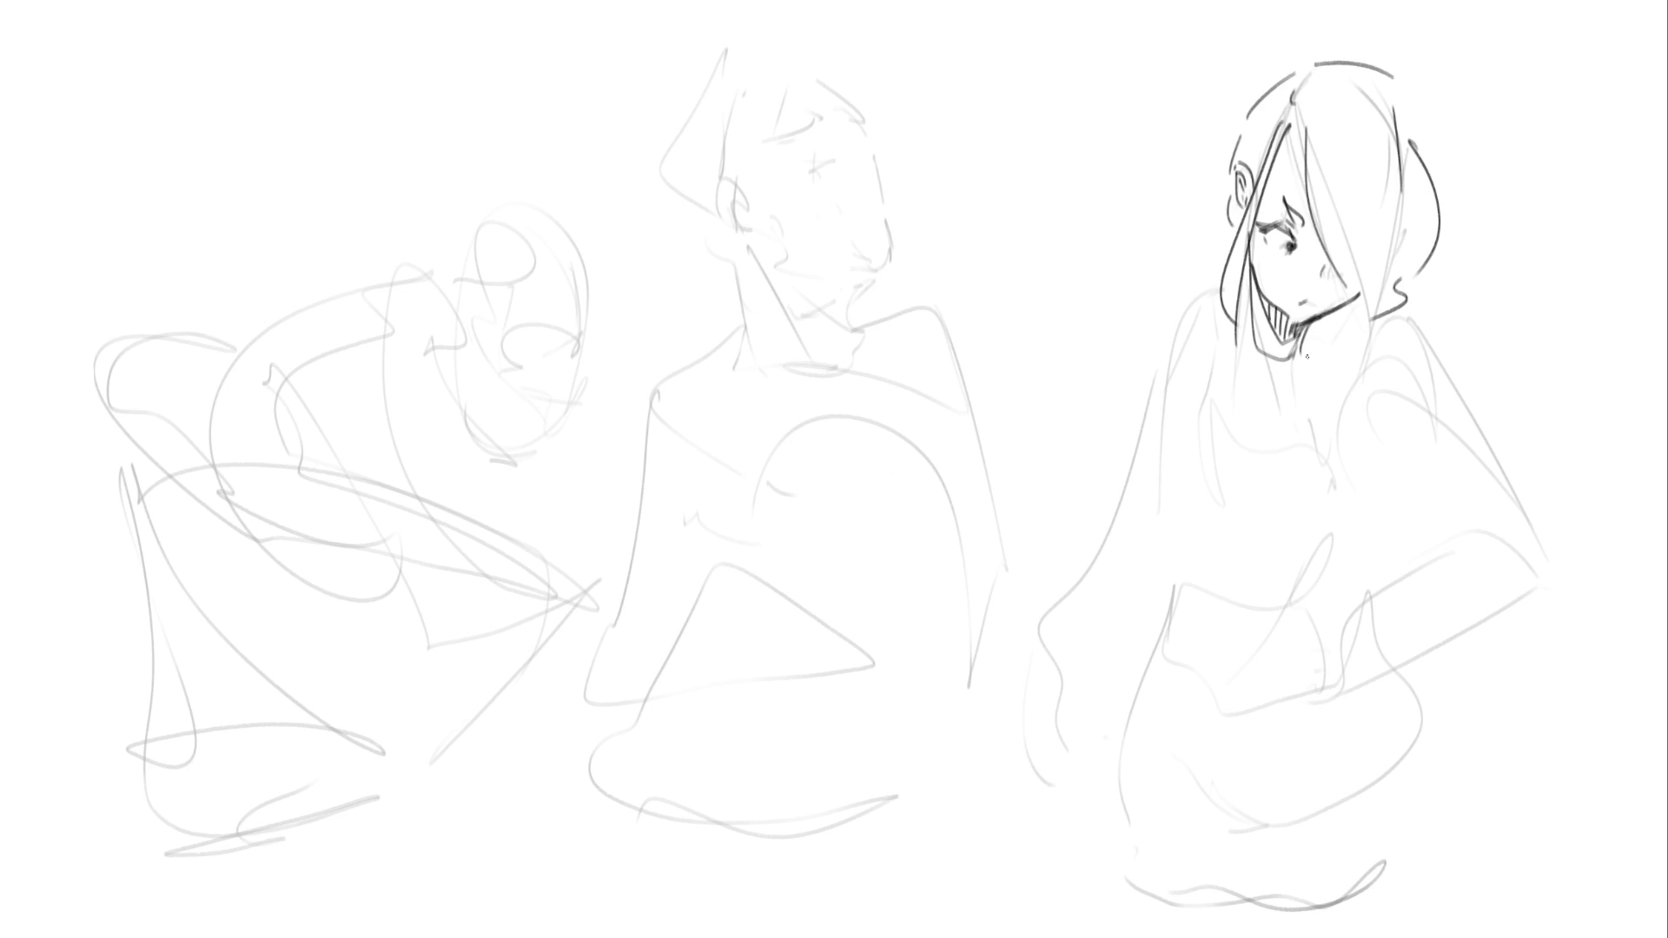
{"action": "mouse_move", "coordinate": [1253, 292]}
{"action": "left_mouse_down"}
{"action": "mouse_move", "coordinate": [1224, 328]}
{"action": "mouse_move", "coordinate": [1249, 356]}
{"action": "mouse_move", "coordinate": [1158, 388]}
{"action": "left_mouse_up"}
Ink her collar, neckline, side, waist and lower body curves
{"action": "left_click_drag", "start_coordinate": [1308, 336], "coordinate": [1400, 337]}
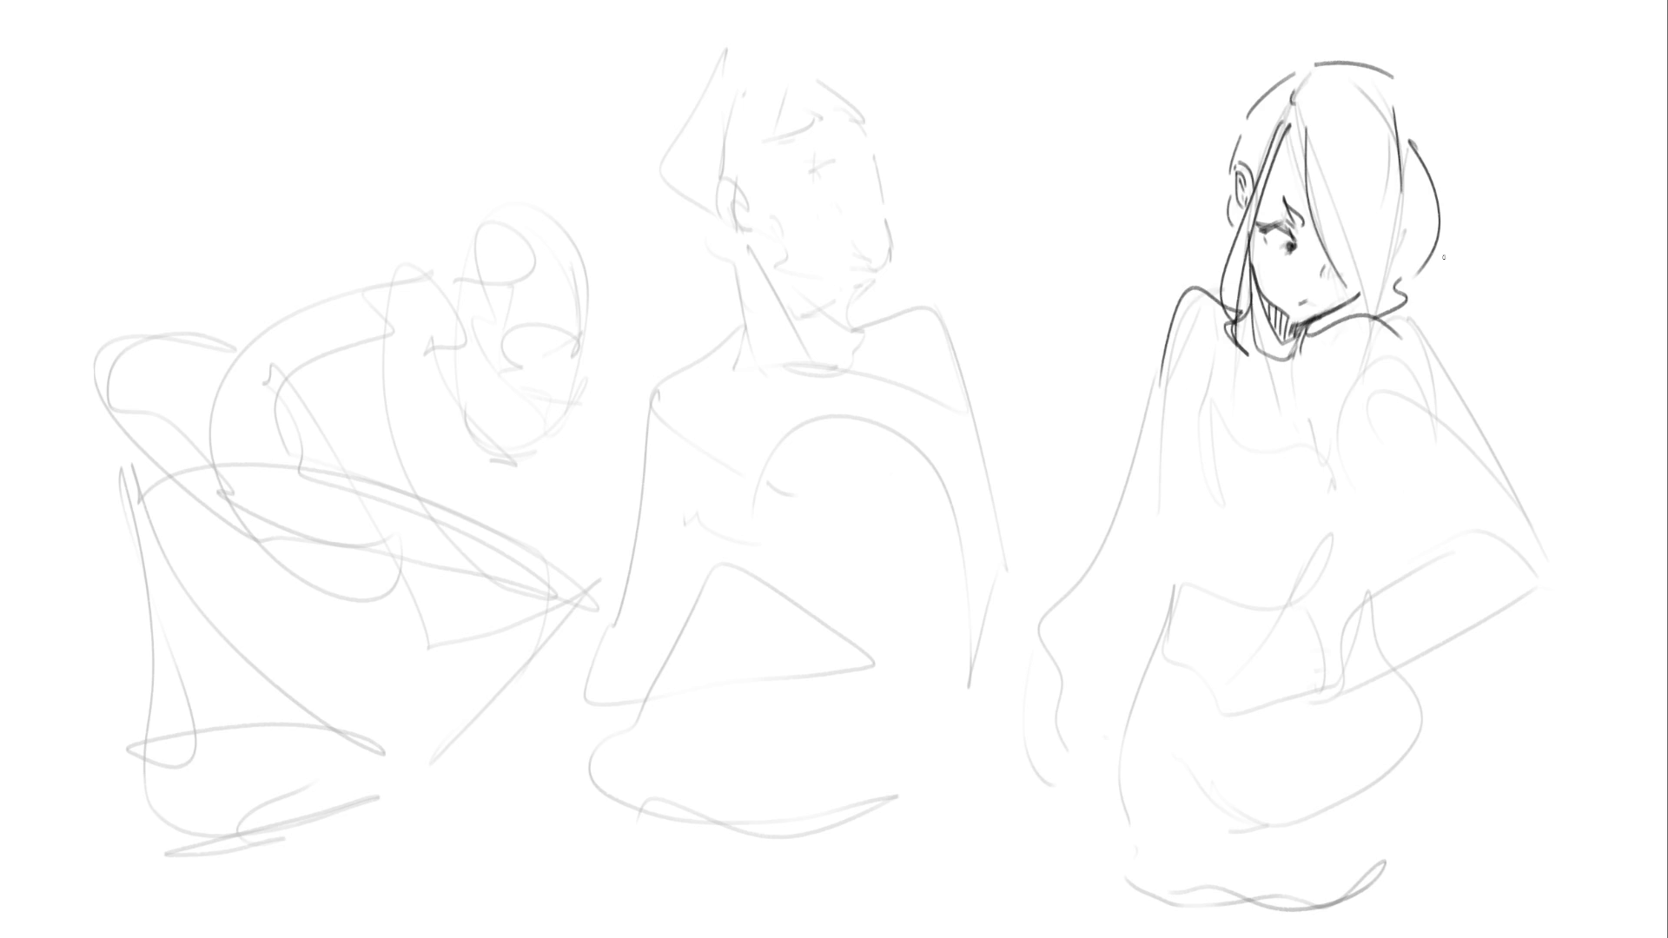
{"action": "mouse_move", "coordinate": [1234, 342]}
{"action": "left_mouse_down"}
{"action": "mouse_move", "coordinate": [1309, 383]}
{"action": "mouse_move", "coordinate": [1294, 371]}
{"action": "left_mouse_up"}
{"action": "mouse_move", "coordinate": [1273, 377]}
{"action": "left_mouse_down"}
{"action": "mouse_move", "coordinate": [1216, 424]}
{"action": "mouse_move", "coordinate": [1350, 399]}
{"action": "mouse_move", "coordinate": [1369, 525]}
{"action": "mouse_move", "coordinate": [1277, 580]}
{"action": "mouse_move", "coordinate": [1352, 566]}
{"action": "left_mouse_up"}
{"action": "mouse_move", "coordinate": [1373, 535]}
{"action": "left_mouse_down"}
{"action": "mouse_move", "coordinate": [1370, 647]}
{"action": "mouse_move", "coordinate": [1209, 690]}
{"action": "mouse_move", "coordinate": [1187, 587]}
{"action": "left_mouse_up"}
{"action": "mouse_move", "coordinate": [1185, 591]}
{"action": "left_mouse_down"}
{"action": "mouse_move", "coordinate": [1159, 660]}
{"action": "mouse_move", "coordinate": [1164, 817]}
{"action": "mouse_move", "coordinate": [1430, 724]}
{"action": "mouse_move", "coordinate": [1440, 768]}
{"action": "left_mouse_up"}
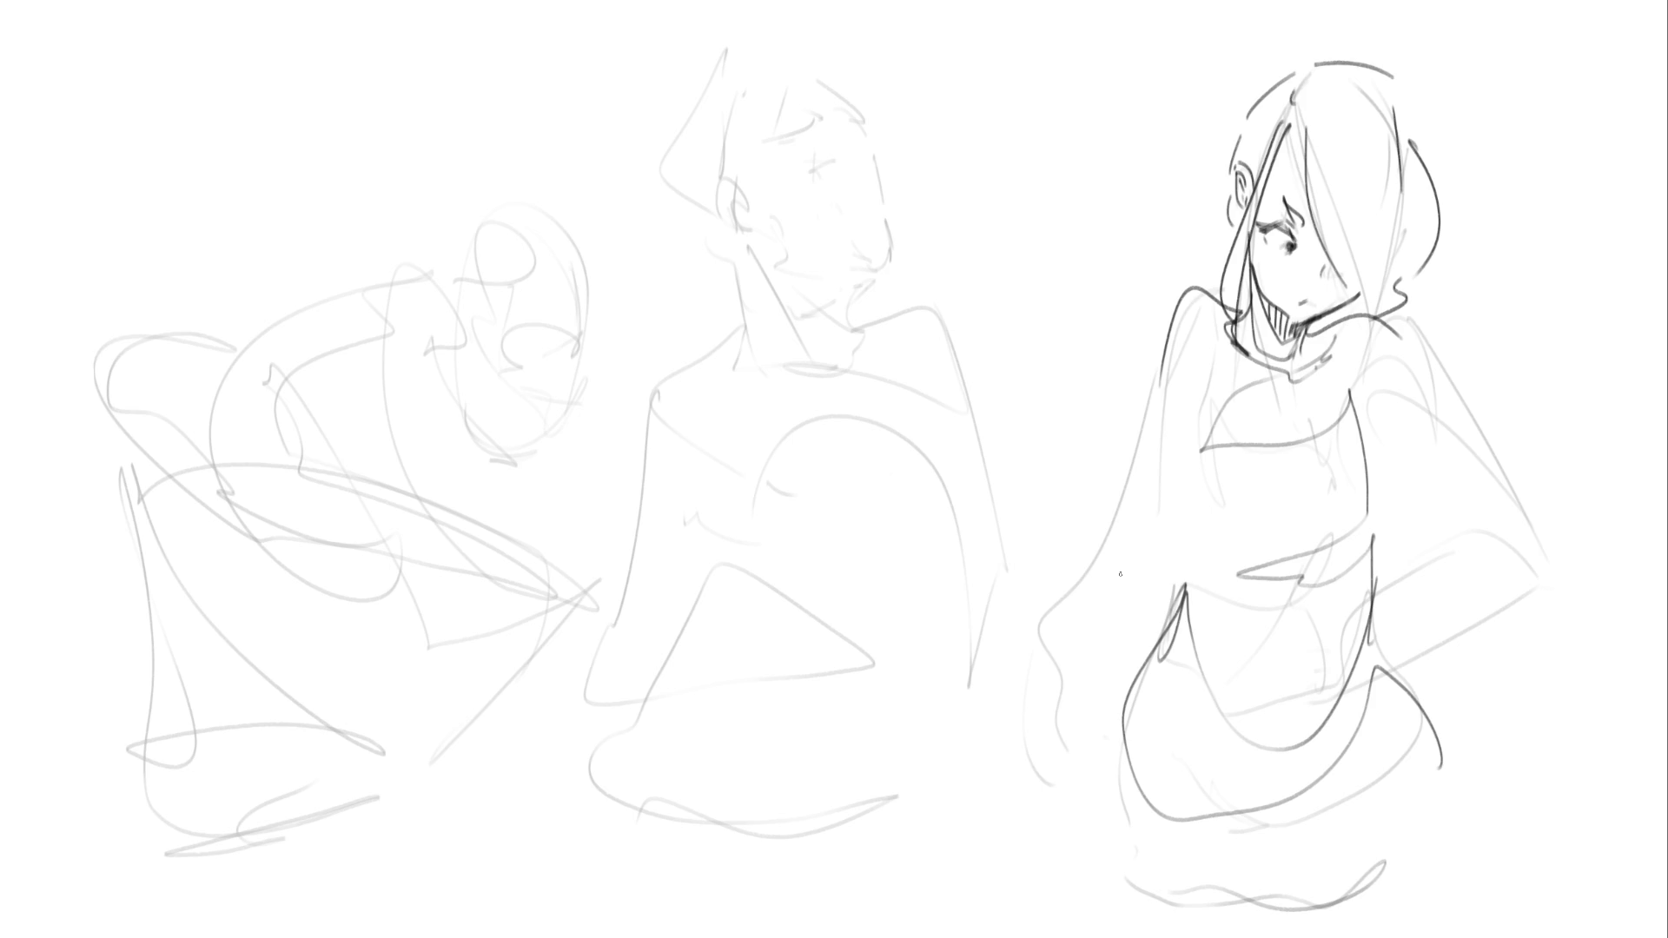
Draw straight construction lines across the woman's head, torso and body
{"action": "left_click_drag", "start_coordinate": [1261, 345], "coordinate": [1400, 279]}
{"action": "left_click_drag", "start_coordinate": [1149, 169], "coordinate": [1293, 328]}
{"action": "left_click_drag", "start_coordinate": [1256, 148], "coordinate": [1243, 266]}
{"action": "left_click_drag", "start_coordinate": [1115, 250], "coordinate": [1409, 144]}
{"action": "left_click_drag", "start_coordinate": [1286, 59], "coordinate": [1382, 270]}
{"action": "left_click_drag", "start_coordinate": [1456, 164], "coordinate": [1320, 454]}
{"action": "mouse_move", "coordinate": [1236, 69]}
{"action": "left_mouse_down"}
{"action": "mouse_move", "coordinate": [1155, 388]}
{"action": "mouse_move", "coordinate": [1375, 399]}
{"action": "left_mouse_up"}
{"action": "left_click_drag", "start_coordinate": [1336, 308], "coordinate": [1438, 605]}
{"action": "left_click_drag", "start_coordinate": [1133, 295], "coordinate": [1231, 506]}
{"action": "left_click_drag", "start_coordinate": [1200, 590], "coordinate": [1477, 512]}
{"action": "left_click_drag", "start_coordinate": [1219, 473], "coordinate": [1174, 613]}
{"action": "left_click_drag", "start_coordinate": [1428, 479], "coordinate": [1246, 892]}
{"action": "left_click_drag", "start_coordinate": [1181, 557], "coordinate": [1129, 833]}
{"action": "left_click_drag", "start_coordinate": [1363, 636], "coordinate": [1414, 919]}
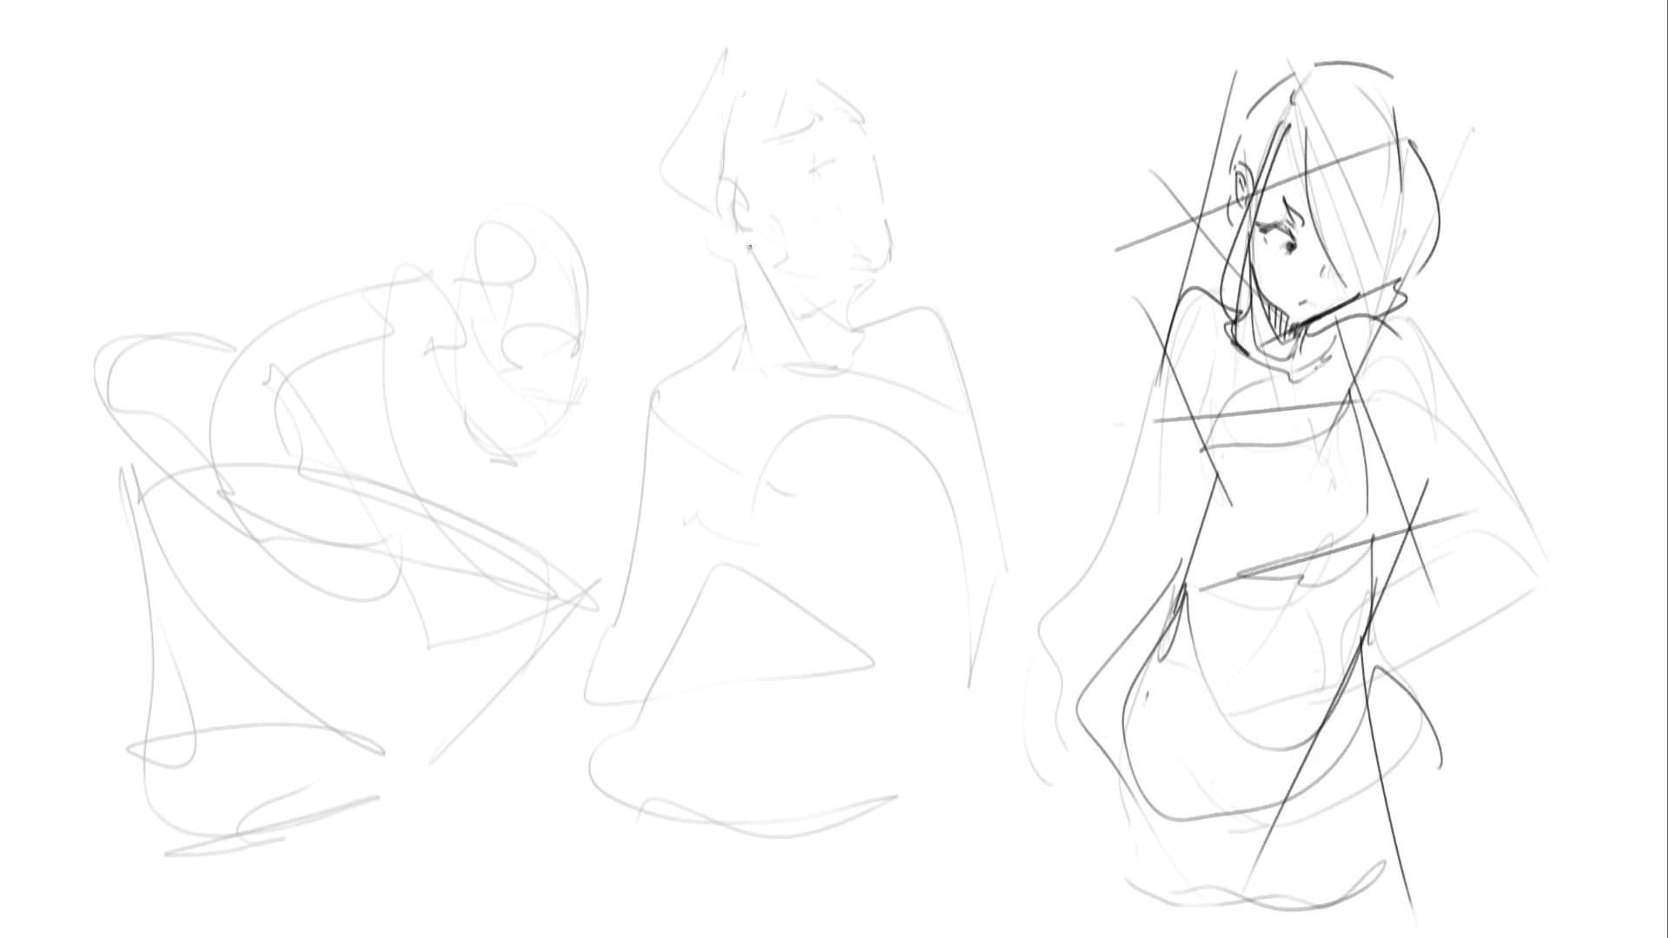
Re-line the man's head, ear, face, cheek, chin and neck with darker strokes
{"action": "left_click_drag", "start_coordinate": [721, 186], "coordinate": [731, 239]}
{"action": "mouse_move", "coordinate": [730, 190]}
{"action": "left_mouse_down"}
{"action": "mouse_move", "coordinate": [772, 219]}
{"action": "mouse_move", "coordinate": [884, 135]}
{"action": "left_mouse_up"}
{"action": "left_click_drag", "start_coordinate": [888, 154], "coordinate": [889, 186]}
{"action": "mouse_move", "coordinate": [779, 219]}
{"action": "left_mouse_down"}
{"action": "mouse_move", "coordinate": [857, 195]}
{"action": "mouse_move", "coordinate": [865, 173]}
{"action": "mouse_move", "coordinate": [887, 218]}
{"action": "left_mouse_up"}
{"action": "mouse_move", "coordinate": [913, 200]}
{"action": "left_mouse_down"}
{"action": "mouse_move", "coordinate": [890, 258]}
{"action": "mouse_move", "coordinate": [901, 287]}
{"action": "left_mouse_up"}
{"action": "left_click_drag", "start_coordinate": [899, 295], "coordinate": [851, 314]}
{"action": "left_click_drag", "start_coordinate": [896, 126], "coordinate": [890, 167]}
{"action": "left_click_drag", "start_coordinate": [777, 295], "coordinate": [860, 274]}
{"action": "left_click_drag", "start_coordinate": [903, 222], "coordinate": [892, 292]}
{"action": "mouse_move", "coordinate": [779, 241]}
{"action": "left_mouse_down"}
{"action": "mouse_move", "coordinate": [847, 299]}
{"action": "mouse_move", "coordinate": [870, 365]}
{"action": "mouse_move", "coordinate": [815, 376]}
{"action": "left_mouse_up"}
{"action": "left_click_drag", "start_coordinate": [867, 169], "coordinate": [834, 238]}
{"action": "left_click_drag", "start_coordinate": [803, 306], "coordinate": [801, 354]}
{"action": "left_click_drag", "start_coordinate": [790, 169], "coordinate": [758, 225]}
{"action": "left_click_drag", "start_coordinate": [816, 86], "coordinate": [734, 167]}
{"action": "mouse_move", "coordinate": [823, 69]}
{"action": "left_mouse_down"}
{"action": "mouse_move", "coordinate": [851, 108]}
{"action": "mouse_move", "coordinate": [746, 134]}
{"action": "mouse_move", "coordinate": [764, 121]}
{"action": "left_mouse_up"}
Draw the man's spiky hair, neck, collar and shoulders
{"action": "left_click_drag", "start_coordinate": [780, 90], "coordinate": [745, 124]}
{"action": "left_click_drag", "start_coordinate": [680, 77], "coordinate": [683, 169]}
{"action": "left_click_drag", "start_coordinate": [730, 95], "coordinate": [702, 161]}
{"action": "left_click_drag", "start_coordinate": [780, 51], "coordinate": [783, 100]}
{"action": "left_click_drag", "start_coordinate": [714, 177], "coordinate": [702, 224]}
{"action": "left_click_drag", "start_coordinate": [662, 216], "coordinate": [719, 300]}
{"action": "mouse_move", "coordinate": [688, 366]}
{"action": "left_mouse_down"}
{"action": "mouse_move", "coordinate": [770, 323]}
{"action": "mouse_move", "coordinate": [748, 276]}
{"action": "mouse_move", "coordinate": [771, 328]}
{"action": "left_mouse_up"}
{"action": "left_click_drag", "start_coordinate": [732, 376], "coordinate": [754, 372]}
{"action": "left_click_drag", "start_coordinate": [753, 356], "coordinate": [813, 369]}
{"action": "mouse_move", "coordinate": [748, 358]}
{"action": "left_mouse_down"}
{"action": "mouse_move", "coordinate": [789, 348]}
{"action": "mouse_move", "coordinate": [665, 453]}
{"action": "left_mouse_up"}
{"action": "mouse_move", "coordinate": [673, 439]}
{"action": "left_mouse_down"}
{"action": "mouse_move", "coordinate": [801, 395]}
{"action": "mouse_move", "coordinate": [965, 425]}
{"action": "left_mouse_up"}
Rough in the man's torso and back and darken his lower and side contours
{"action": "mouse_move", "coordinate": [865, 551]}
{"action": "left_mouse_down"}
{"action": "mouse_move", "coordinate": [710, 555]}
{"action": "mouse_move", "coordinate": [975, 489]}
{"action": "left_mouse_up"}
{"action": "mouse_move", "coordinate": [955, 467]}
{"action": "left_mouse_down"}
{"action": "mouse_move", "coordinate": [978, 600]}
{"action": "mouse_move", "coordinate": [964, 686]}
{"action": "left_mouse_up"}
{"action": "mouse_move", "coordinate": [969, 677]}
{"action": "left_mouse_down"}
{"action": "mouse_move", "coordinate": [845, 722]}
{"action": "mouse_move", "coordinate": [923, 748]}
{"action": "mouse_move", "coordinate": [789, 717]}
{"action": "left_mouse_up"}
{"action": "left_click_drag", "start_coordinate": [787, 719], "coordinate": [622, 717]}
{"action": "left_click_drag", "start_coordinate": [661, 573], "coordinate": [622, 699]}
{"action": "left_click_drag", "start_coordinate": [700, 391], "coordinate": [599, 643]}
{"action": "left_click_drag", "start_coordinate": [730, 497], "coordinate": [620, 623]}
{"action": "left_click_drag", "start_coordinate": [939, 399], "coordinate": [974, 483]}
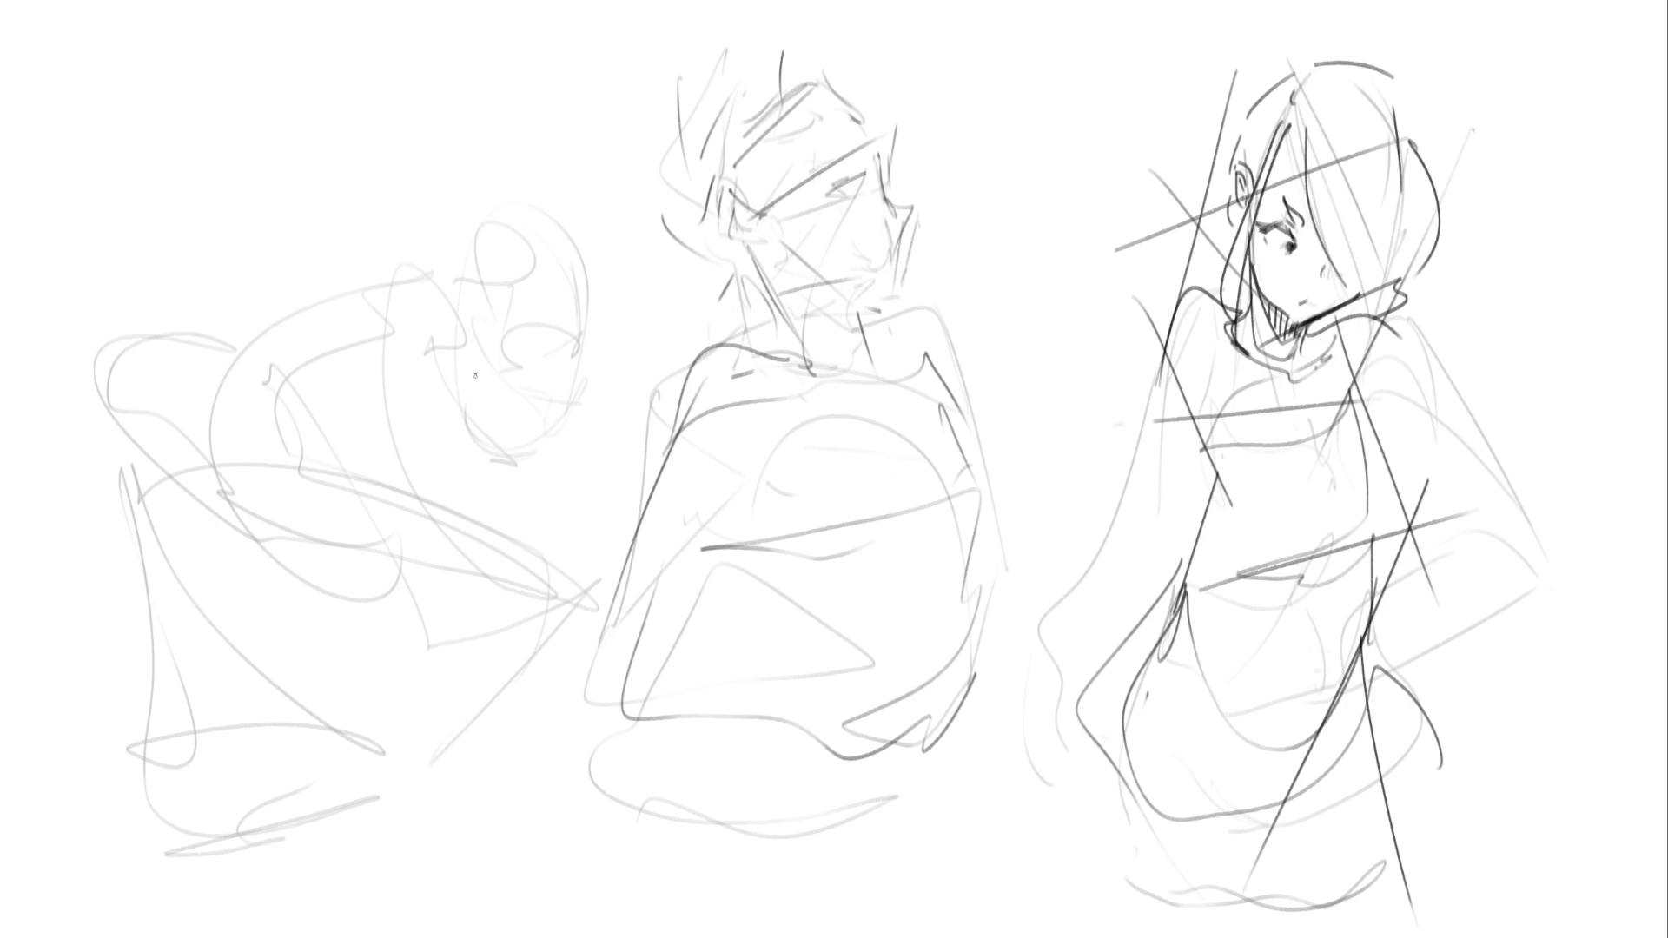
Redraw the crouching figure's head, jaw and initial body lines in darker strokes
{"action": "mouse_move", "coordinate": [380, 265]}
{"action": "left_mouse_down"}
{"action": "mouse_move", "coordinate": [358, 278]}
{"action": "mouse_move", "coordinate": [442, 331]}
{"action": "mouse_move", "coordinate": [453, 315]}
{"action": "mouse_move", "coordinate": [468, 553]}
{"action": "left_mouse_up"}
{"action": "left_click_drag", "start_coordinate": [365, 296], "coordinate": [402, 504]}
{"action": "mouse_move", "coordinate": [419, 573]}
{"action": "left_mouse_down"}
{"action": "mouse_move", "coordinate": [573, 616]}
{"action": "mouse_move", "coordinate": [590, 587]}
{"action": "left_mouse_up"}
{"action": "mouse_move", "coordinate": [461, 355]}
{"action": "left_mouse_down"}
{"action": "mouse_move", "coordinate": [480, 282]}
{"action": "mouse_move", "coordinate": [598, 369]}
{"action": "mouse_move", "coordinate": [497, 412]}
{"action": "mouse_move", "coordinate": [512, 423]}
{"action": "mouse_move", "coordinate": [518, 359]}
{"action": "mouse_move", "coordinate": [506, 371]}
{"action": "left_mouse_up"}
{"action": "left_click_drag", "start_coordinate": [551, 422], "coordinate": [590, 376]}
{"action": "left_click_drag", "start_coordinate": [499, 426], "coordinate": [543, 432]}
{"action": "left_click_drag", "start_coordinate": [483, 252], "coordinate": [463, 322]}
{"action": "left_click_drag", "start_coordinate": [602, 302], "coordinate": [602, 333]}
{"action": "mouse_move", "coordinate": [492, 254]}
{"action": "left_mouse_down"}
{"action": "mouse_move", "coordinate": [565, 218]}
{"action": "mouse_move", "coordinate": [545, 156]}
{"action": "mouse_move", "coordinate": [611, 372]}
{"action": "left_mouse_up"}
Ink the crouching figure's neck, back, hip and legs, including the extended leg
{"action": "left_click_drag", "start_coordinate": [444, 283], "coordinate": [444, 318]}
{"action": "mouse_move", "coordinate": [470, 352]}
{"action": "left_mouse_down"}
{"action": "mouse_move", "coordinate": [453, 385]}
{"action": "mouse_move", "coordinate": [469, 420]}
{"action": "mouse_move", "coordinate": [346, 347]}
{"action": "mouse_move", "coordinate": [266, 349]}
{"action": "mouse_move", "coordinate": [260, 474]}
{"action": "left_mouse_up"}
{"action": "mouse_move", "coordinate": [292, 463]}
{"action": "left_mouse_down"}
{"action": "mouse_move", "coordinate": [373, 443]}
{"action": "mouse_move", "coordinate": [290, 564]}
{"action": "left_mouse_up"}
{"action": "mouse_move", "coordinate": [254, 439]}
{"action": "left_mouse_down"}
{"action": "mouse_move", "coordinate": [383, 439]}
{"action": "mouse_move", "coordinate": [295, 556]}
{"action": "mouse_move", "coordinate": [243, 578]}
{"action": "mouse_move", "coordinate": [276, 608]}
{"action": "mouse_move", "coordinate": [402, 631]}
{"action": "left_mouse_up"}
{"action": "mouse_move", "coordinate": [379, 471]}
{"action": "left_mouse_down"}
{"action": "mouse_move", "coordinate": [399, 635]}
{"action": "mouse_move", "coordinate": [287, 677]}
{"action": "mouse_move", "coordinate": [213, 497]}
{"action": "mouse_move", "coordinate": [318, 711]}
{"action": "mouse_move", "coordinate": [314, 797]}
{"action": "mouse_move", "coordinate": [417, 691]}
{"action": "mouse_move", "coordinate": [378, 487]}
{"action": "mouse_move", "coordinate": [547, 713]}
{"action": "left_mouse_up"}
{"action": "mouse_move", "coordinate": [426, 678]}
{"action": "left_mouse_down"}
{"action": "mouse_move", "coordinate": [681, 780]}
{"action": "mouse_move", "coordinate": [526, 764]}
{"action": "left_mouse_up"}
Add ground lines, mirror the canvas back, and fade the woman and man sketches lighter
{"action": "mouse_move", "coordinate": [632, 710]}
{"action": "left_mouse_down"}
{"action": "mouse_move", "coordinate": [599, 755]}
{"action": "mouse_move", "coordinate": [797, 816]}
{"action": "mouse_move", "coordinate": [193, 760]}
{"action": "mouse_move", "coordinate": [178, 848]}
{"action": "mouse_move", "coordinate": [185, 645]}
{"action": "mouse_move", "coordinate": [402, 277]}
{"action": "mouse_move", "coordinate": [461, 295]}
{"action": "left_mouse_up"}
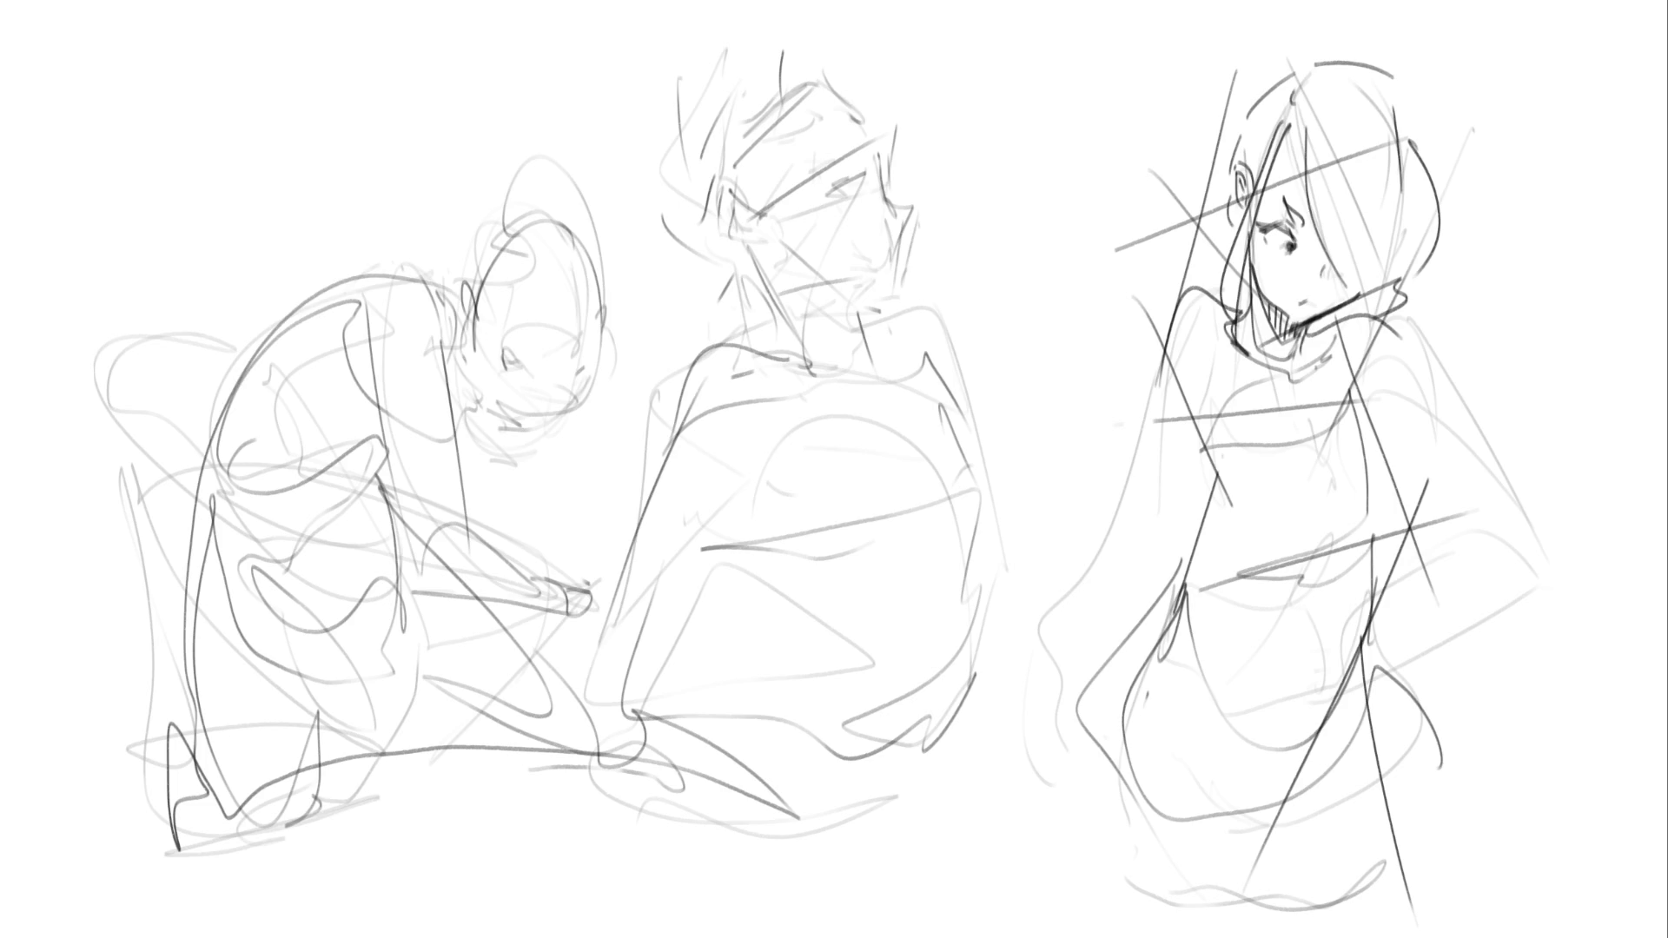
{"action": "key", "text": "m"}
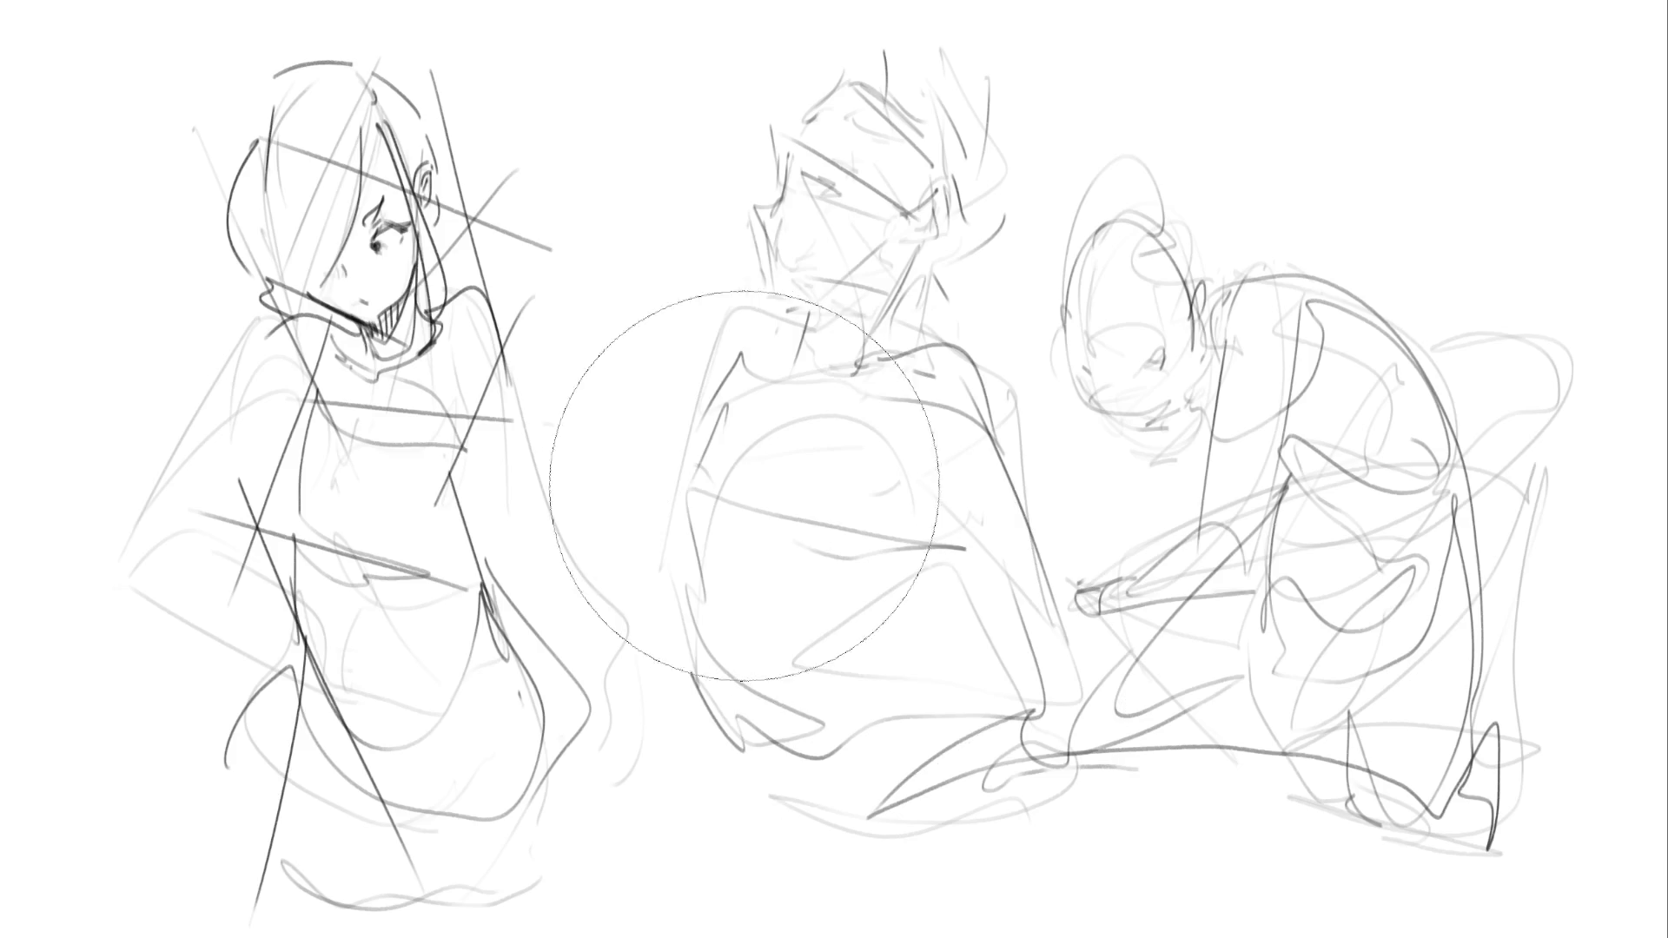
{"action": "mouse_move", "coordinate": [330, 192]}
{"action": "left_mouse_down"}
{"action": "mouse_move", "coordinate": [621, 691]}
{"action": "mouse_move", "coordinate": [285, 267]}
{"action": "mouse_move", "coordinate": [783, 228]}
{"action": "mouse_move", "coordinate": [853, 937]}
{"action": "left_mouse_up"}
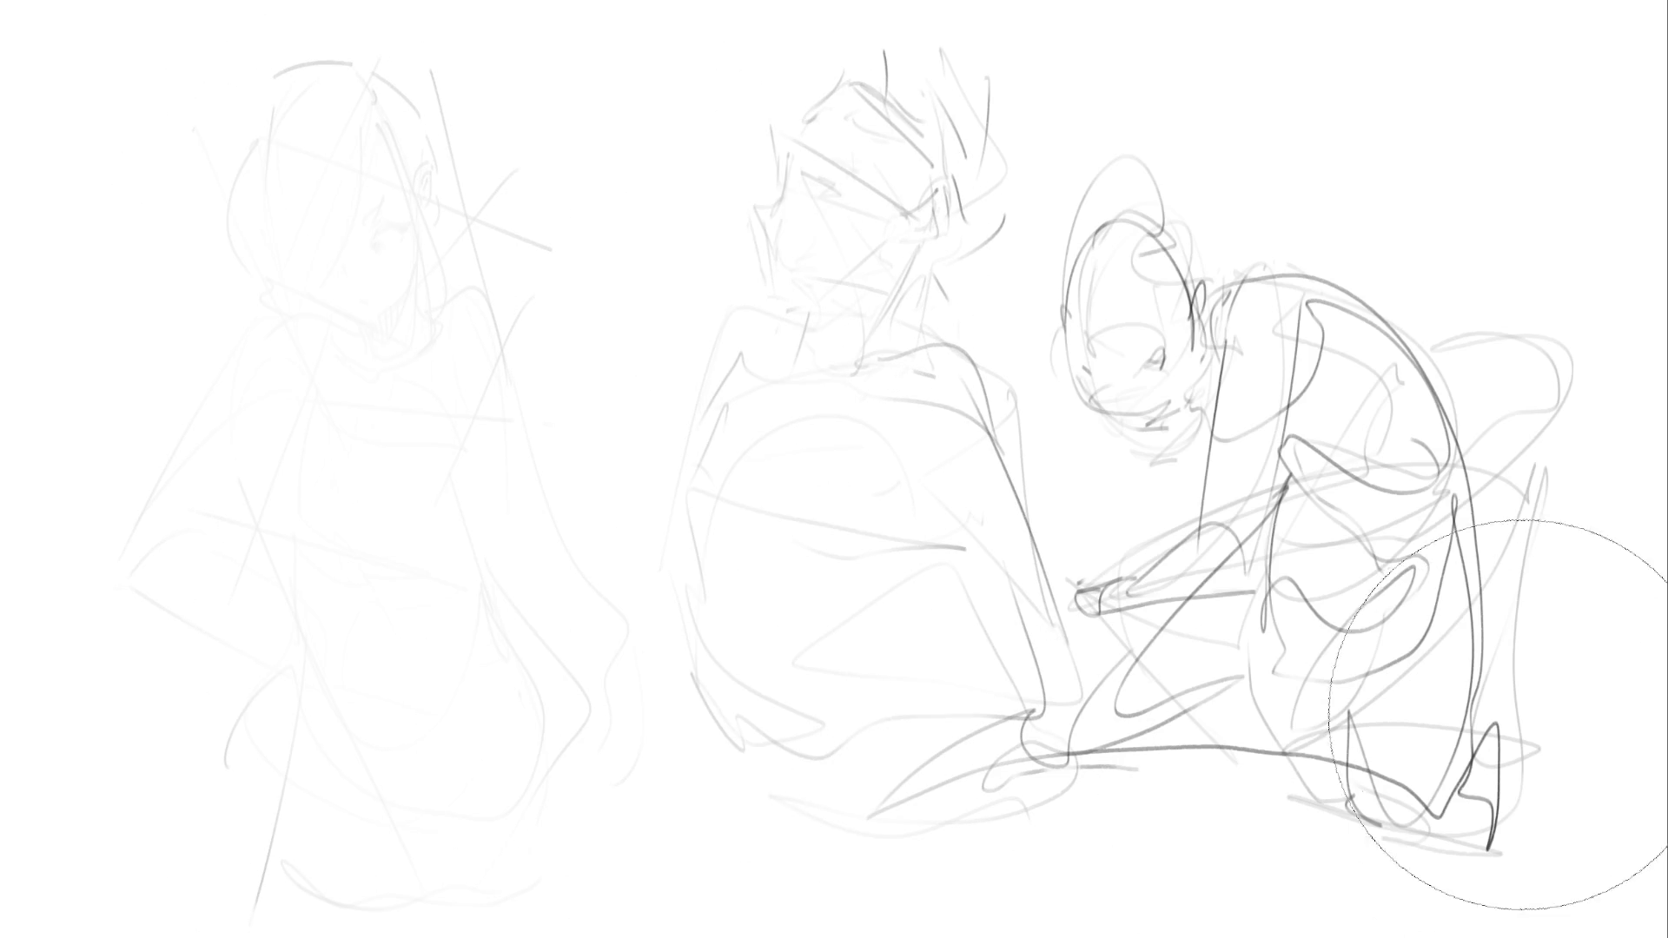